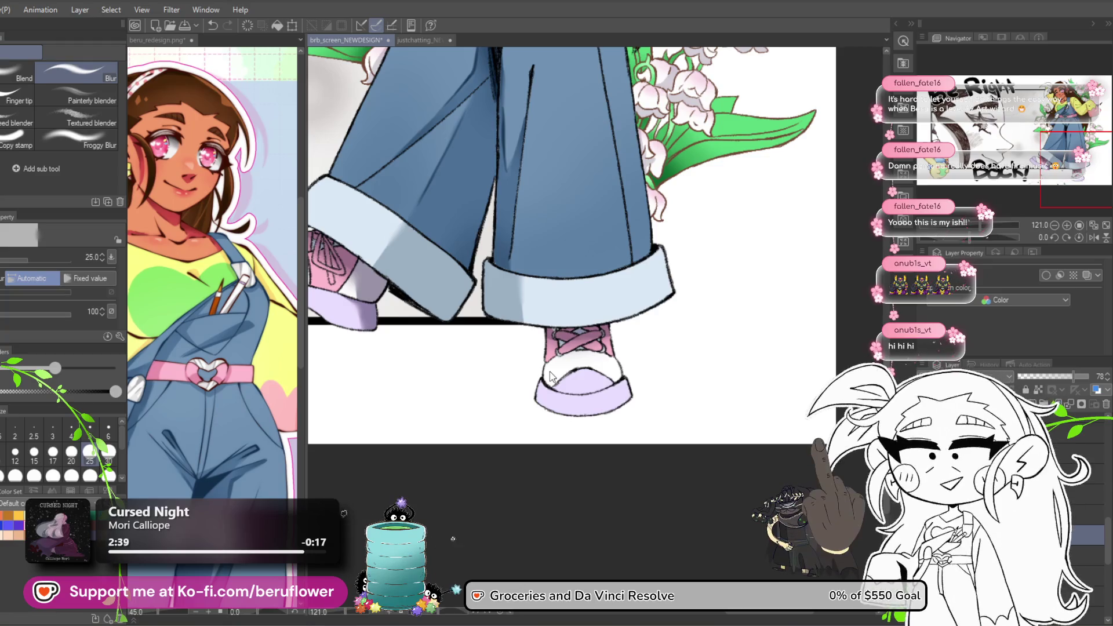
# Inspect the pink-and-lavender sneaker up close, zoom back out to the whole character, and save.
pyautogui.press('p')
pyautogui.moveTo(572, 479); pyautogui.dragTo(543, 465)
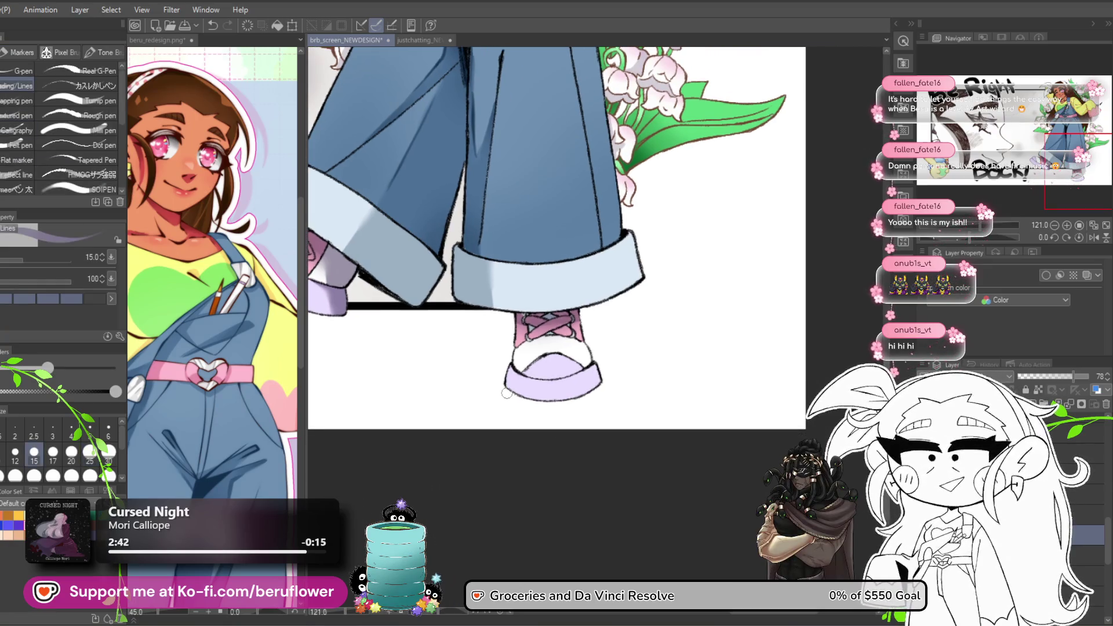
pyautogui.scroll(5, 507, 393)
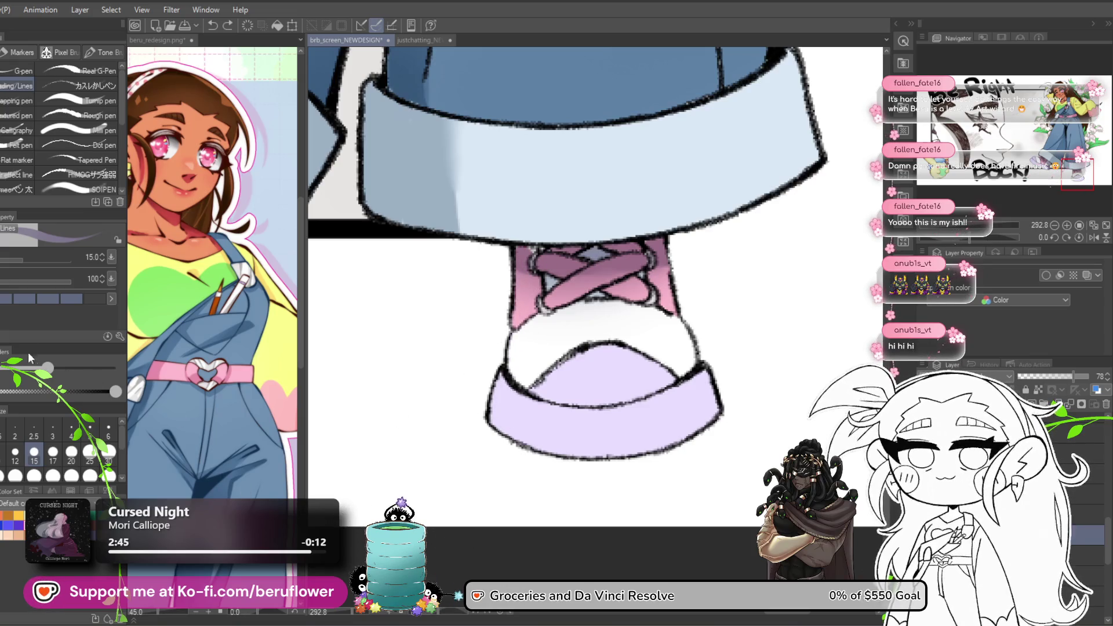
pyautogui.press('g')
pyautogui.press('b')
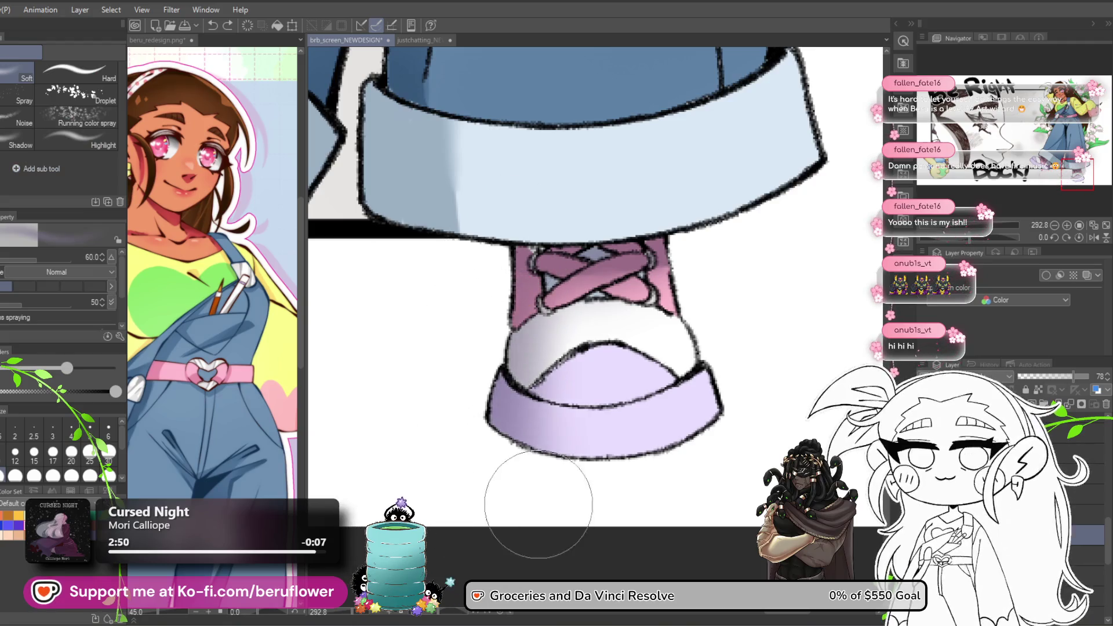
pyautogui.scroll(-5, 514, 206)
pyautogui.scroll(2, 525, 480)
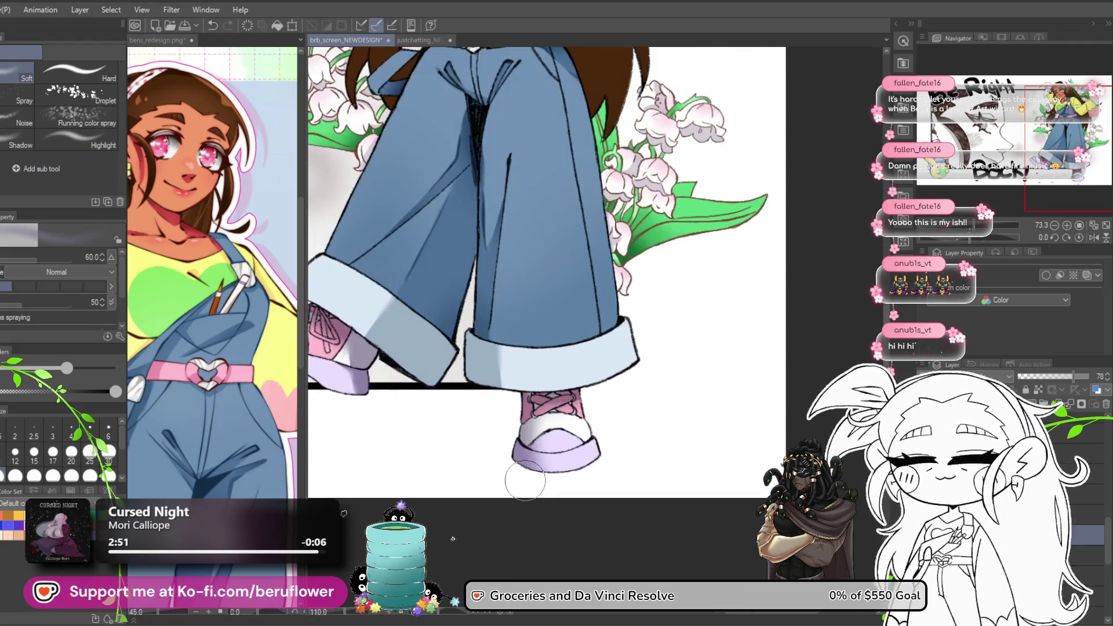
pyautogui.scroll(-2, 560, 487)
pyautogui.moveTo(807, 373)
pyautogui.mouseDown()
pyautogui.moveTo(745, 298)
pyautogui.moveTo(776, 300)
pyautogui.mouseUp()
pyautogui.hotkey('ctrl', 's')
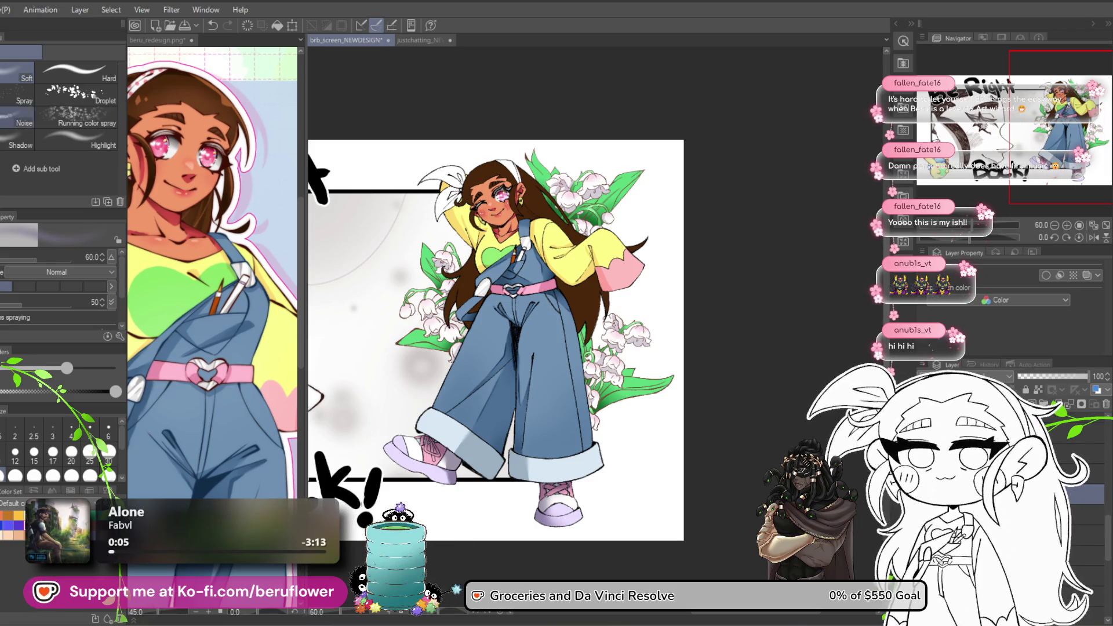
# Shade the hair ribbon's loops with grey-purple strokes using the Tapered Pen at size 15.
pyautogui.press('p')
pyautogui.scroll(5, 468, 168)
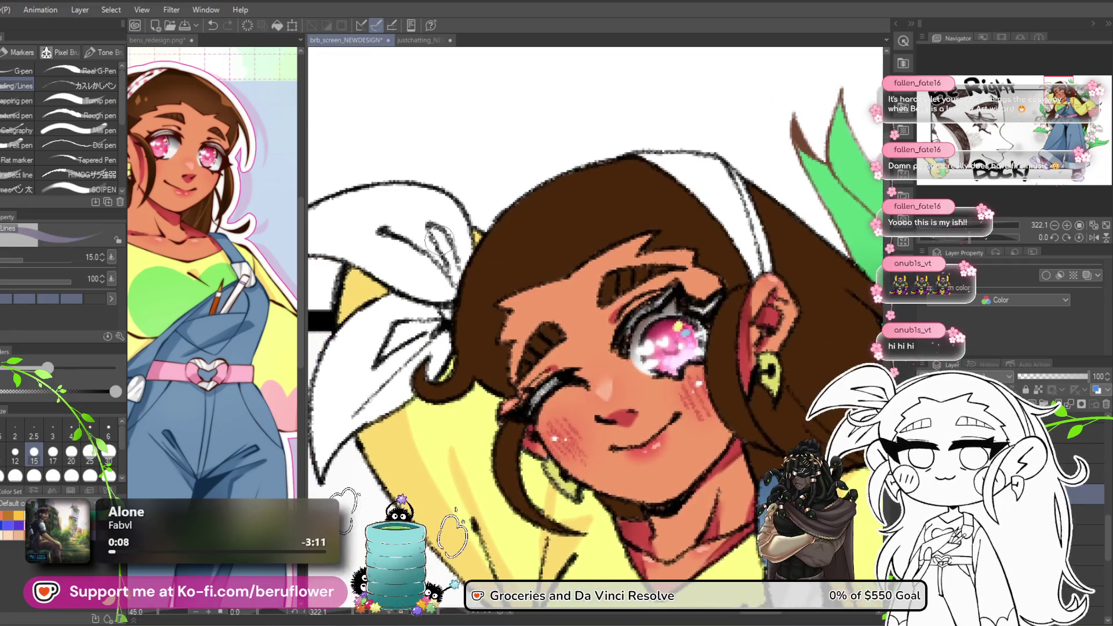
pyautogui.moveTo(426, 288); pyautogui.dragTo(456, 273)
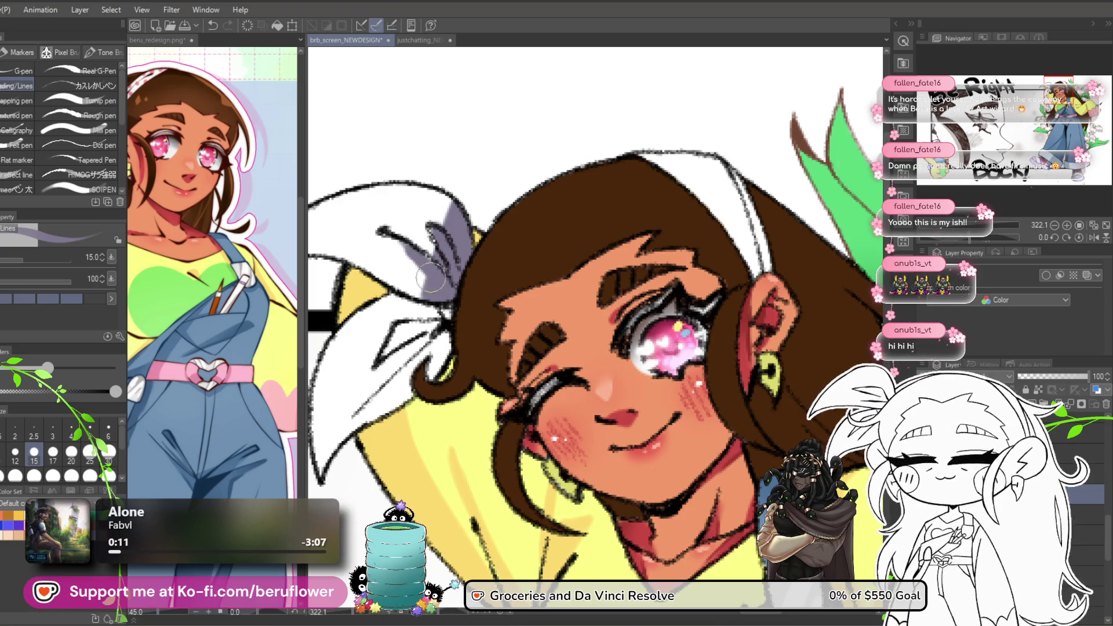
pyautogui.moveTo(497, 314)
pyautogui.mouseDown()
pyautogui.moveTo(453, 223)
pyautogui.moveTo(440, 307)
pyautogui.mouseUp()
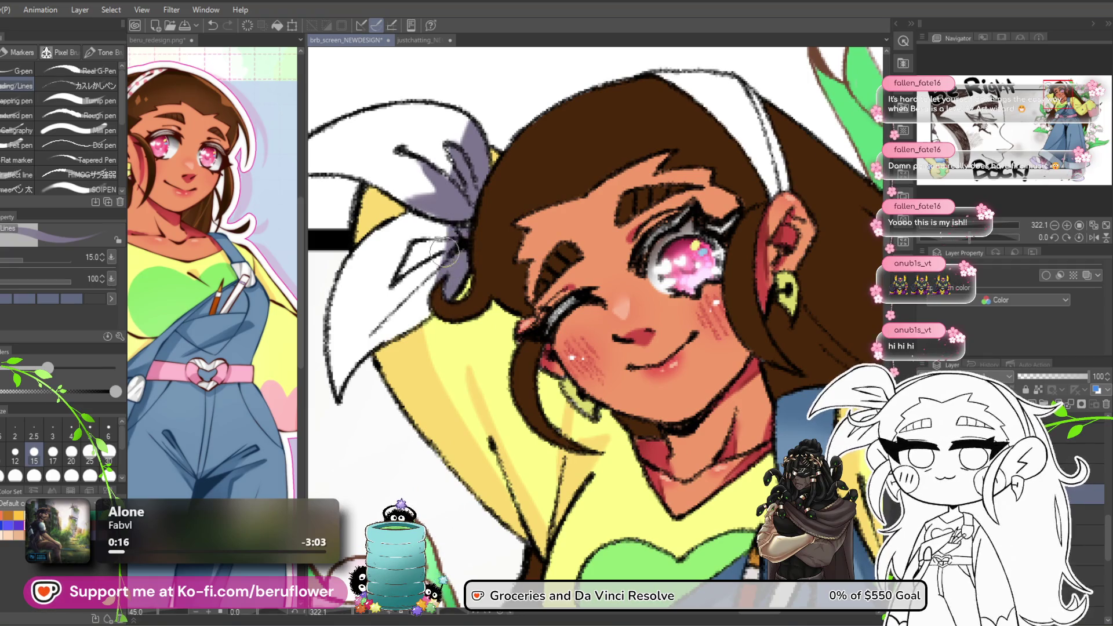
pyautogui.moveTo(410, 257); pyautogui.dragTo(447, 241)
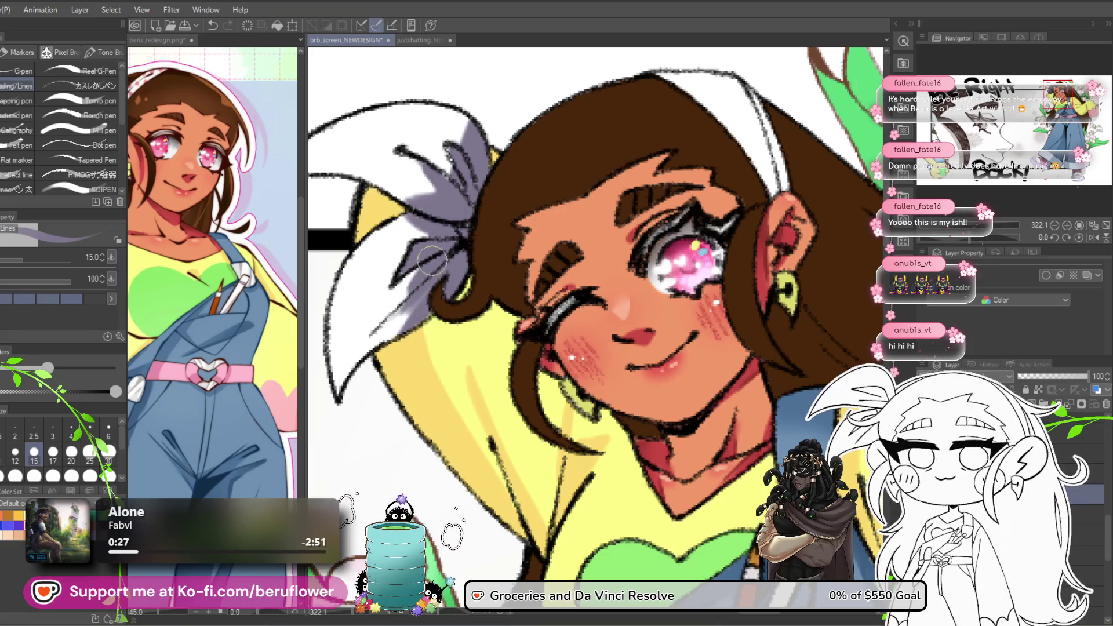
pyautogui.moveTo(736, 227)
pyautogui.mouseDown()
pyautogui.moveTo(518, 364)
pyautogui.moveTo(553, 250)
pyautogui.mouseUp()
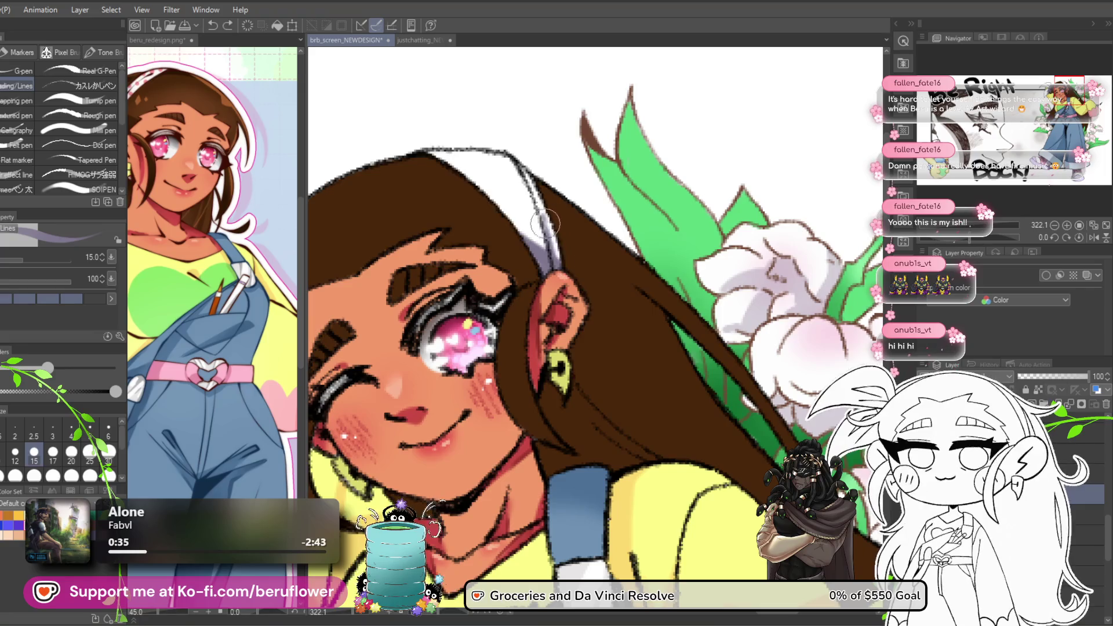
pyautogui.scroll(-8, 531, 141)
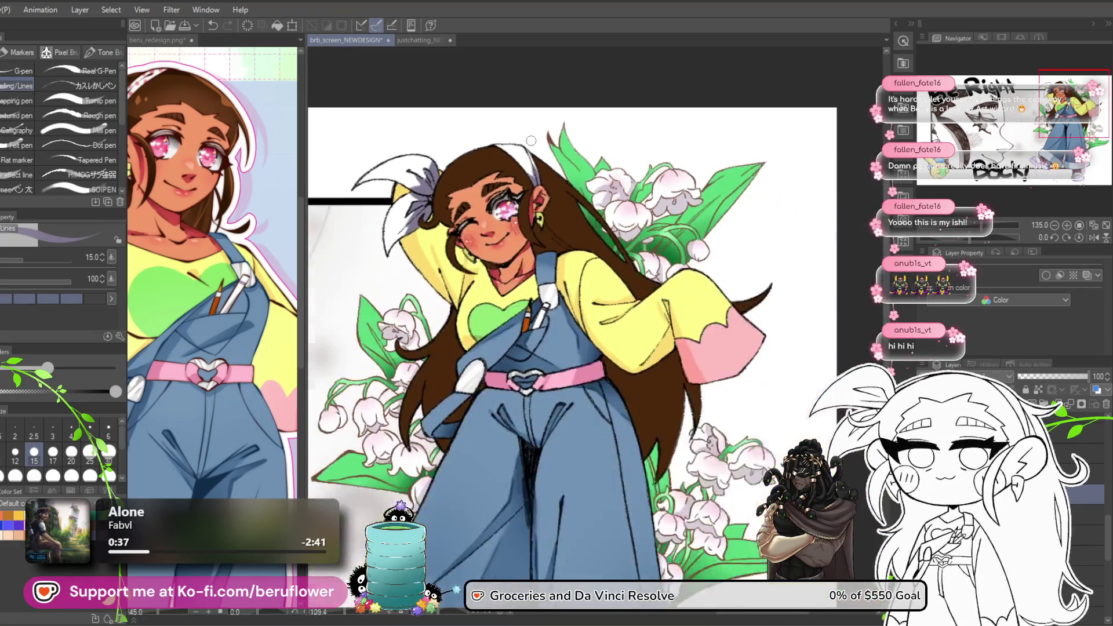
pyautogui.scroll(1, 510, 352)
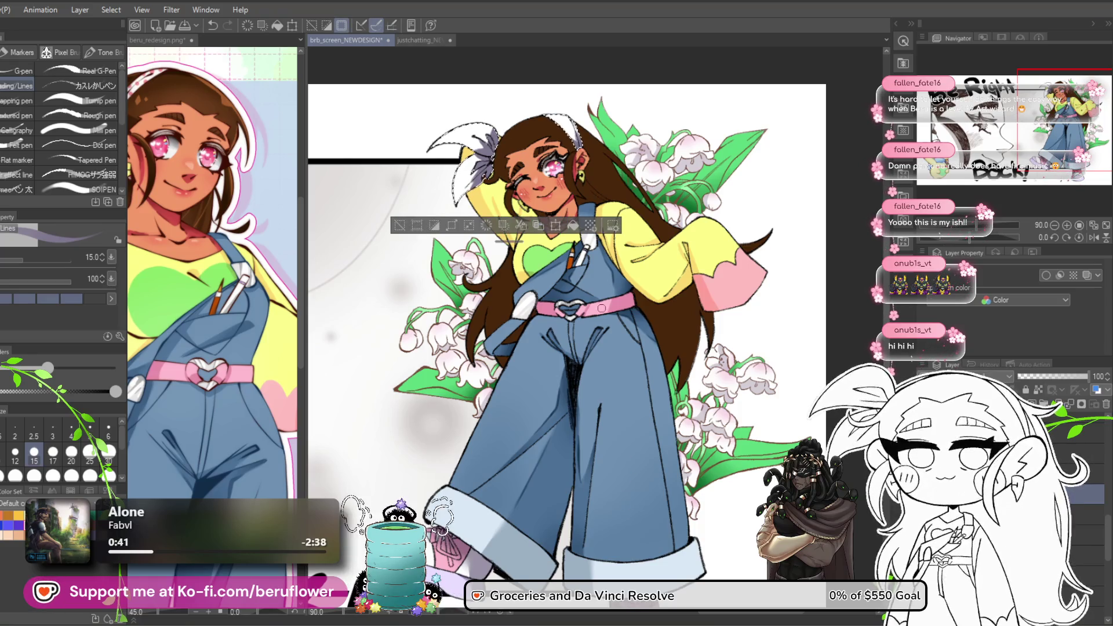
# Fill the ribbon selection with a dot tone and raise its frequency and density.
pyautogui.click(591, 226)
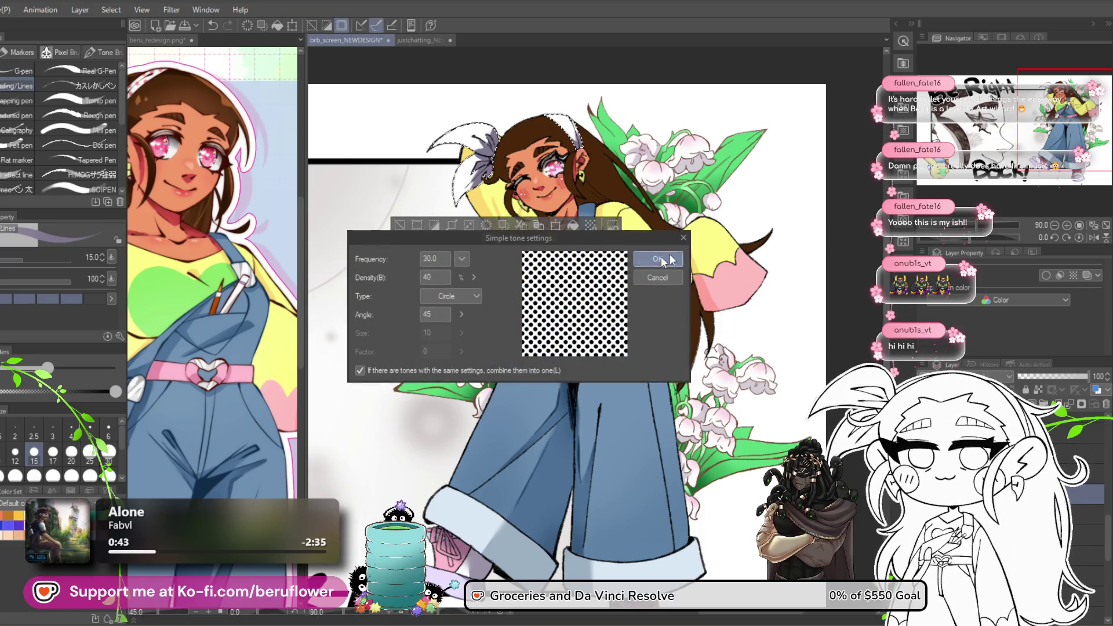
pyautogui.click(658, 256)
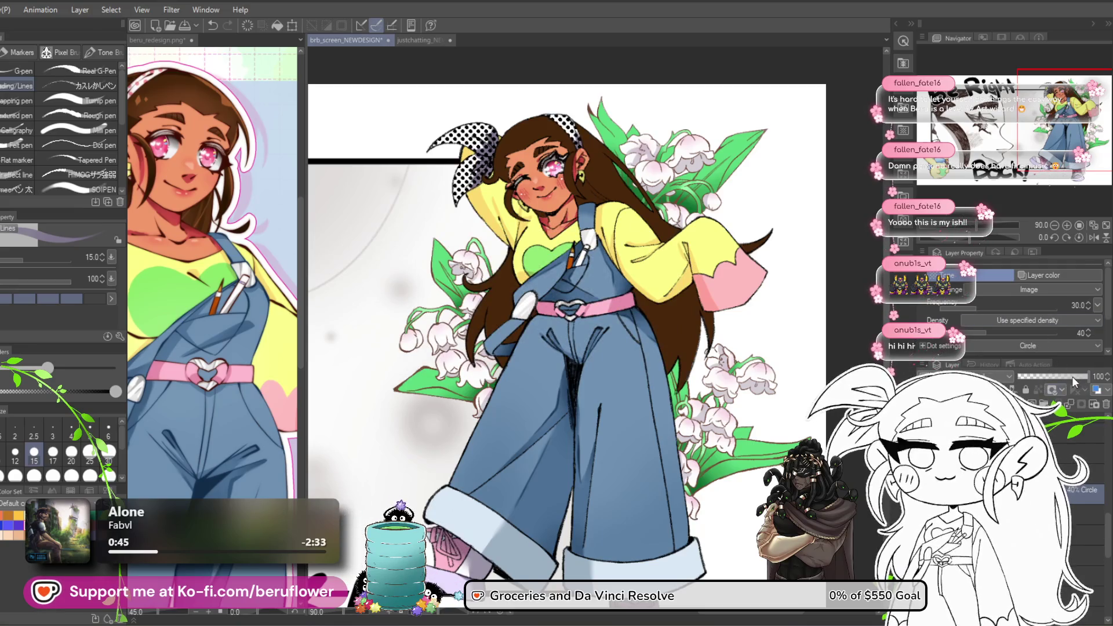
pyautogui.moveTo(979, 307)
pyautogui.mouseDown()
pyautogui.moveTo(965, 307)
pyautogui.moveTo(992, 308)
pyautogui.moveTo(972, 332)
pyautogui.moveTo(983, 332)
pyautogui.mouseUp()
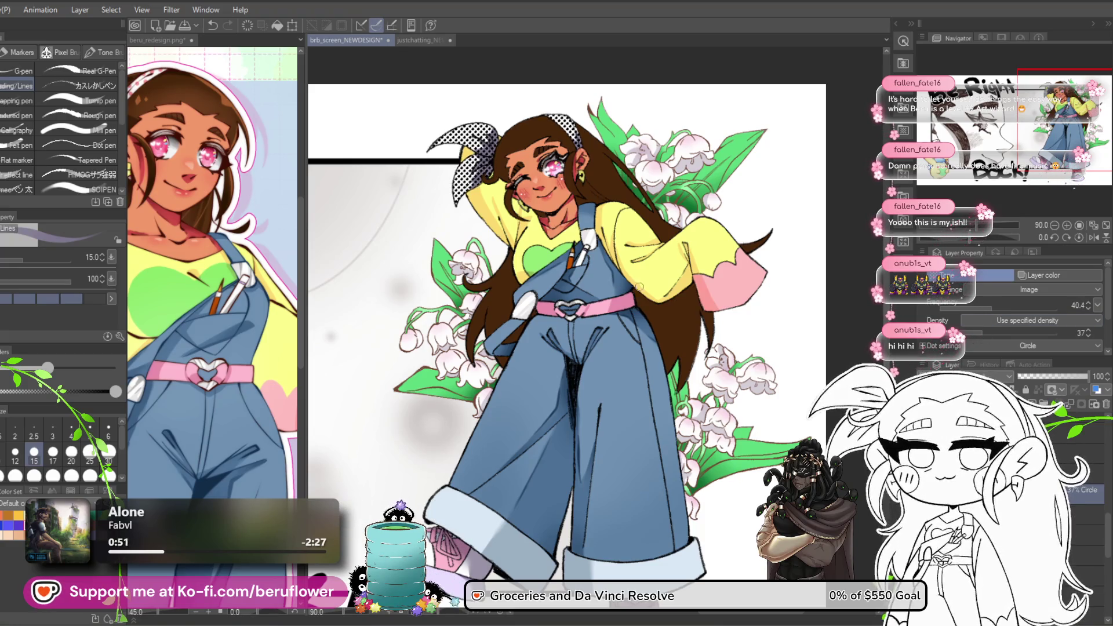
pyautogui.moveTo(635, 307); pyautogui.dragTo(642, 381)
pyautogui.scroll(3, 642, 381)
pyautogui.moveTo(642, 381); pyautogui.dragTo(659, 424)
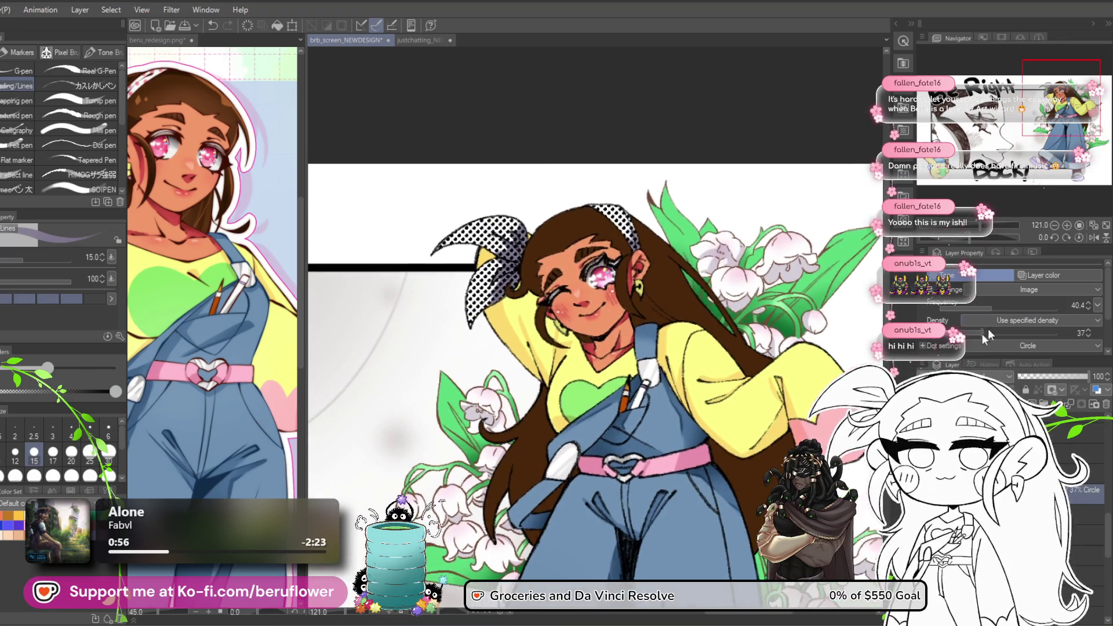
pyautogui.moveTo(994, 311)
pyautogui.mouseDown()
pyautogui.moveTo(1014, 309)
pyautogui.moveTo(992, 308)
pyautogui.moveTo(1021, 329)
pyautogui.moveTo(966, 335)
pyautogui.moveTo(975, 336)
pyautogui.mouseUp()
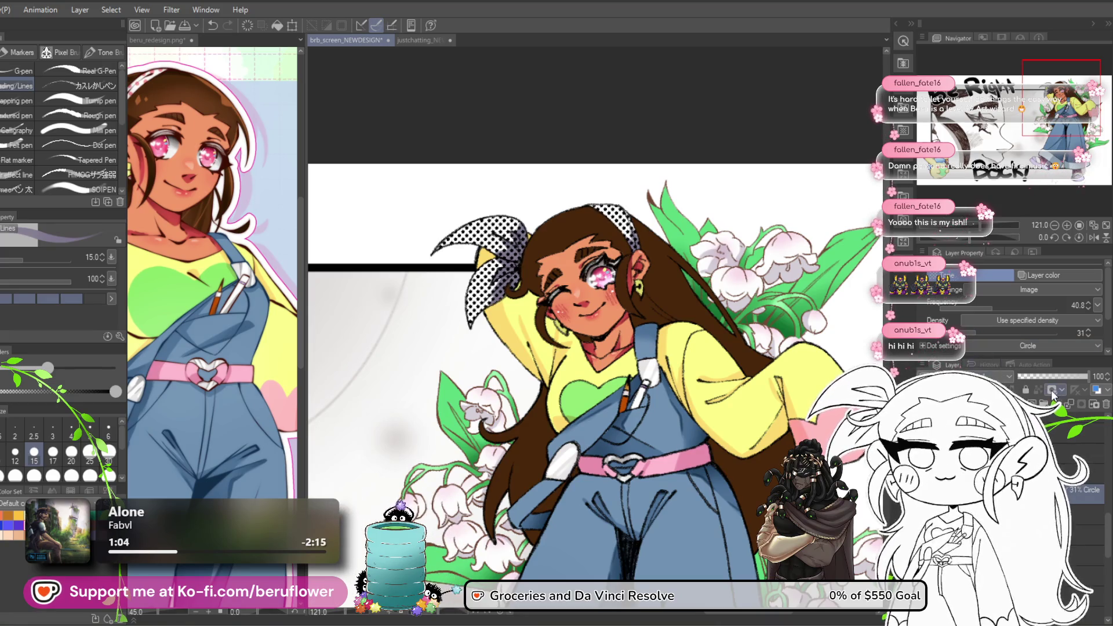
# Delete the tone's mask and the dot tone layer, then reselect the ribbon area.
pyautogui.click(1106, 404)
pyautogui.click(551, 230)
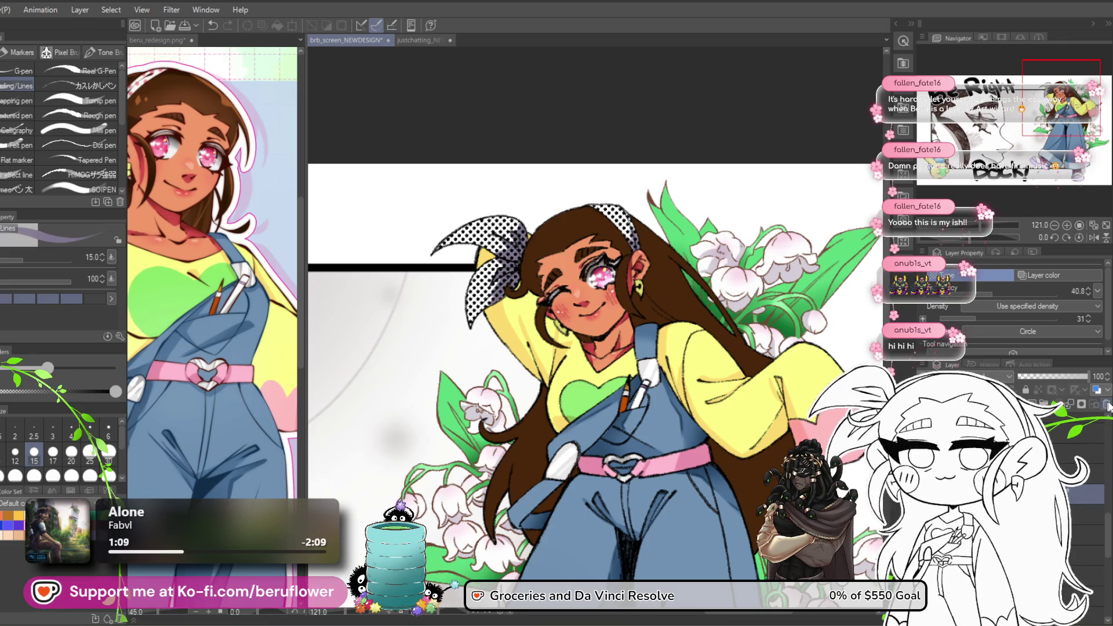
pyautogui.click(985, 275)
pyautogui.hotkey('ctrl', 'shift', 'd')
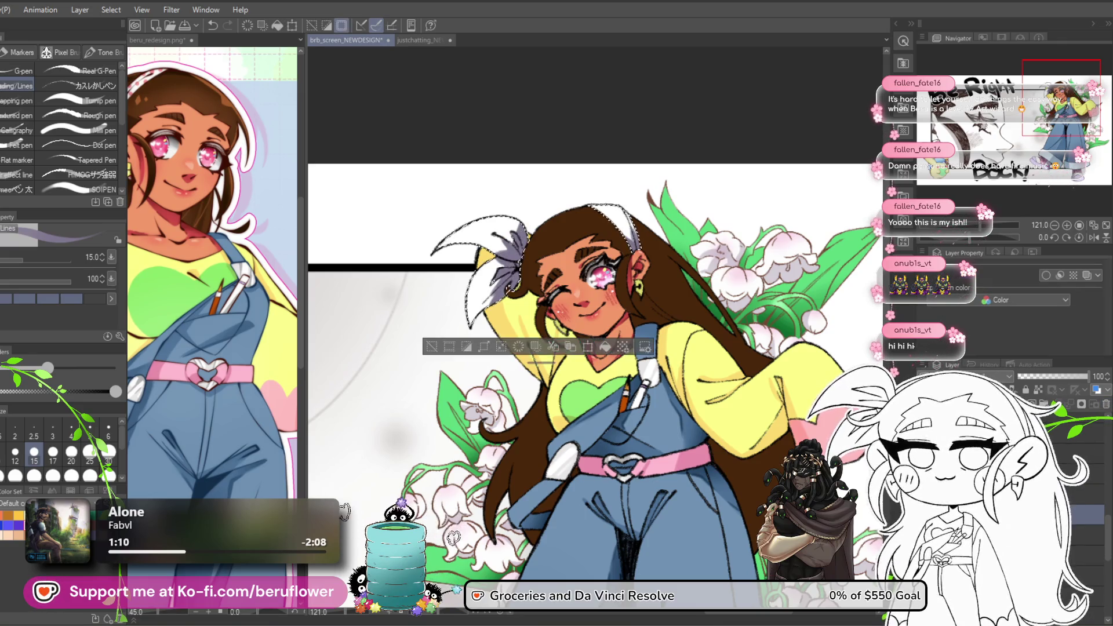
# Browse the Other pattern materials in the Material library for a polka-dot pattern.
pyautogui.click(895, 24)
pyautogui.click(735, 173)
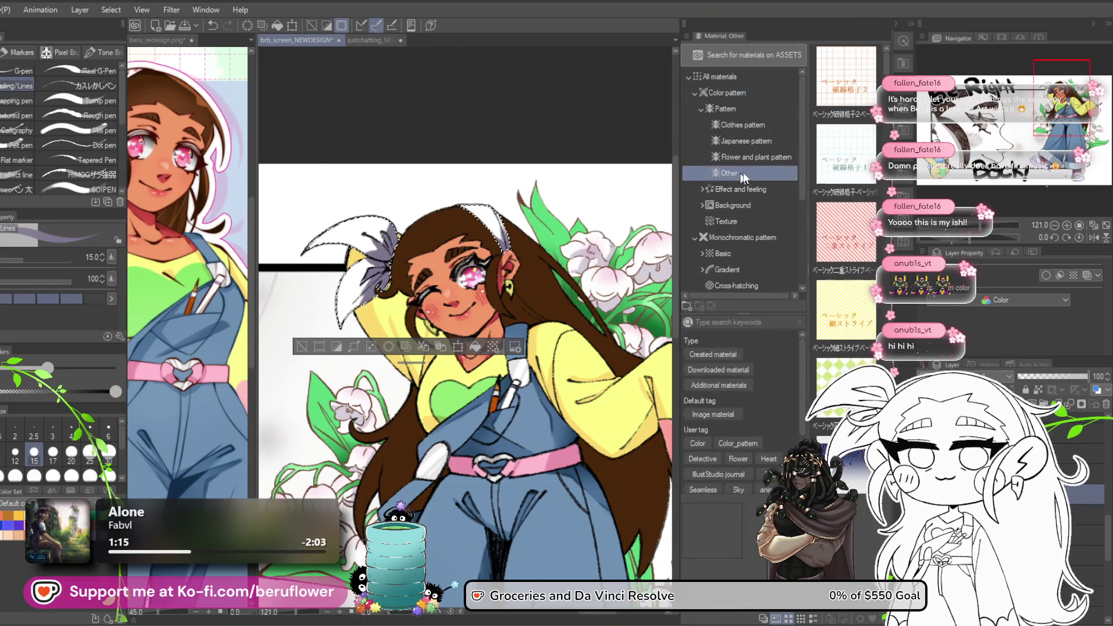
pyautogui.scroll(-10, 846, 203)
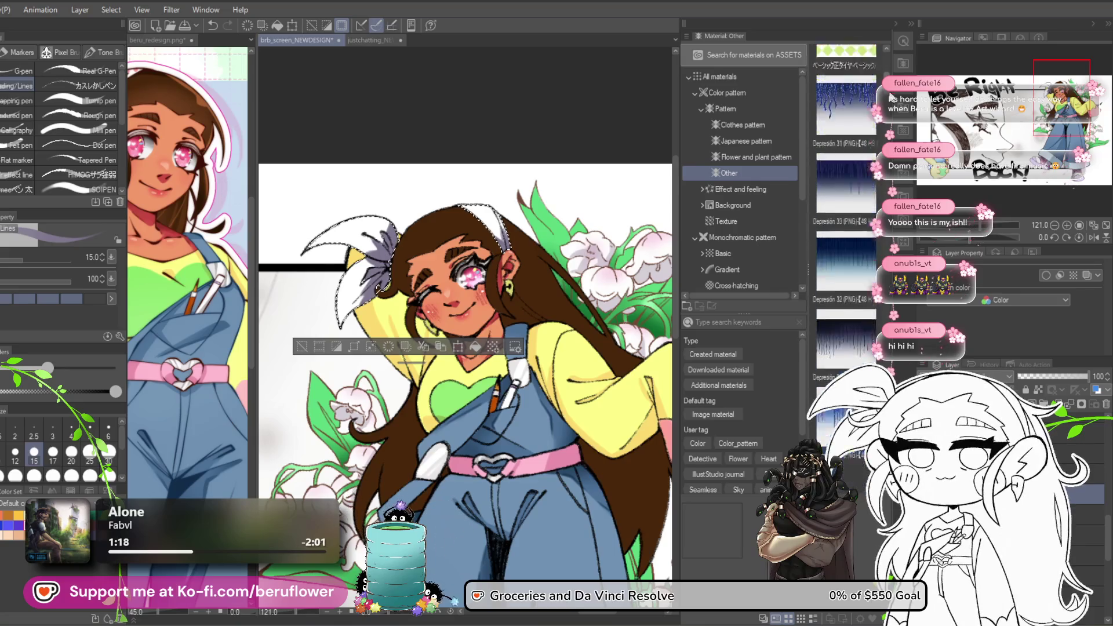
pyautogui.scroll(-10, 877, 326)
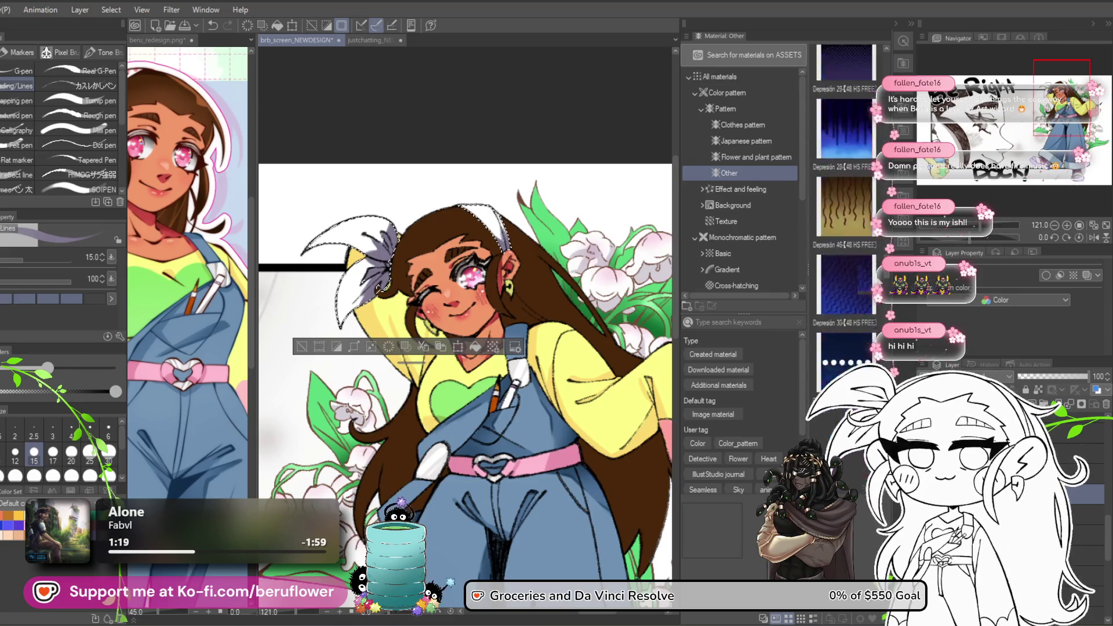
pyautogui.scroll(15, 847, 203)
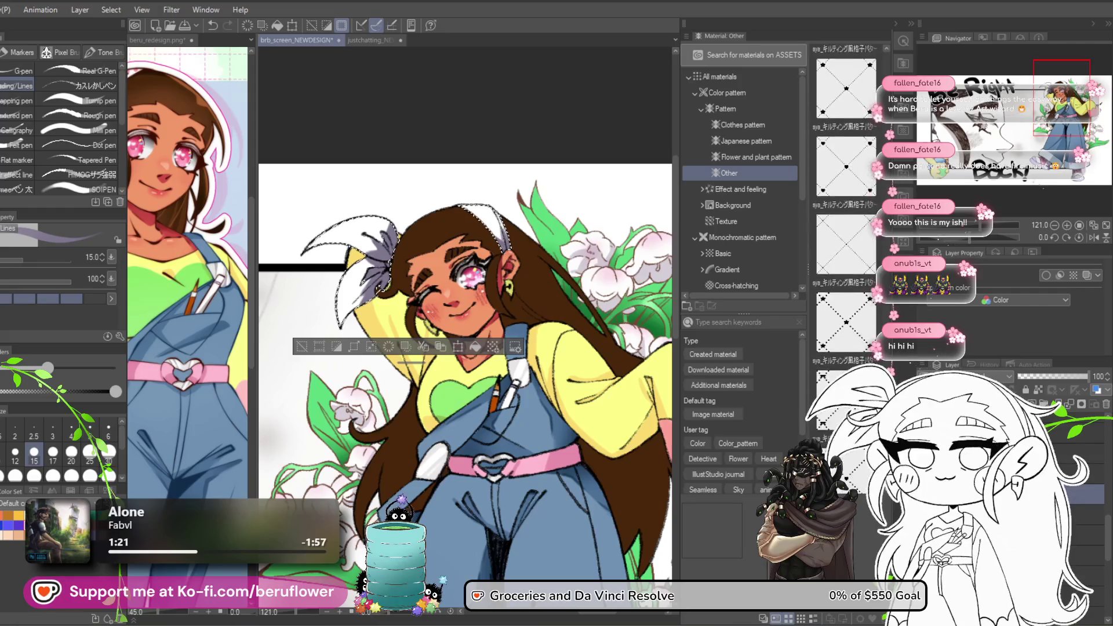
pyautogui.scroll(-5, 847, 232)
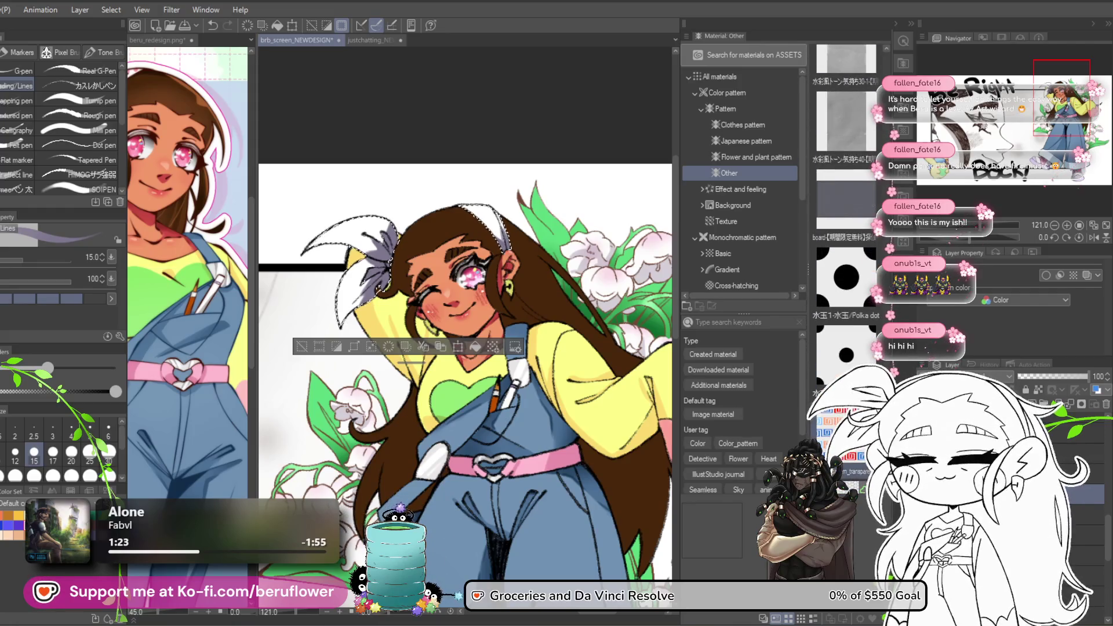
# Try shrinking a polka-dot pattern on the ribbon, then delete that pattern layer.
pyautogui.hotkey('ctrl', 'd')
pyautogui.press('o')
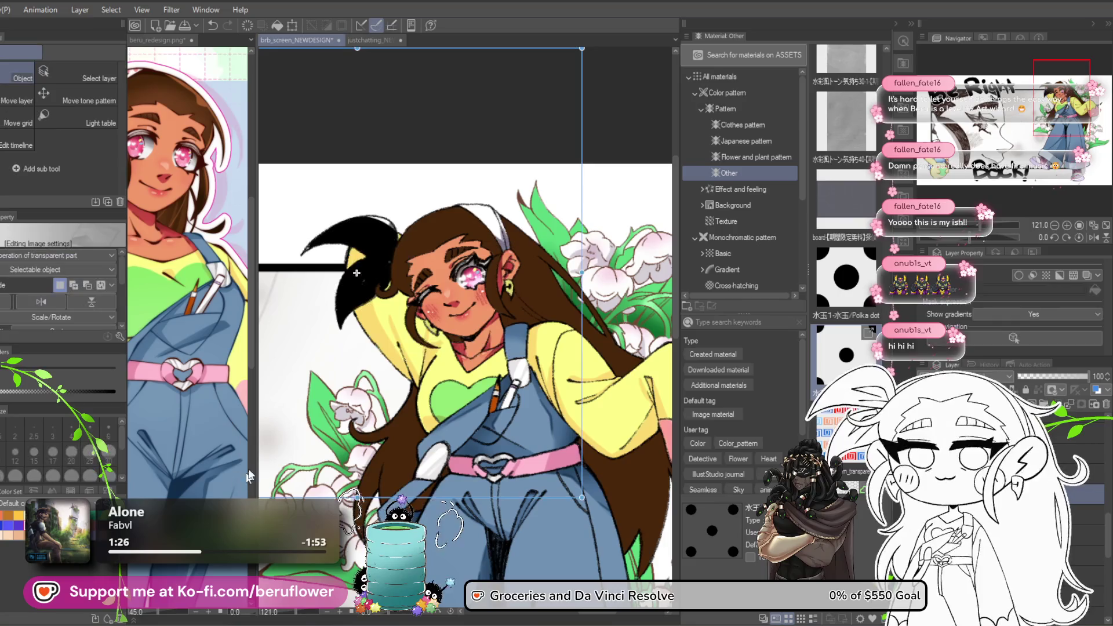
pyautogui.moveTo(582, 497)
pyautogui.mouseDown()
pyautogui.moveTo(437, 209)
pyautogui.moveTo(411, 104)
pyautogui.mouseUp()
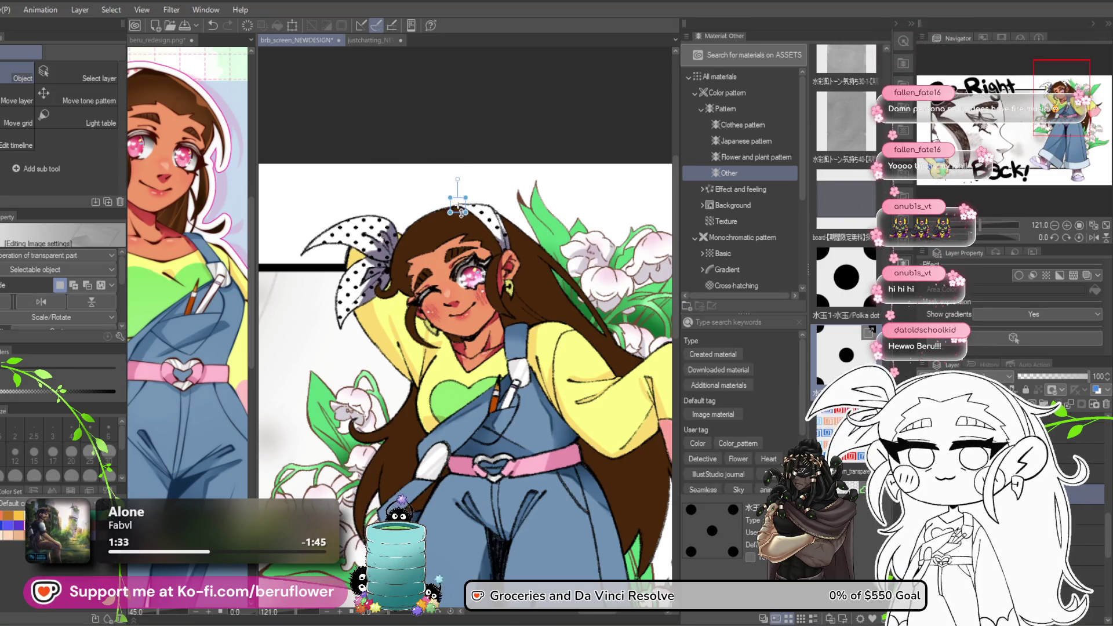
pyautogui.scroll(-3, 340, 294)
pyautogui.scroll(6, 417, 299)
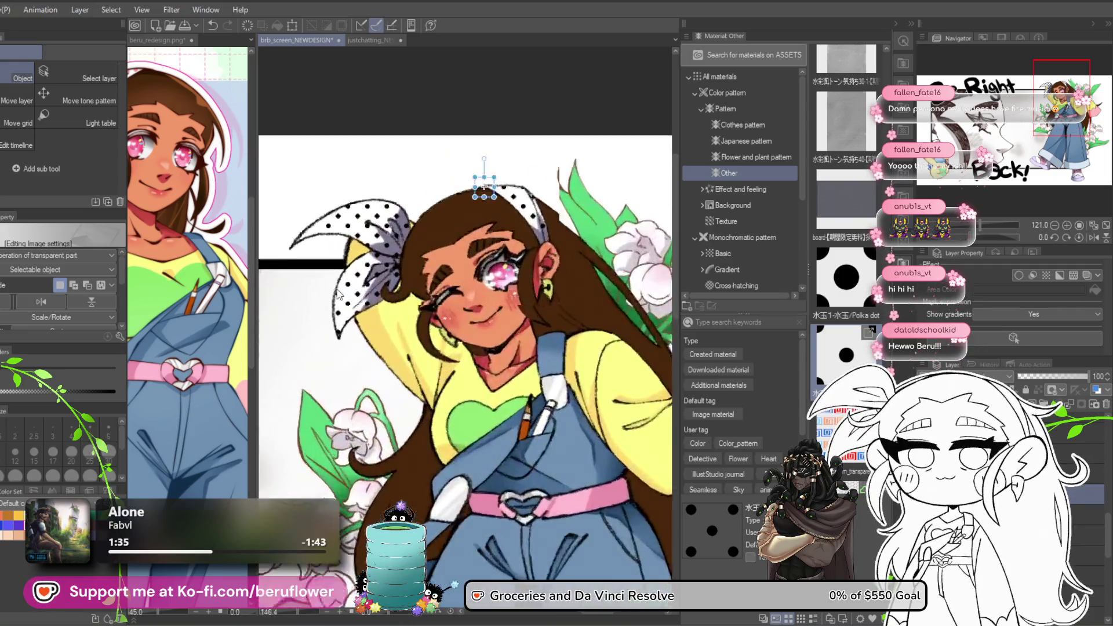
pyautogui.scroll(-3, 416, 299)
pyautogui.scroll(2, 476, 231)
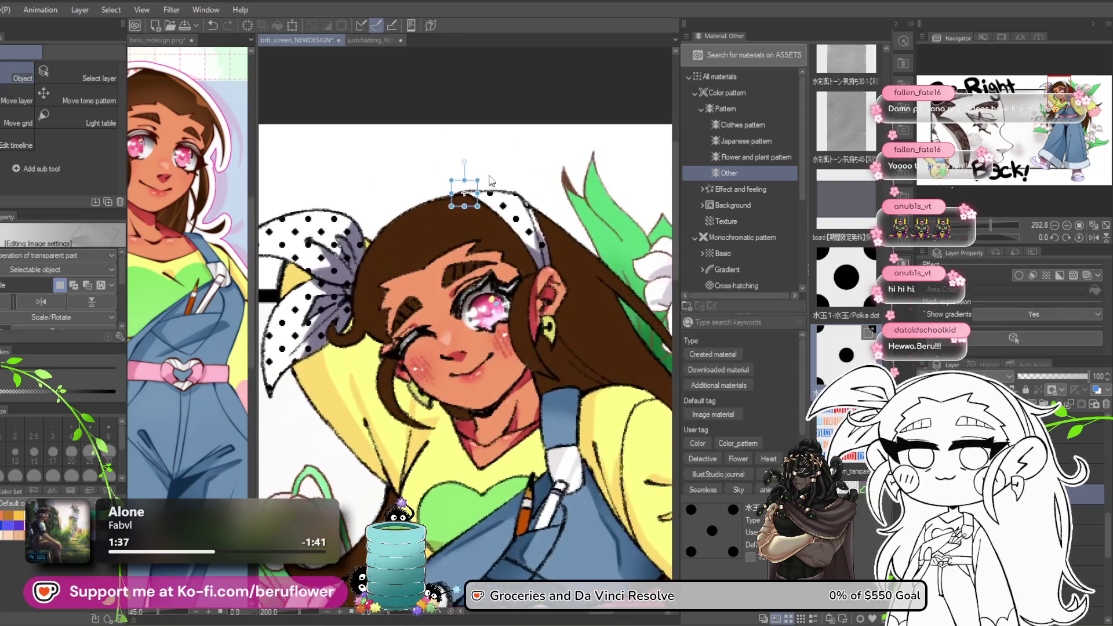
pyautogui.moveTo(506, 162); pyautogui.dragTo(496, 174)
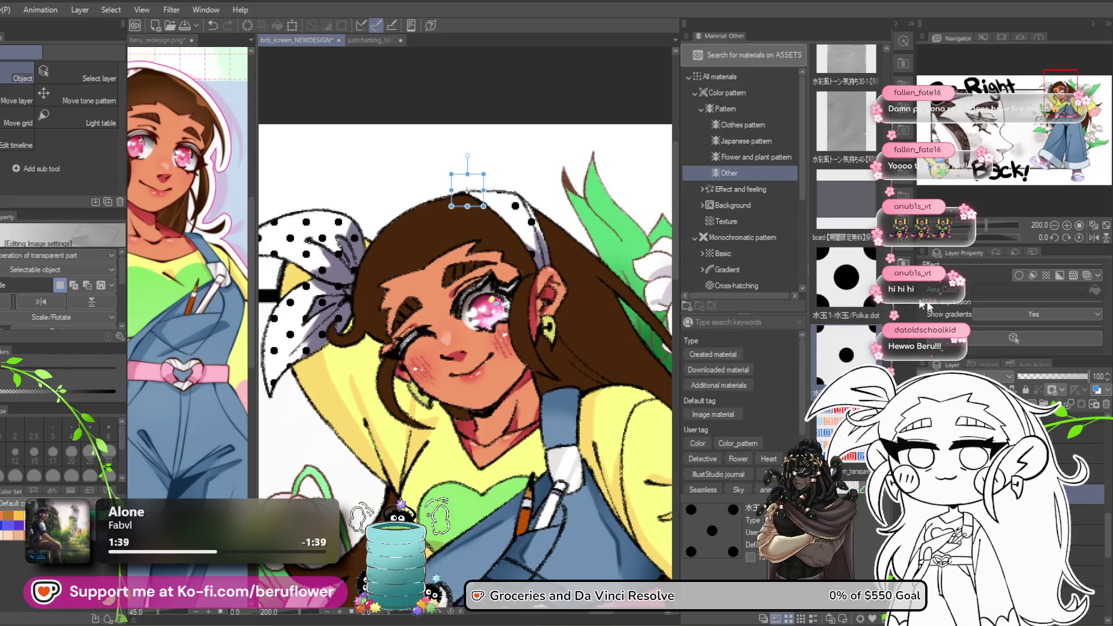
pyautogui.click(1107, 405)
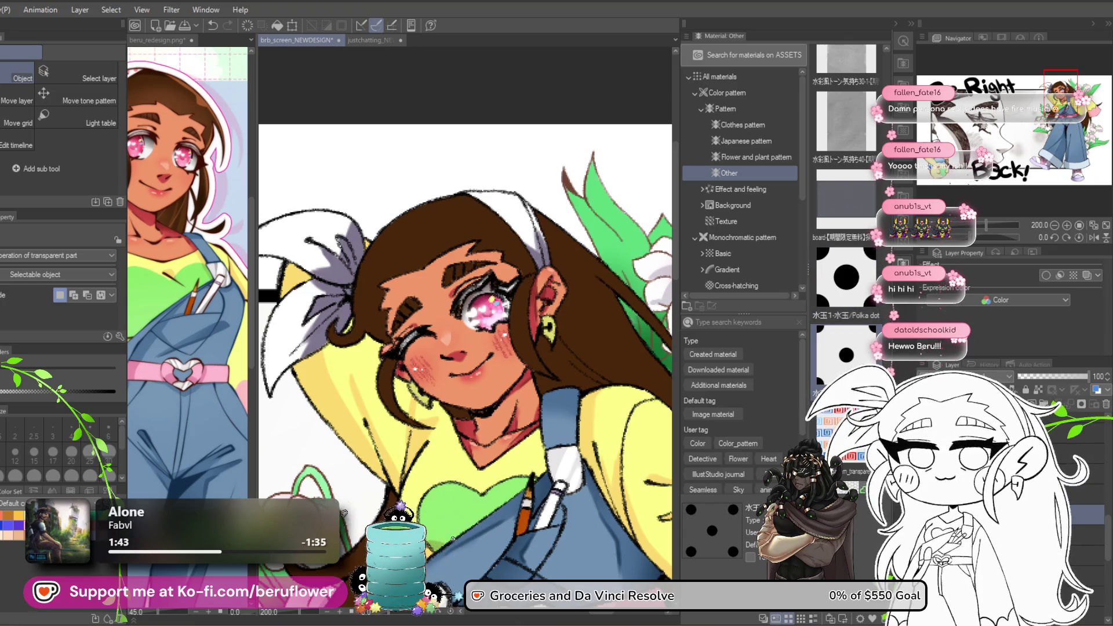
# Fill the selected bow with the polka-dot material, scale it to small dots and reposition it.
pyautogui.keyDown('ctrl'); pyautogui.click(1044, 405); pyautogui.keyUp('ctrl')
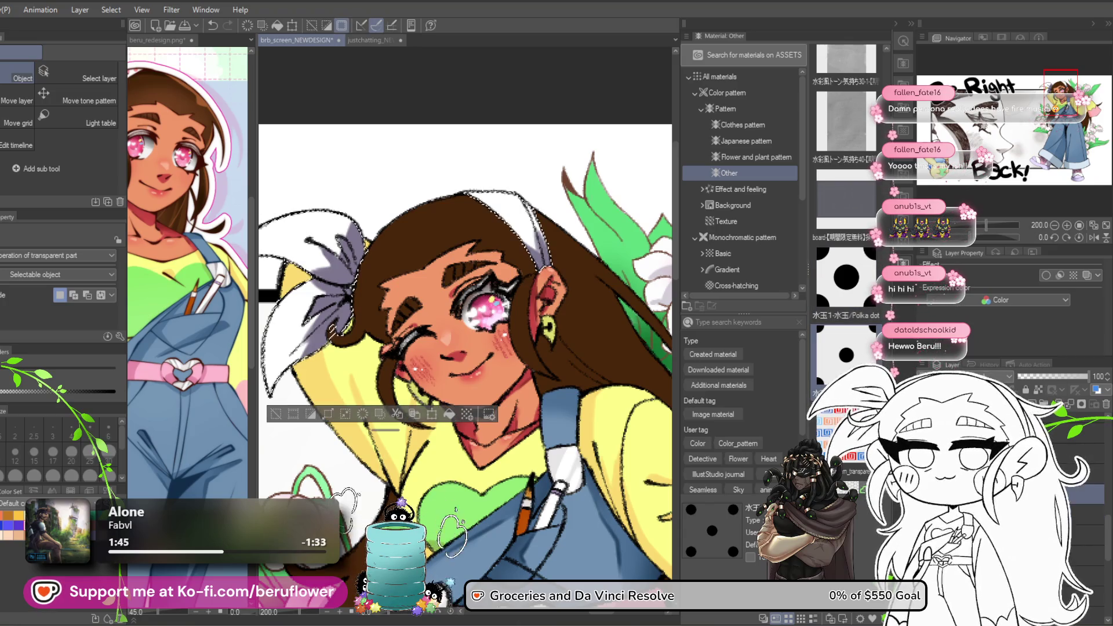
pyautogui.moveTo(846, 295)
pyautogui.mouseDown()
pyautogui.moveTo(342, 272)
pyautogui.moveTo(295, 324)
pyautogui.mouseUp()
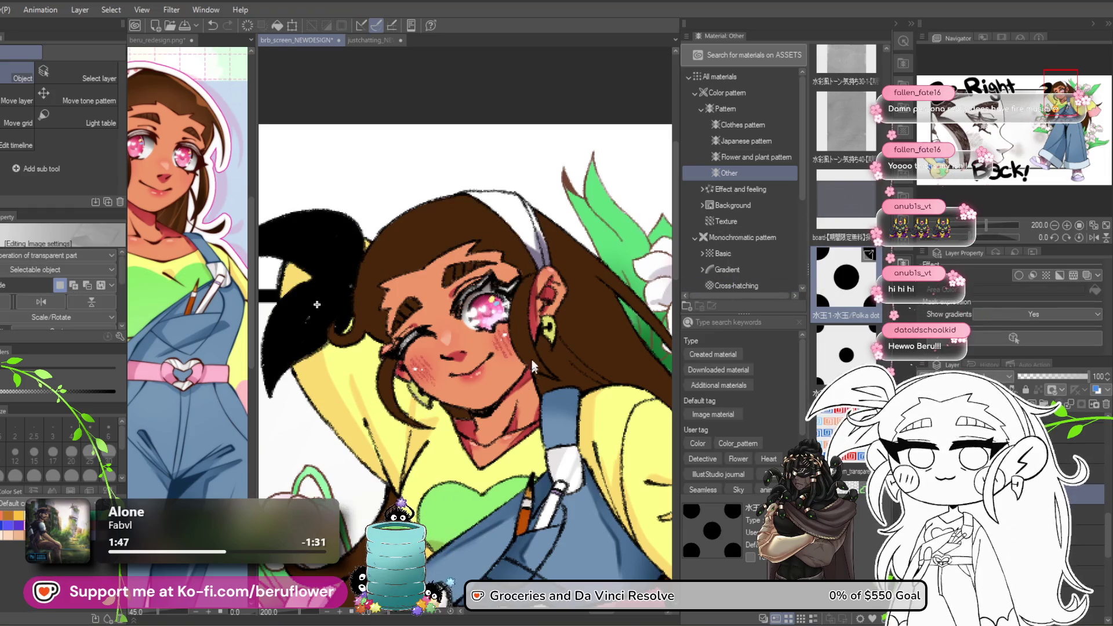
pyautogui.scroll(-5, 534, 375)
pyautogui.scroll(2, 462, 348)
pyautogui.moveTo(455, 323)
pyautogui.mouseDown()
pyautogui.moveTo(471, 255)
pyautogui.moveTo(496, 230)
pyautogui.mouseUp()
pyautogui.scroll(5, 498, 246)
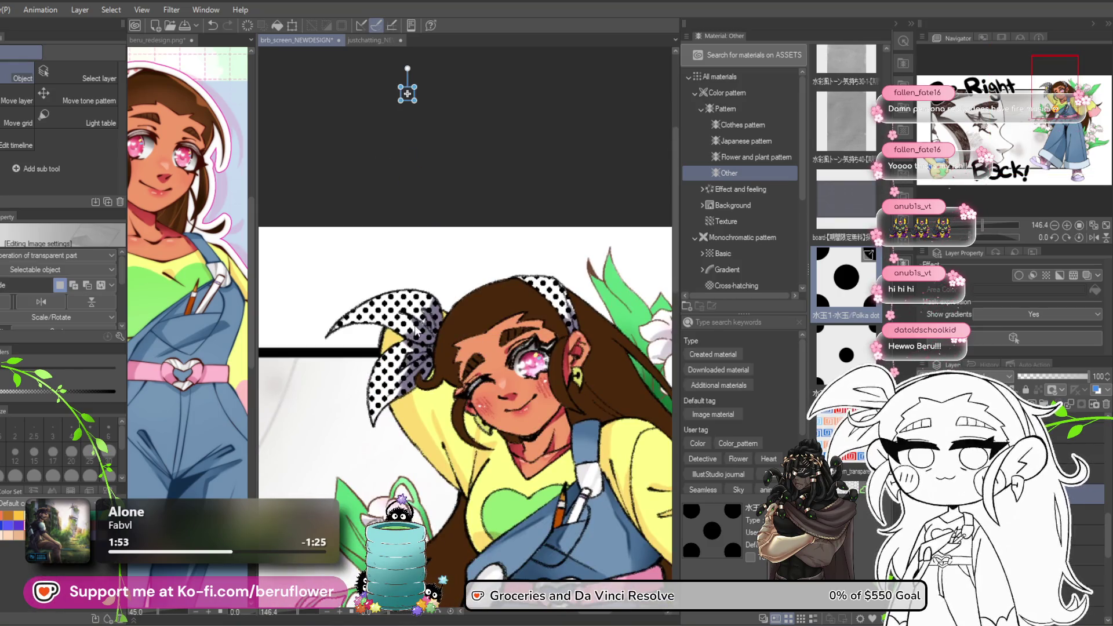
pyautogui.moveTo(406, 336)
pyautogui.mouseDown()
pyautogui.moveTo(430, 385)
pyautogui.moveTo(431, 553)
pyautogui.mouseUp()
pyautogui.moveTo(438, 317); pyautogui.dragTo(458, 351)
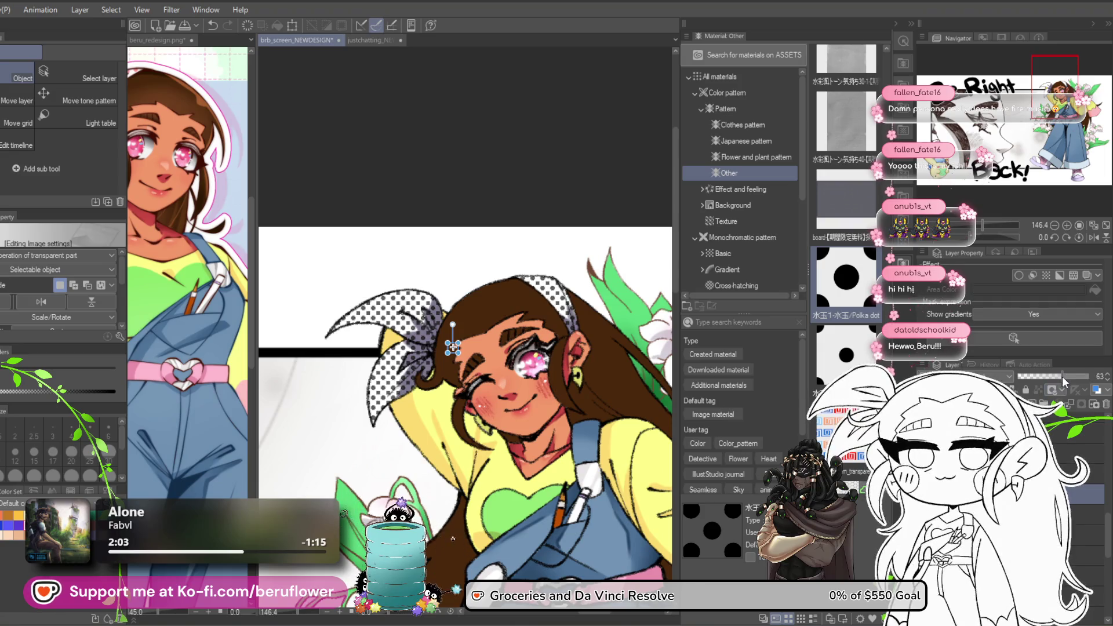
# Eyedrop the pink bandana colour from the beru_redesign.png reference.
pyautogui.rightClick(1064, 426)
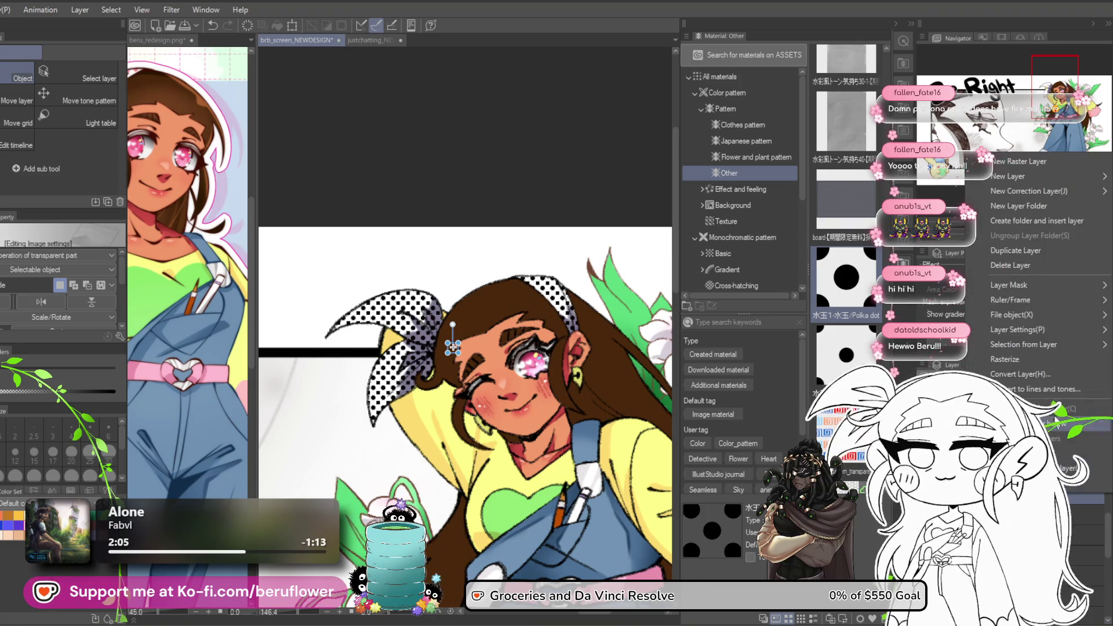
pyautogui.click(985, 348)
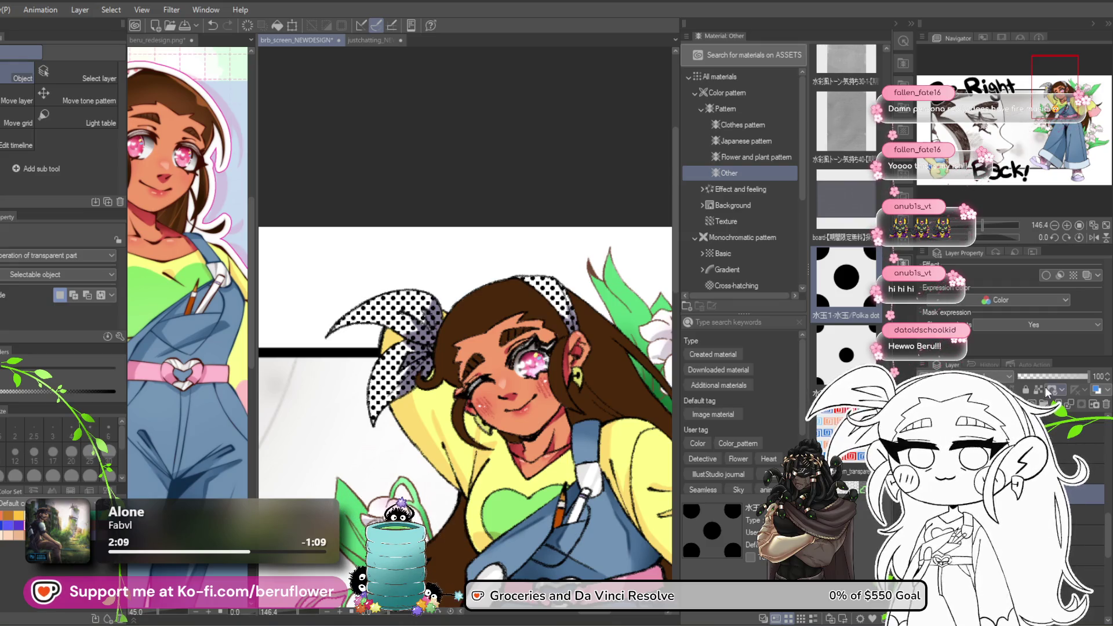
pyautogui.click(254, 281)
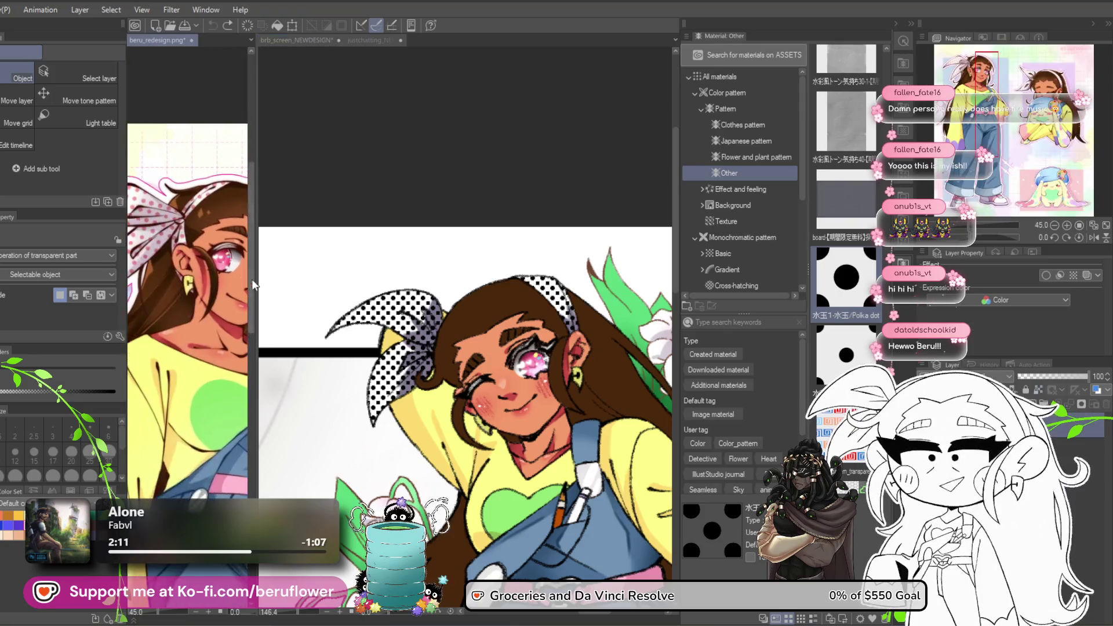
pyautogui.rightClick(186, 241)
pyautogui.click(160, 230)
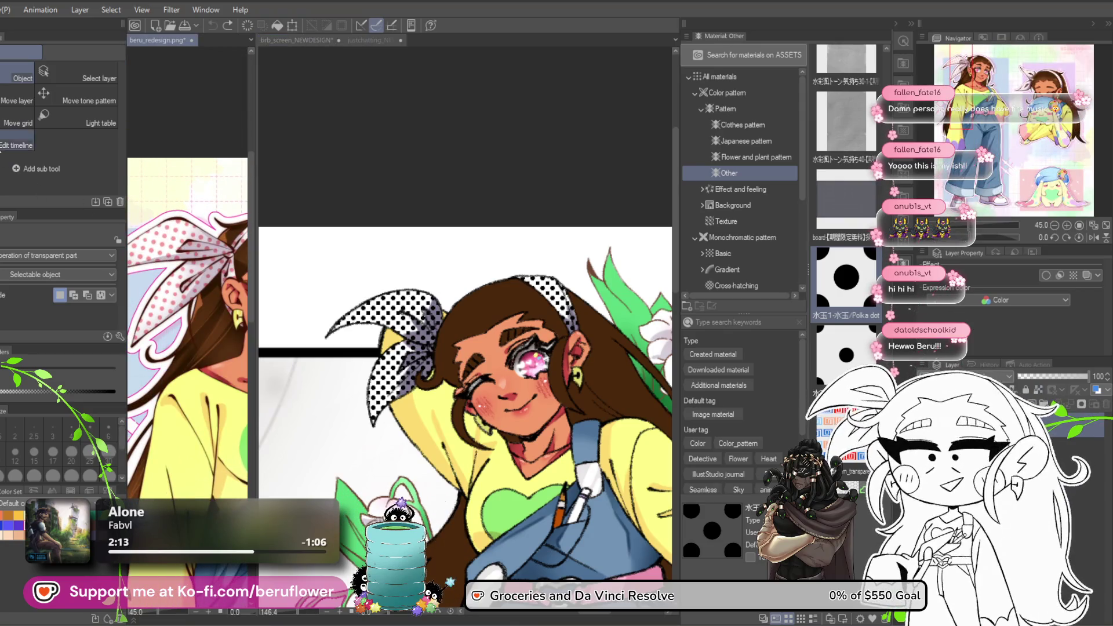
pyautogui.press('i')
pyautogui.scroll(3, 191, 270)
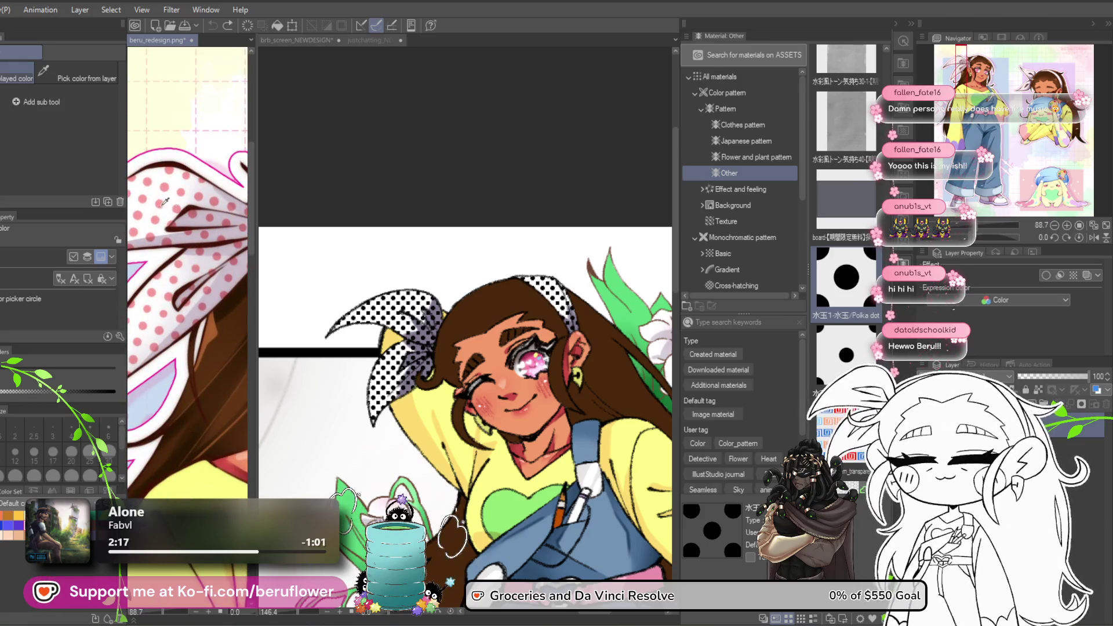
pyautogui.click(522, 191)
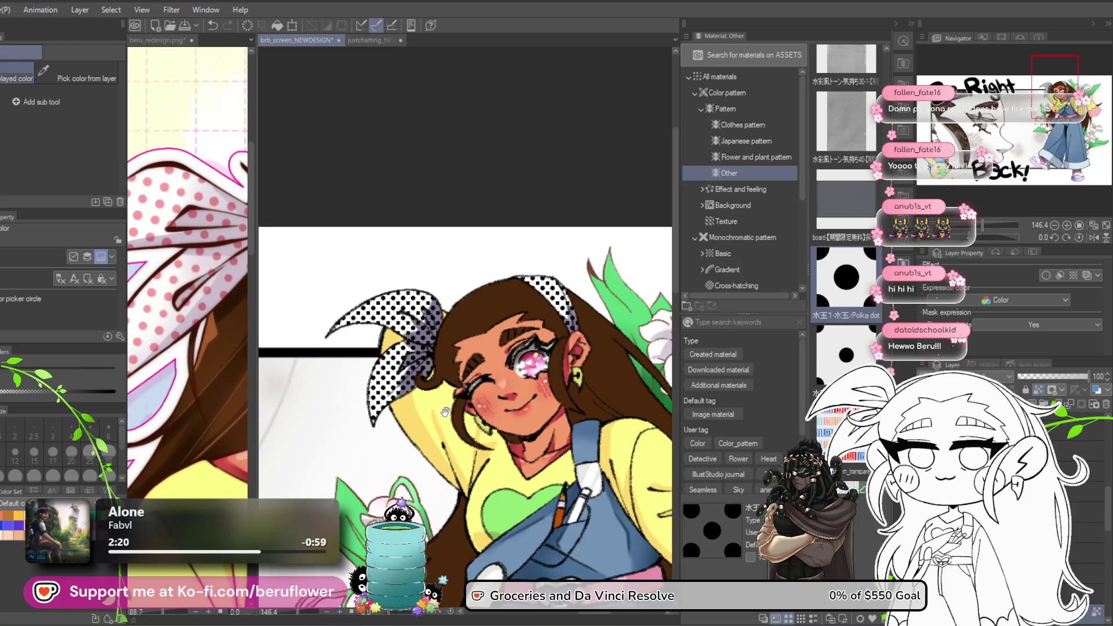
# Turn the bow's polka dots pink and set a layer's opacity to 61%.
pyautogui.click(277, 25)
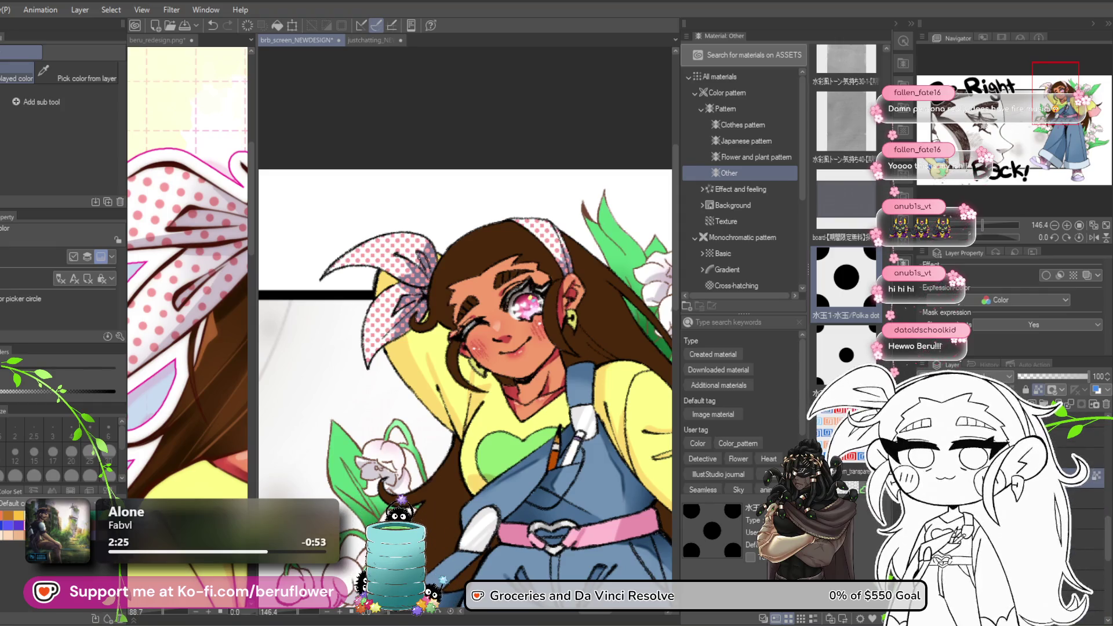
pyautogui.click(1023, 391)
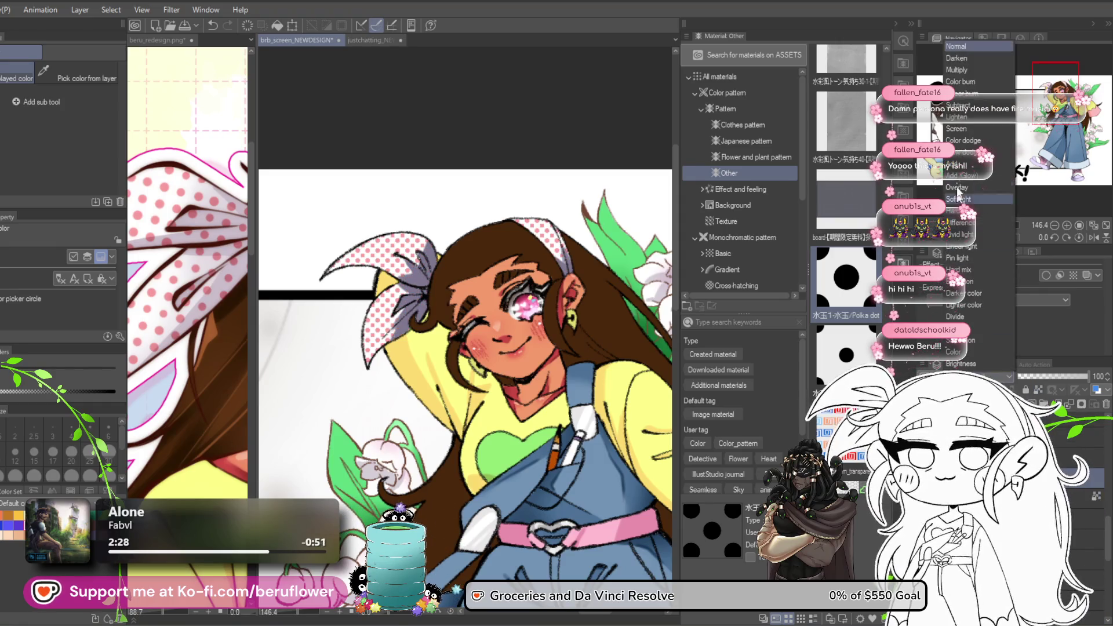
pyautogui.click(1060, 377)
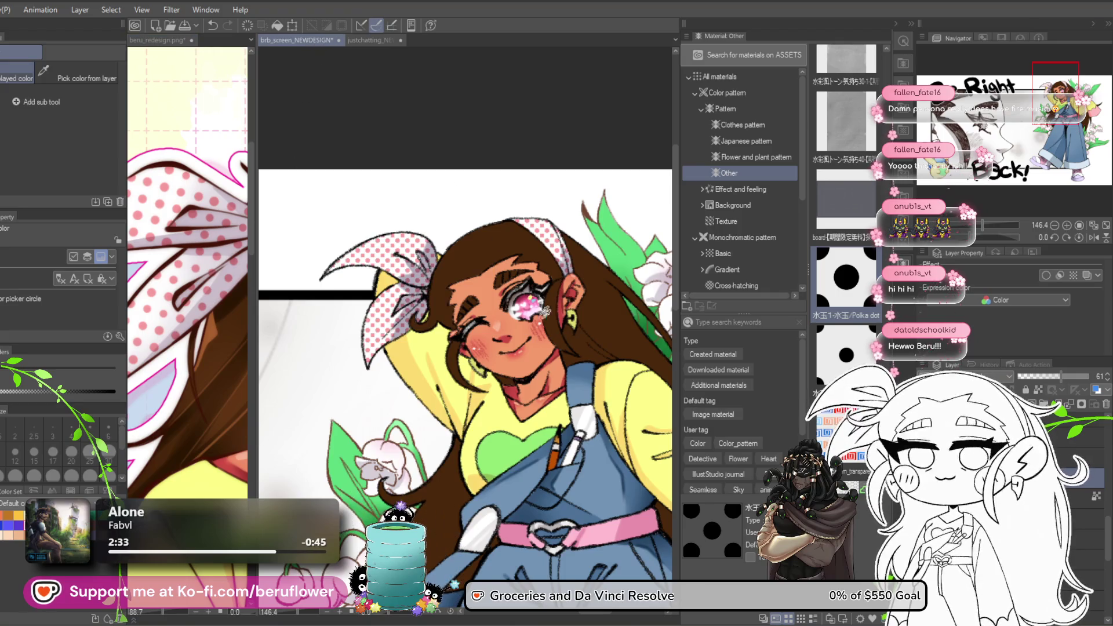
pyautogui.moveTo(559, 473); pyautogui.dragTo(506, 437)
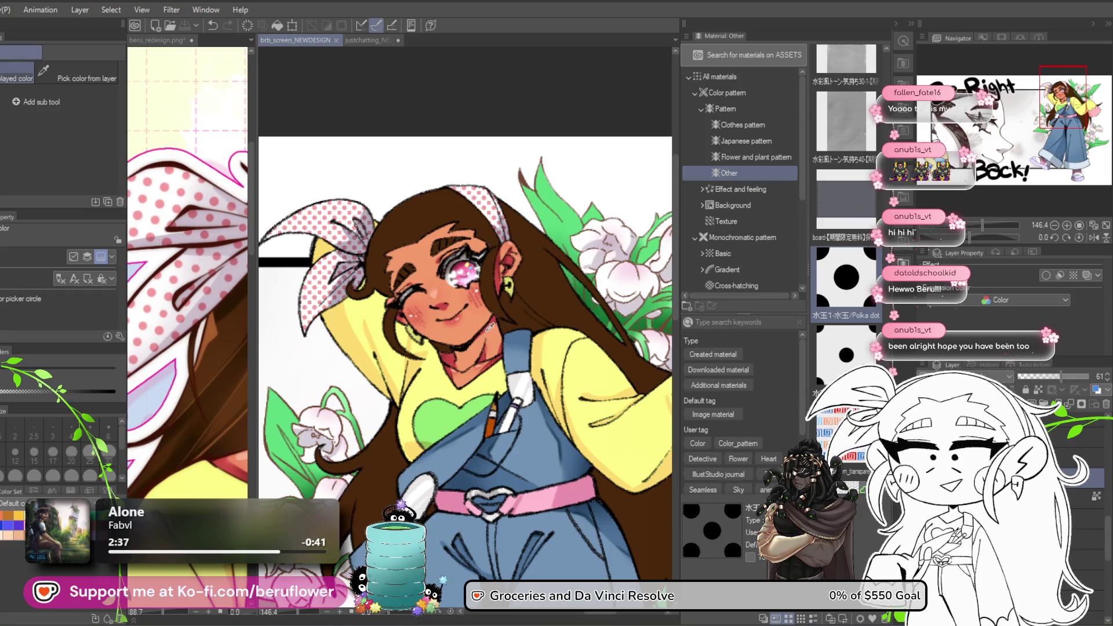
pyautogui.hotkey('ctrl', 'alt', '0')
pyautogui.hotkey('ctrl', '-')
pyautogui.hotkey('ctrl', '-')
pyautogui.moveTo(524, 540)
pyautogui.mouseDown()
pyautogui.moveTo(515, 401)
pyautogui.moveTo(510, 411)
pyautogui.mouseUp()
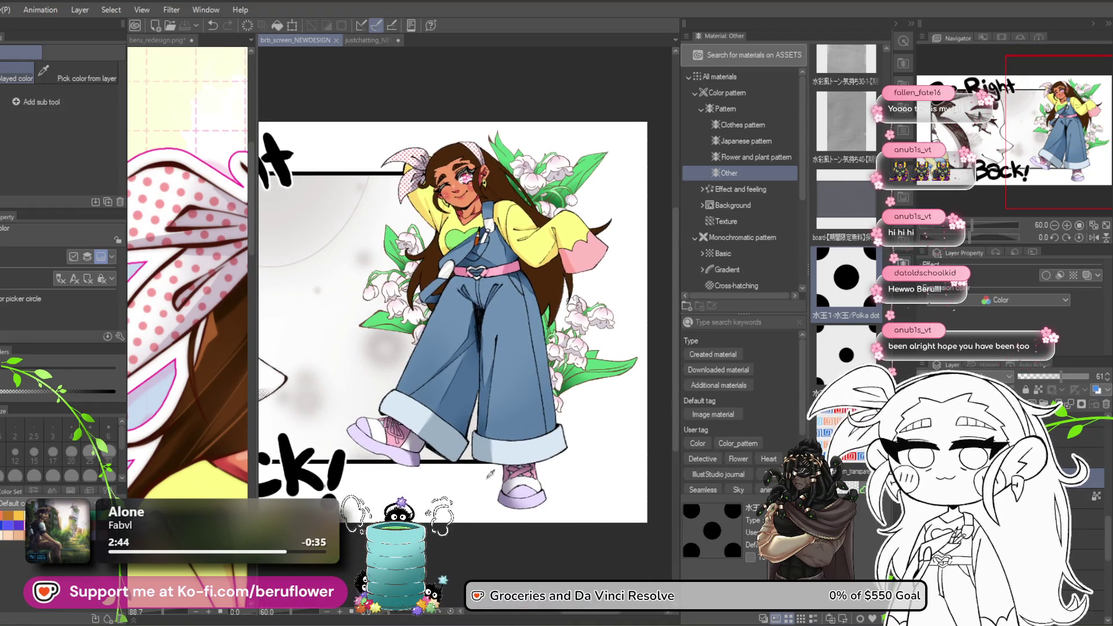
pyautogui.moveTo(467, 560); pyautogui.dragTo(458, 474)
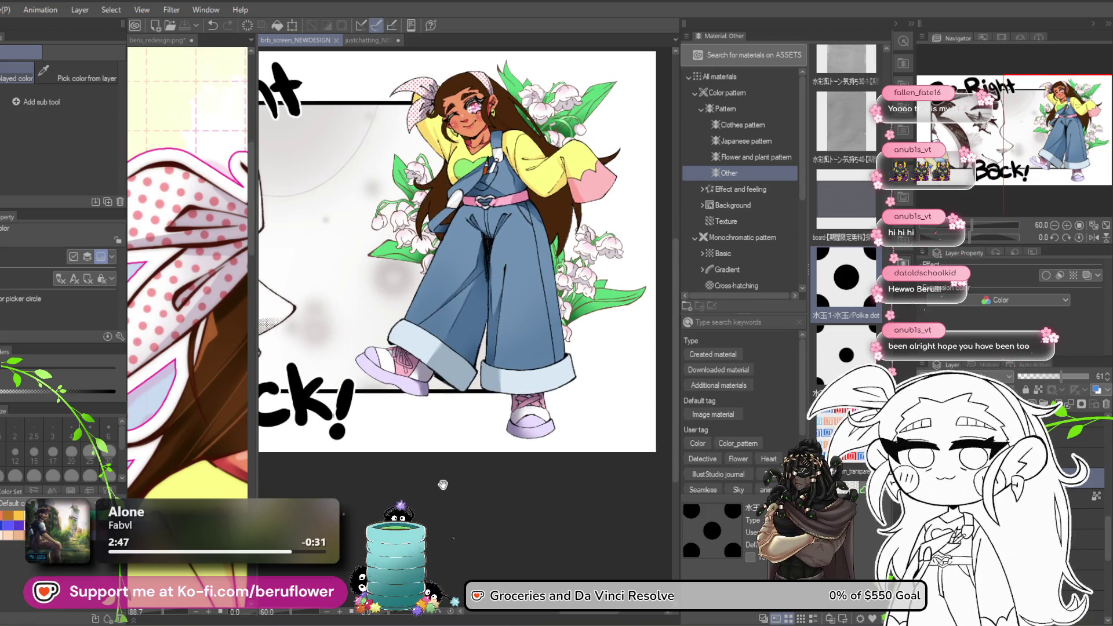
pyautogui.scroll(-2, 427, 479)
pyautogui.moveTo(483, 499); pyautogui.dragTo(457, 529)
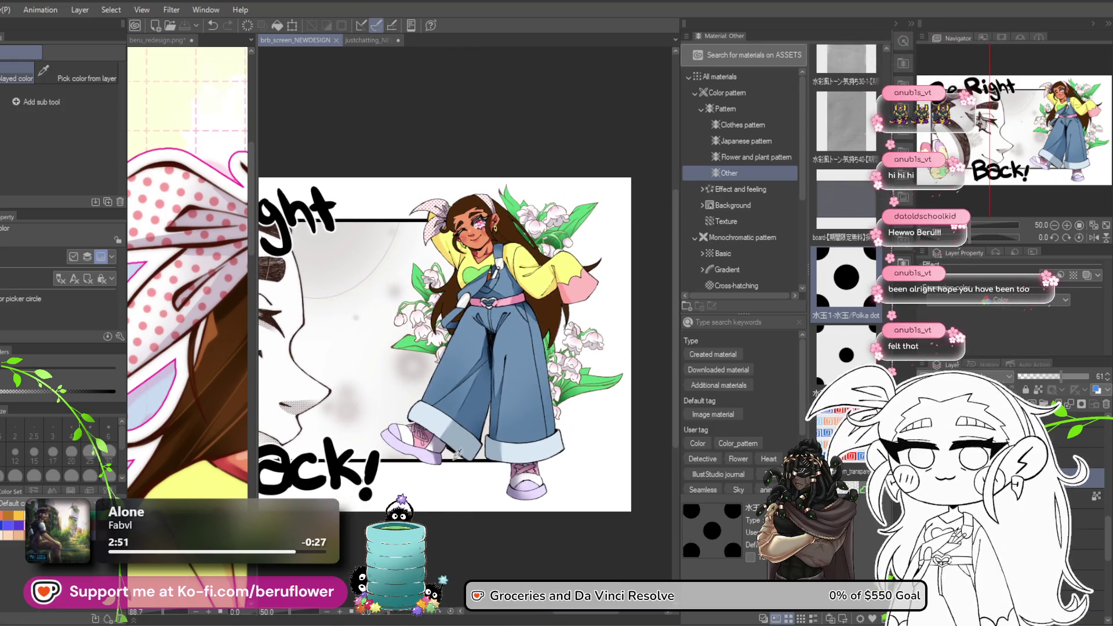
pyautogui.moveTo(475, 462); pyautogui.dragTo(472, 358)
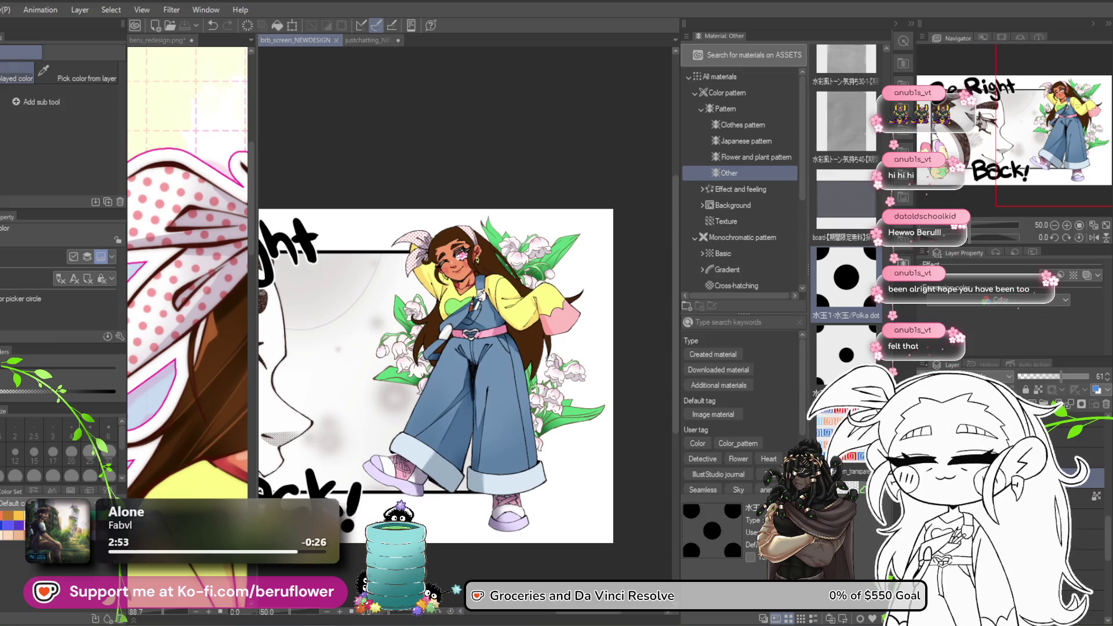
pyautogui.scroll(4, 457, 292)
pyautogui.moveTo(477, 428)
pyautogui.mouseDown()
pyautogui.moveTo(490, 371)
pyautogui.moveTo(499, 400)
pyautogui.mouseUp()
pyautogui.moveTo(522, 539); pyautogui.dragTo(498, 433)
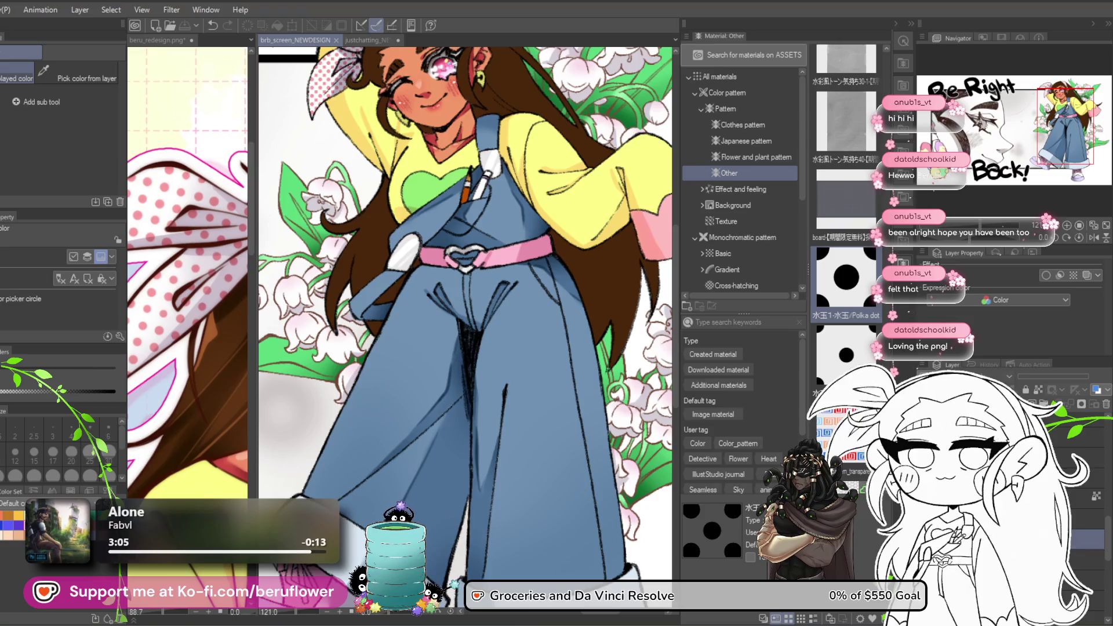
pyautogui.scroll(-3, 590, 514)
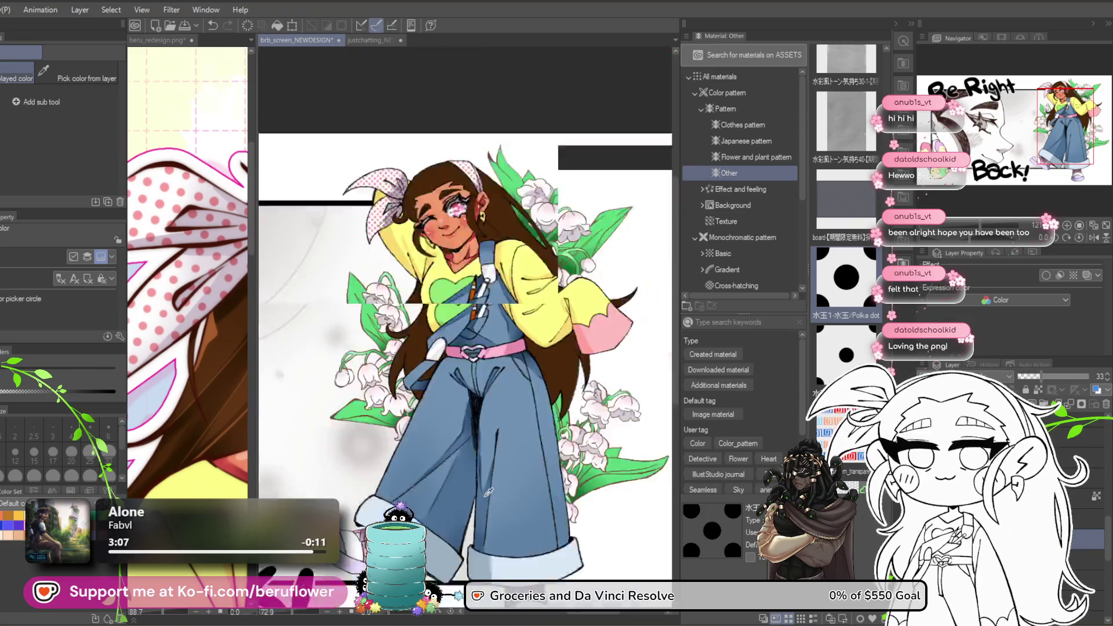
pyautogui.moveTo(590, 514); pyautogui.dragTo(571, 522)
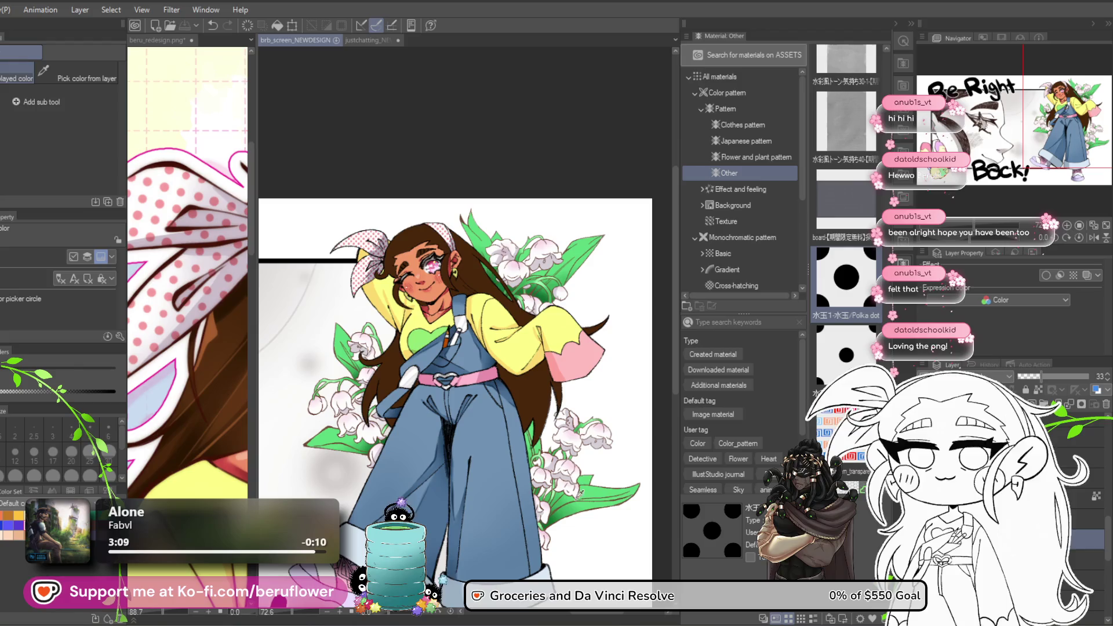
pyautogui.moveTo(593, 467); pyautogui.dragTo(589, 426)
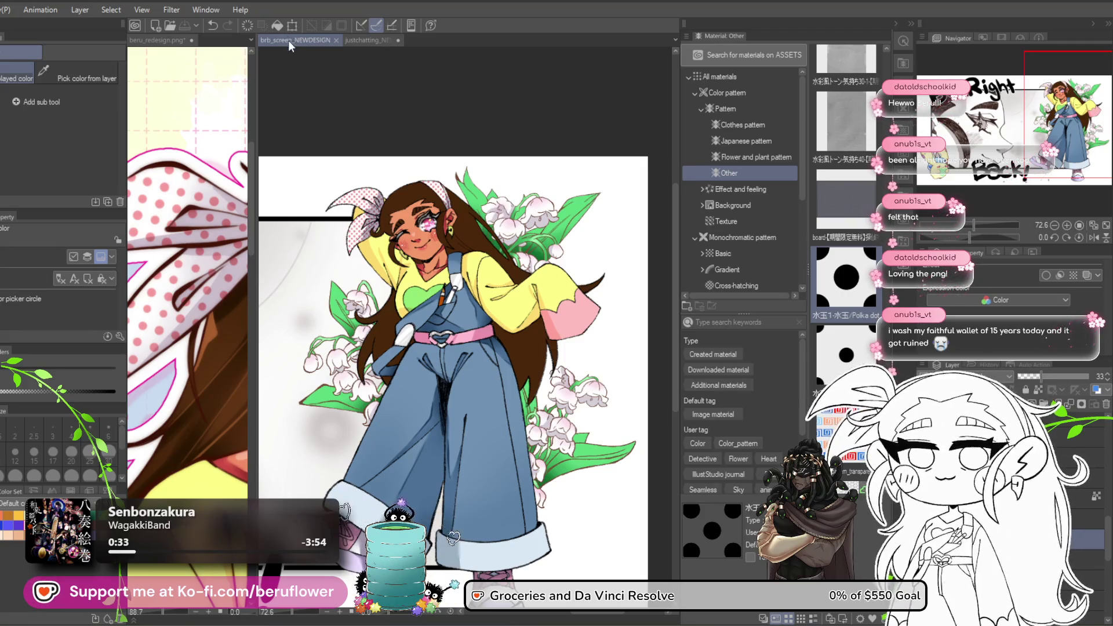
pyautogui.scroll(2, 422, 228)
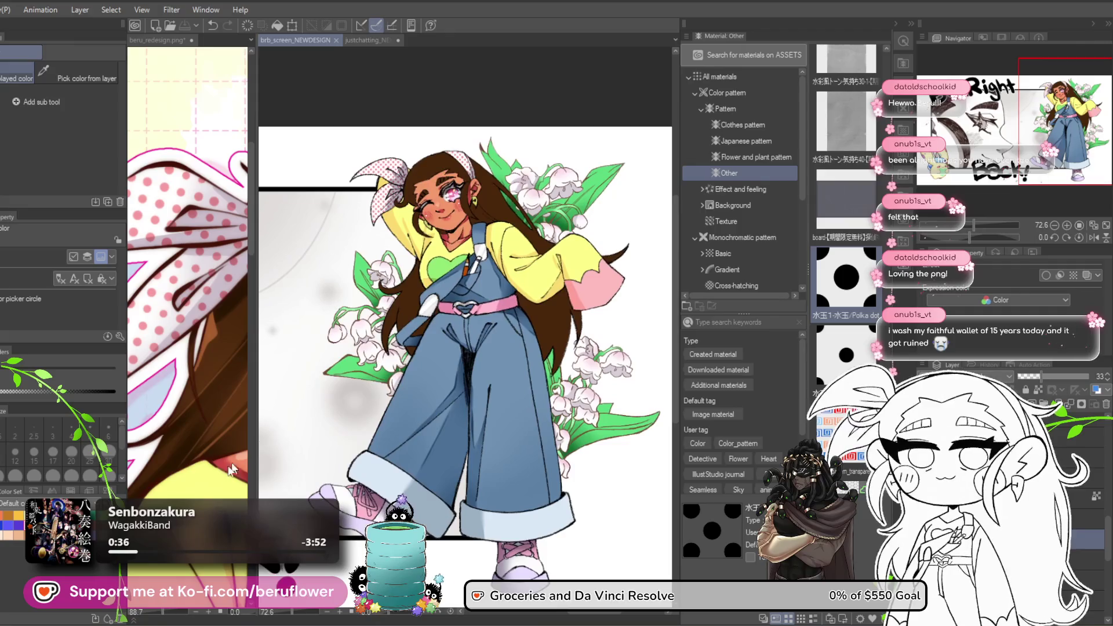
# Dock newstartingsoon_DRAWING in the main pane, frame it, and collapse the Material panel.
pyautogui.hotkey('alt', 'f')
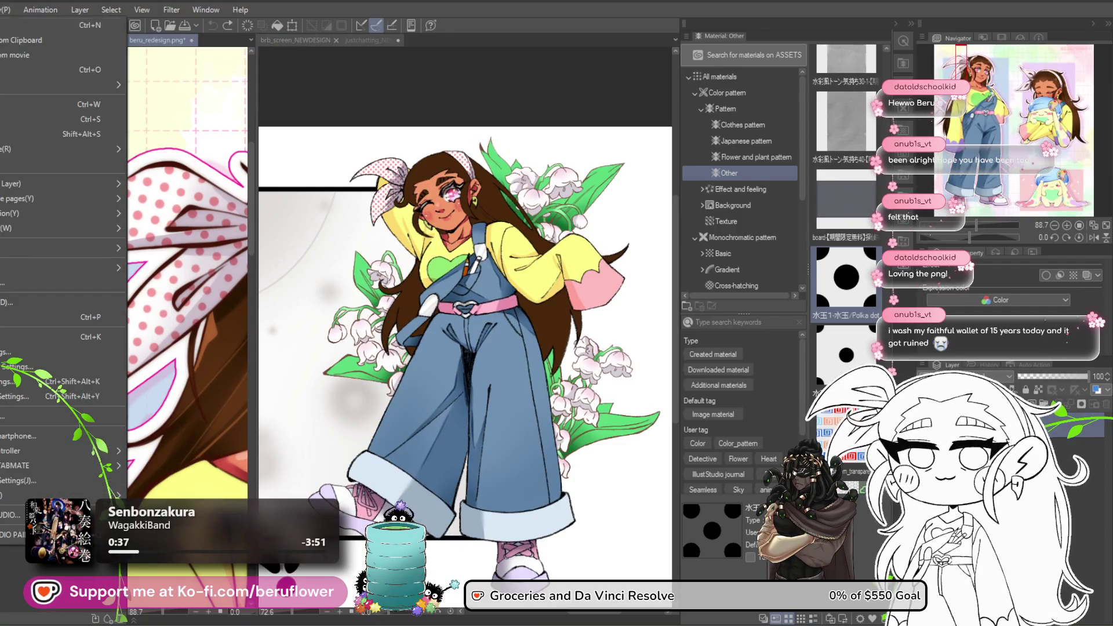
pyautogui.press('Escape')
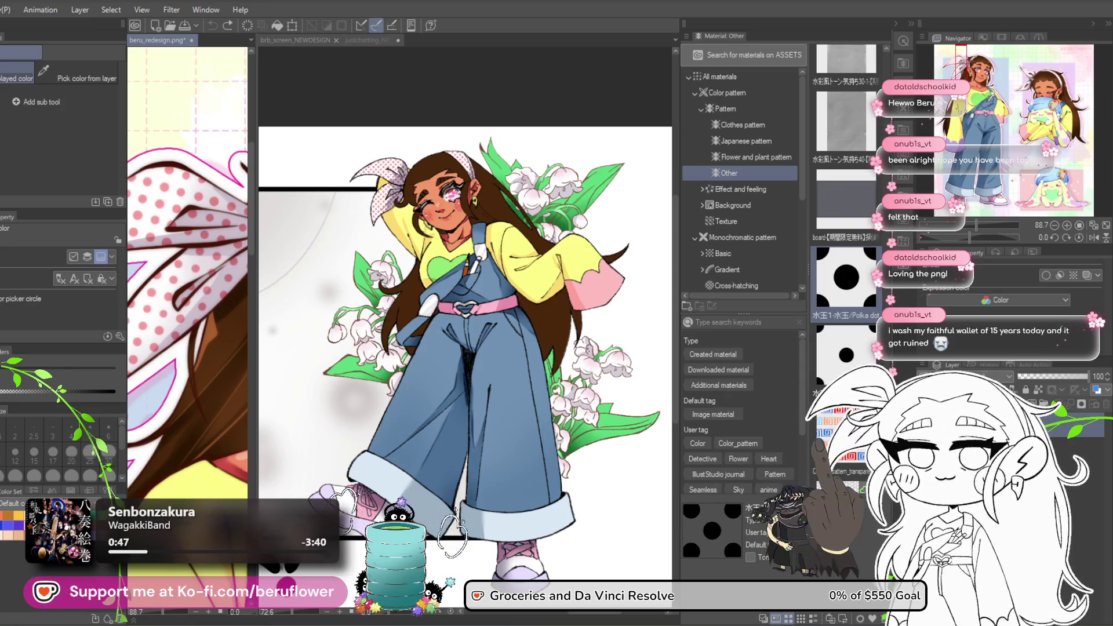
pyautogui.hotkey('ctrl', 'Tab')
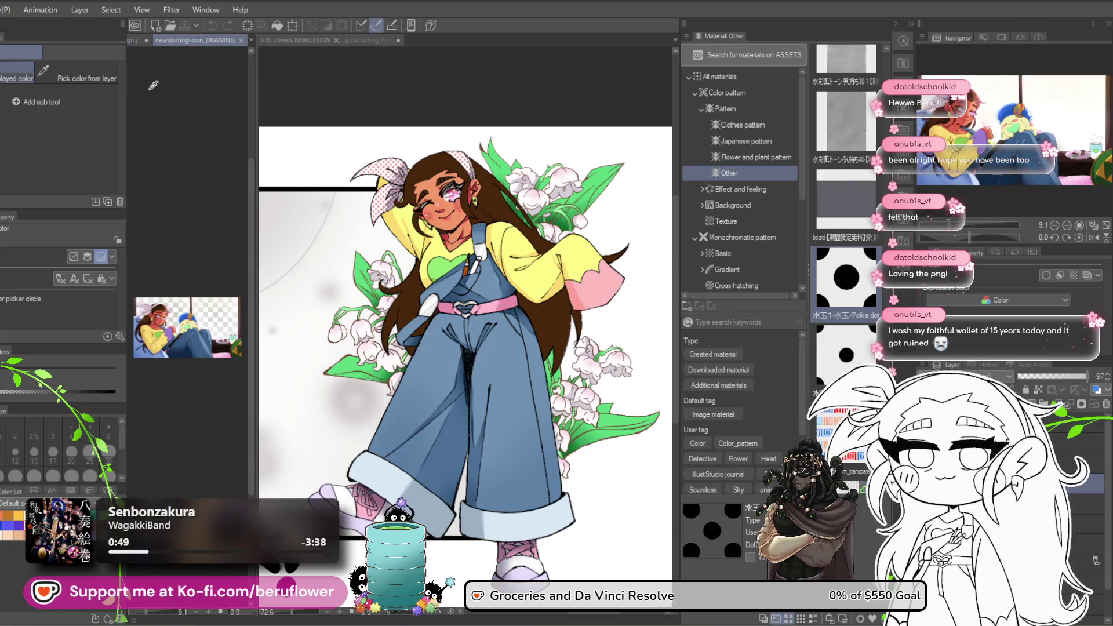
pyautogui.moveTo(296, 40)
pyautogui.mouseDown()
pyautogui.moveTo(472, 49)
pyautogui.moveTo(452, 44)
pyautogui.mouseUp()
pyautogui.moveTo(474, 248)
pyautogui.mouseDown()
pyautogui.moveTo(544, 113)
pyautogui.moveTo(568, 138)
pyautogui.mouseUp()
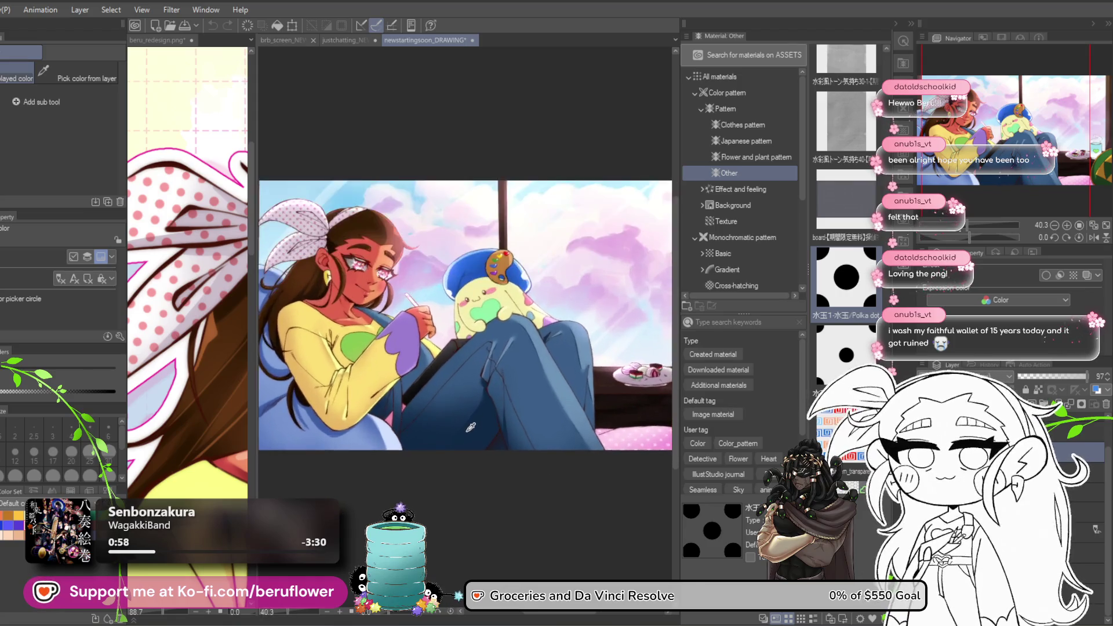
pyautogui.scroll(1, 471, 428)
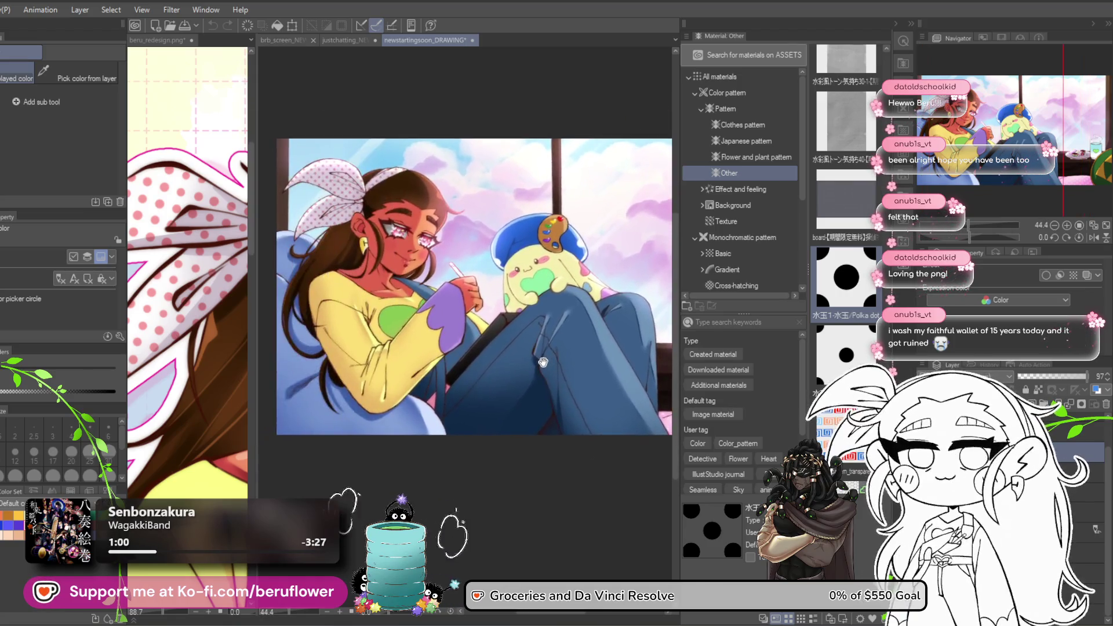
pyautogui.moveTo(543, 362); pyautogui.dragTo(485, 398)
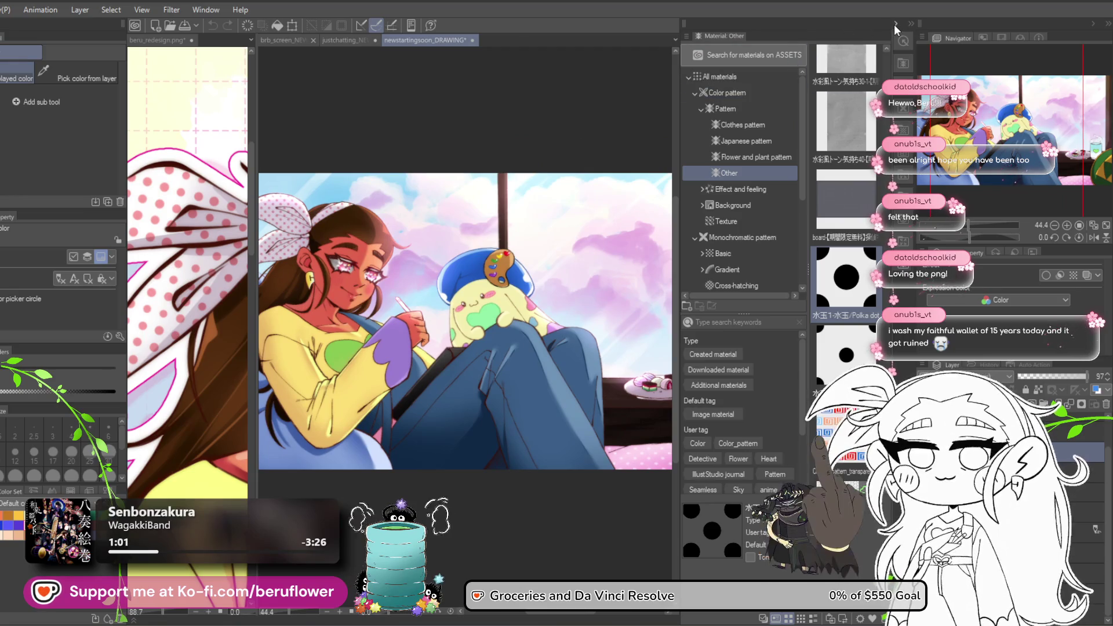
pyautogui.click(894, 25)
pyautogui.scroll(-1, 663, 281)
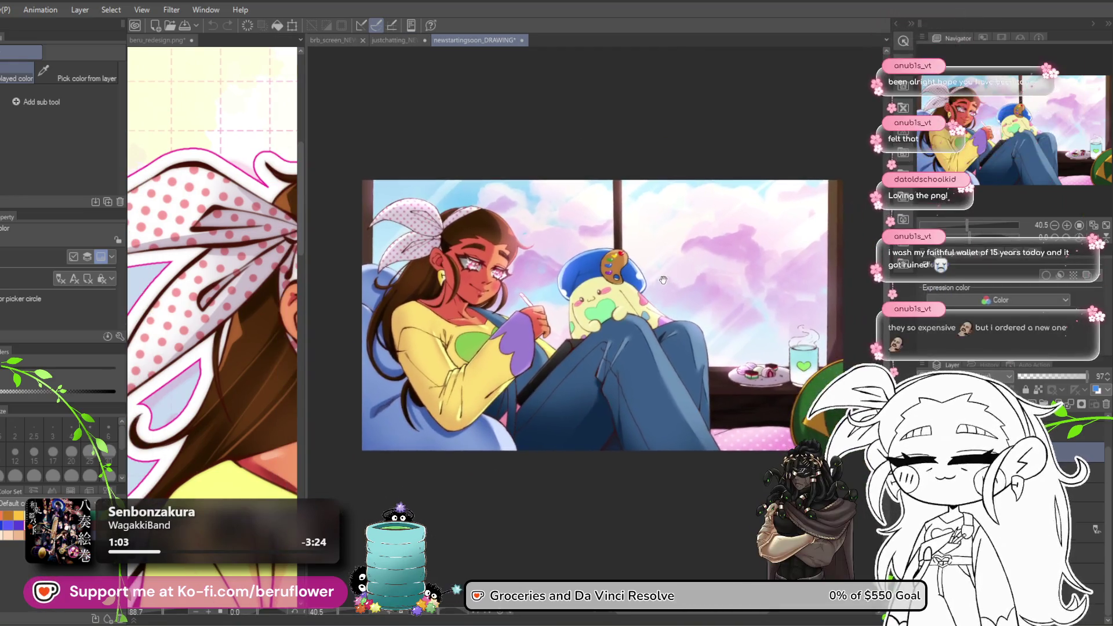
pyautogui.scroll(1, 635, 242)
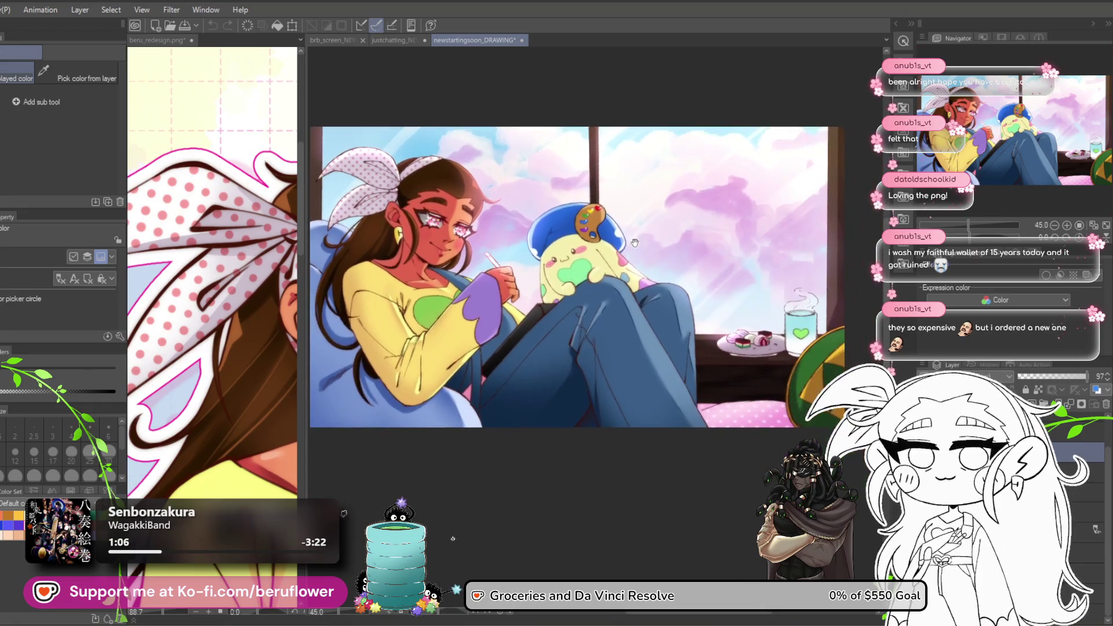
pyautogui.moveTo(635, 242); pyautogui.dragTo(649, 259)
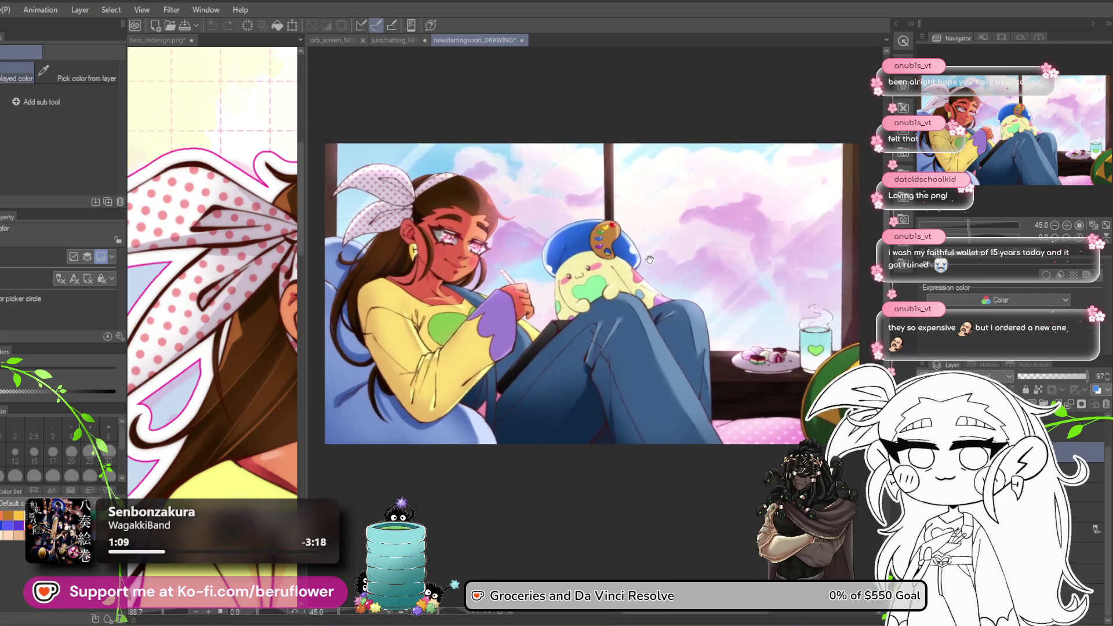
pyautogui.scroll(1, 626, 256)
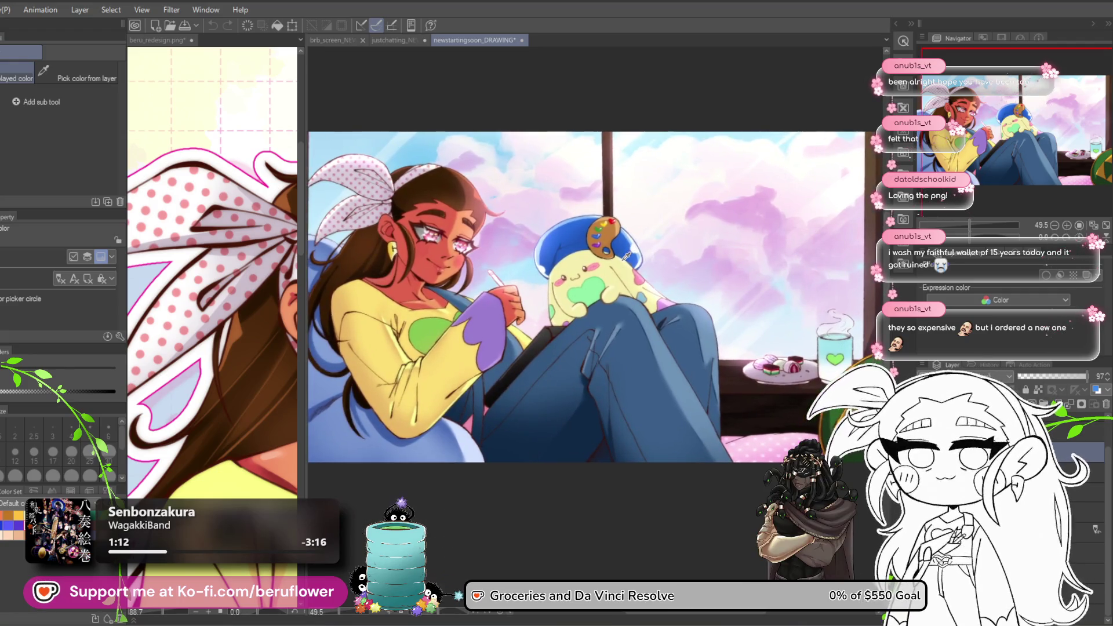
pyautogui.scroll(-1, 626, 255)
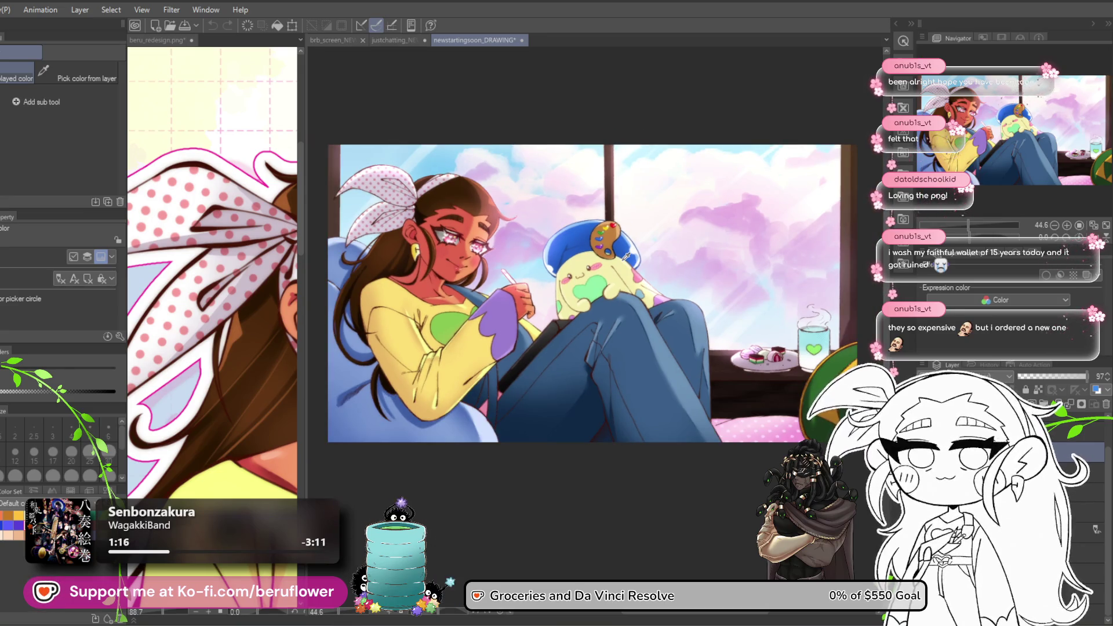
pyautogui.scroll(1, 626, 255)
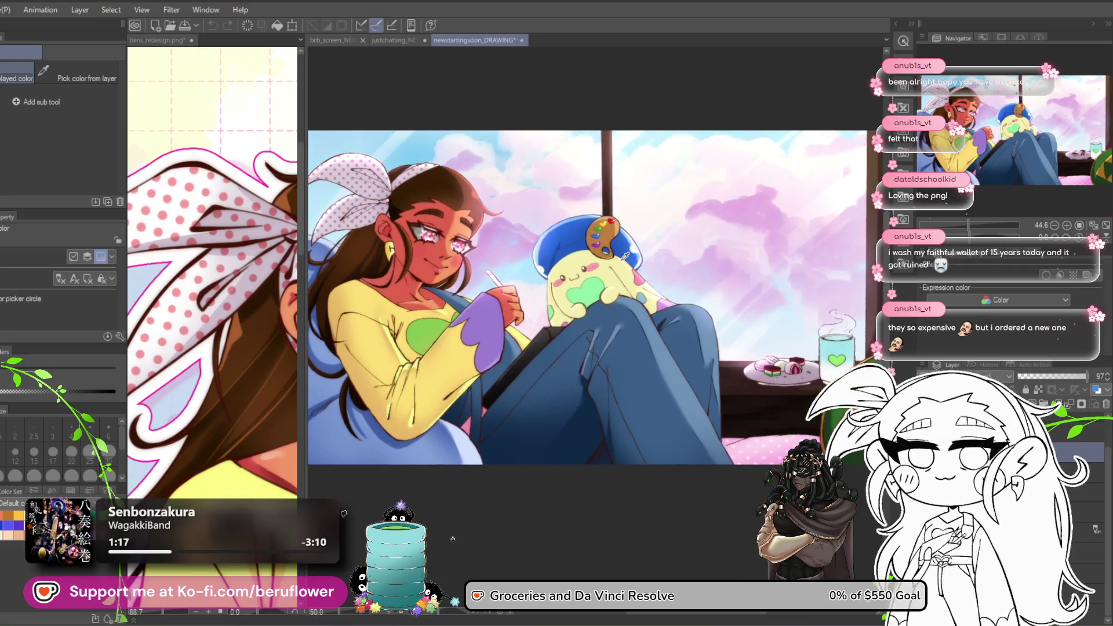
pyautogui.scroll(1, 626, 256)
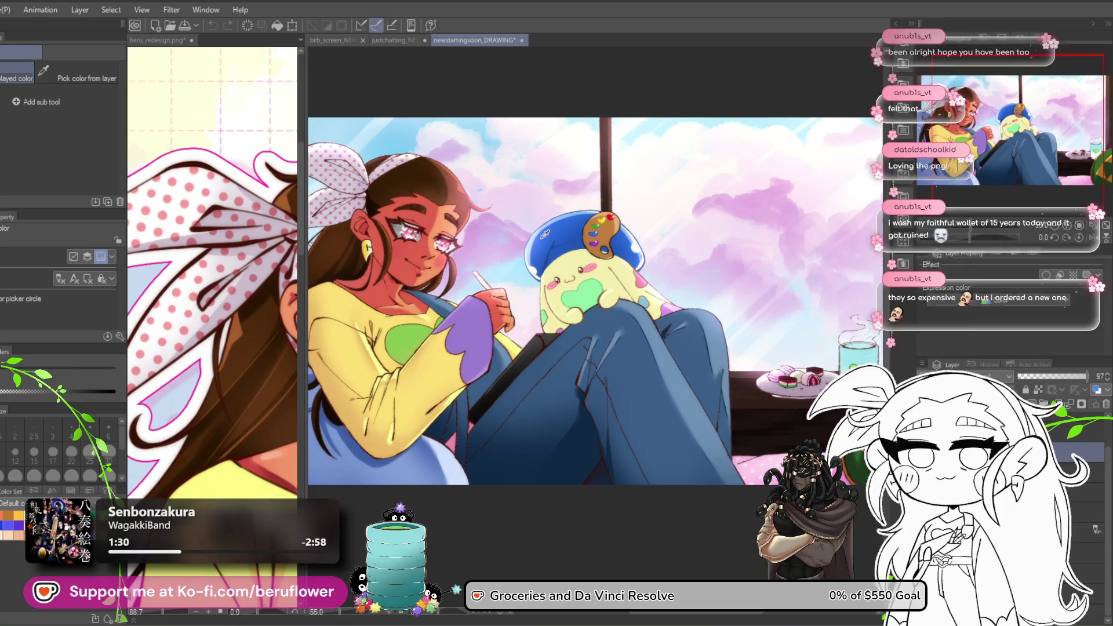
pyautogui.scroll(-2, 542, 234)
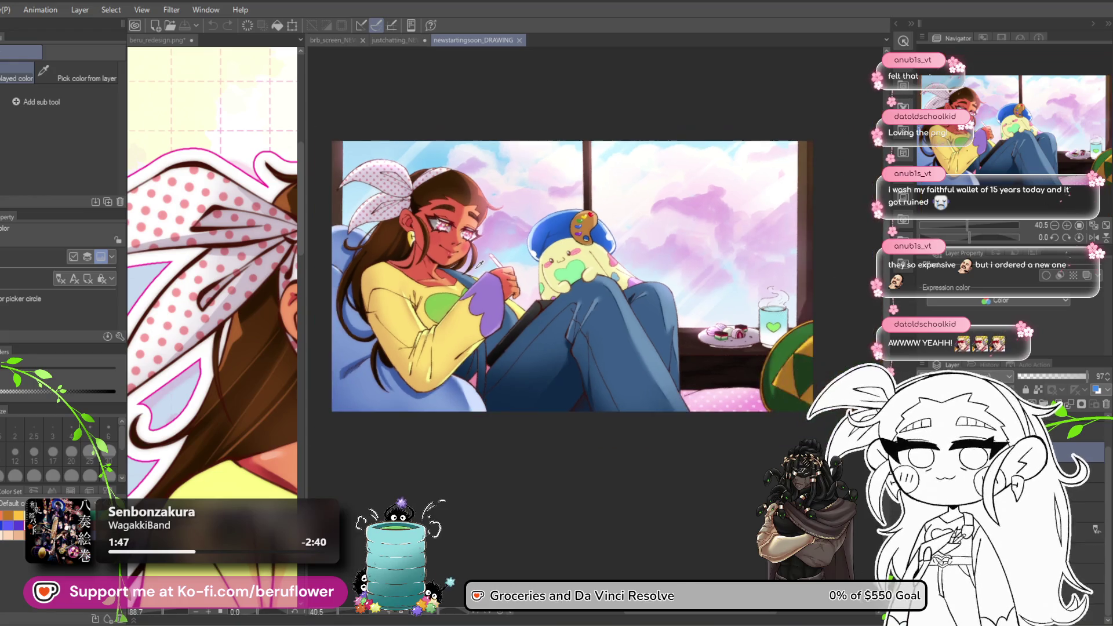
pyautogui.scroll(2, 479, 265)
pyautogui.scroll(-1, 474, 259)
pyautogui.scroll(-2, 475, 258)
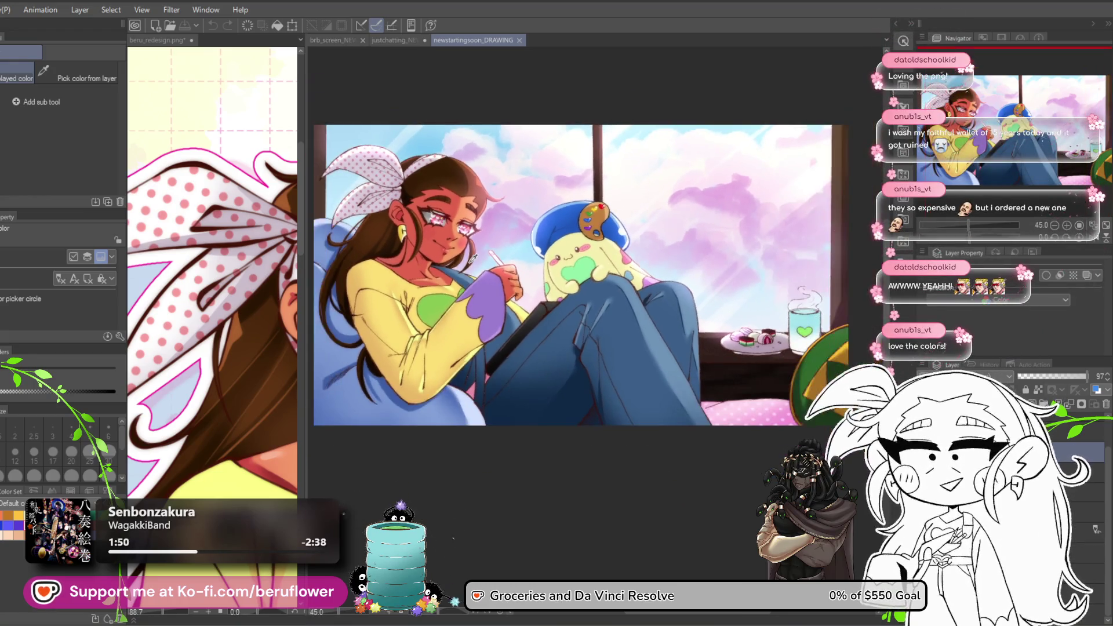
pyautogui.scroll(1, 470, 256)
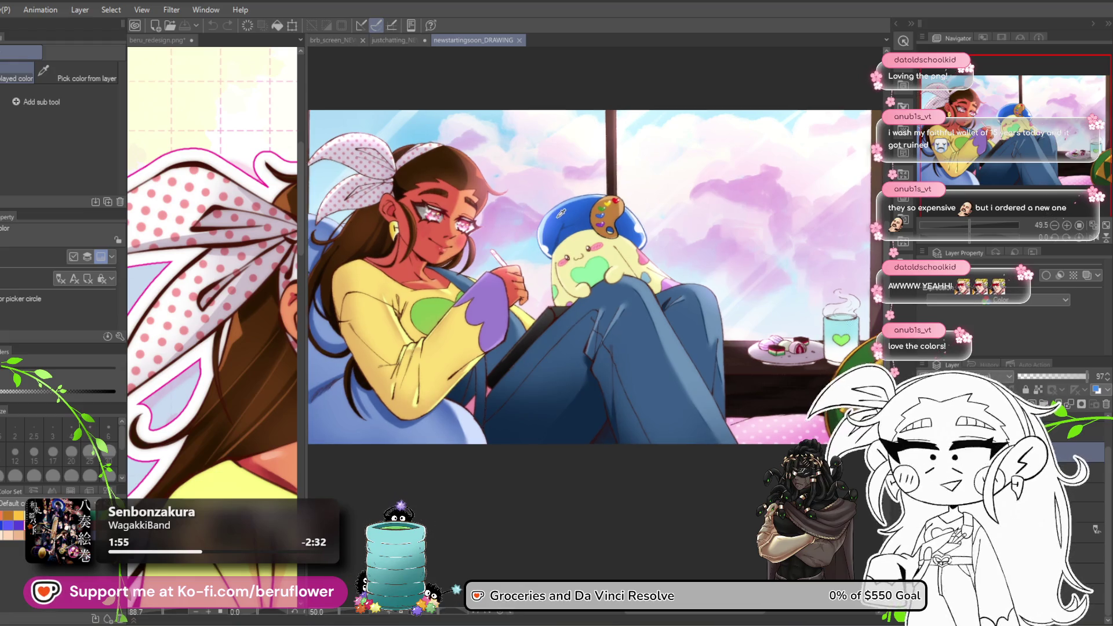
pyautogui.scroll(3, 487, 219)
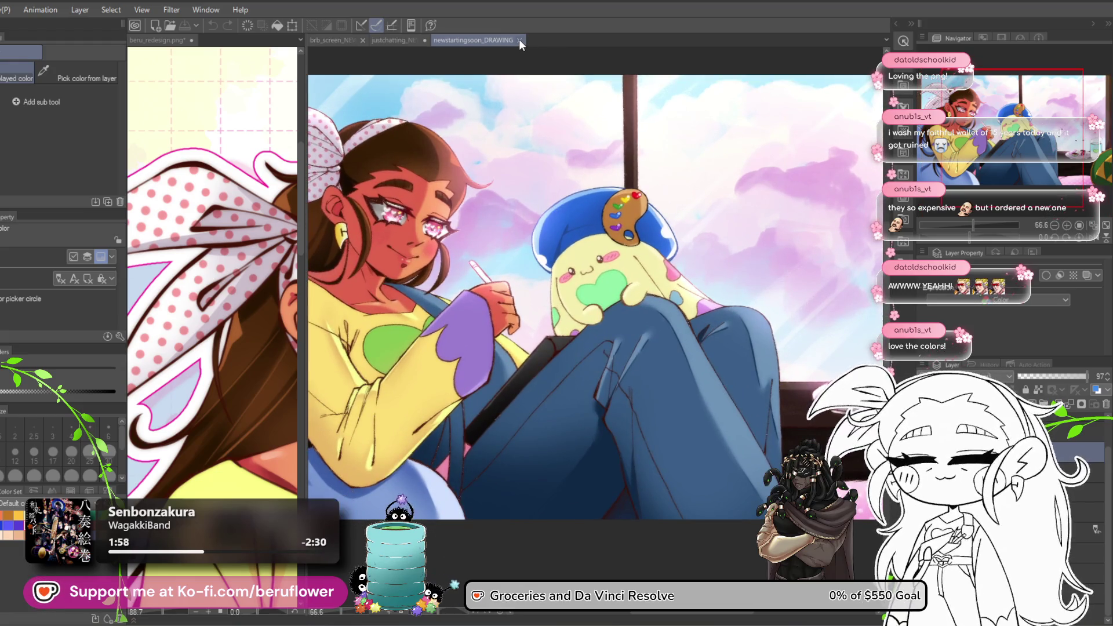
pyautogui.click(520, 40)
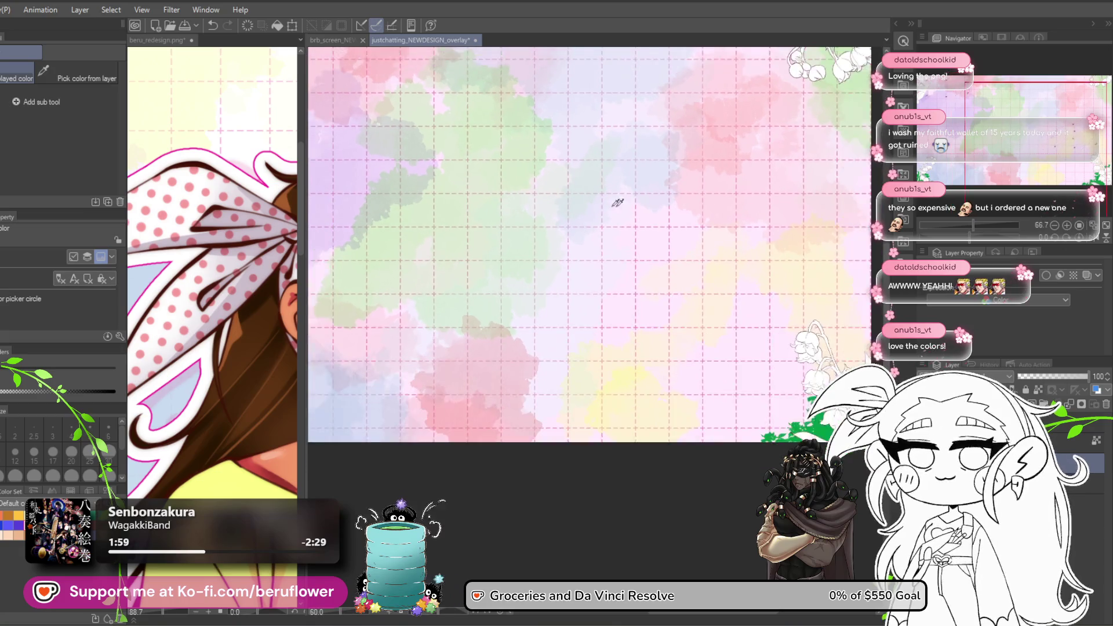
# Pan across the chatting overlay's background and edges using the Navigator.
pyautogui.scroll(-2, 1036, 109)
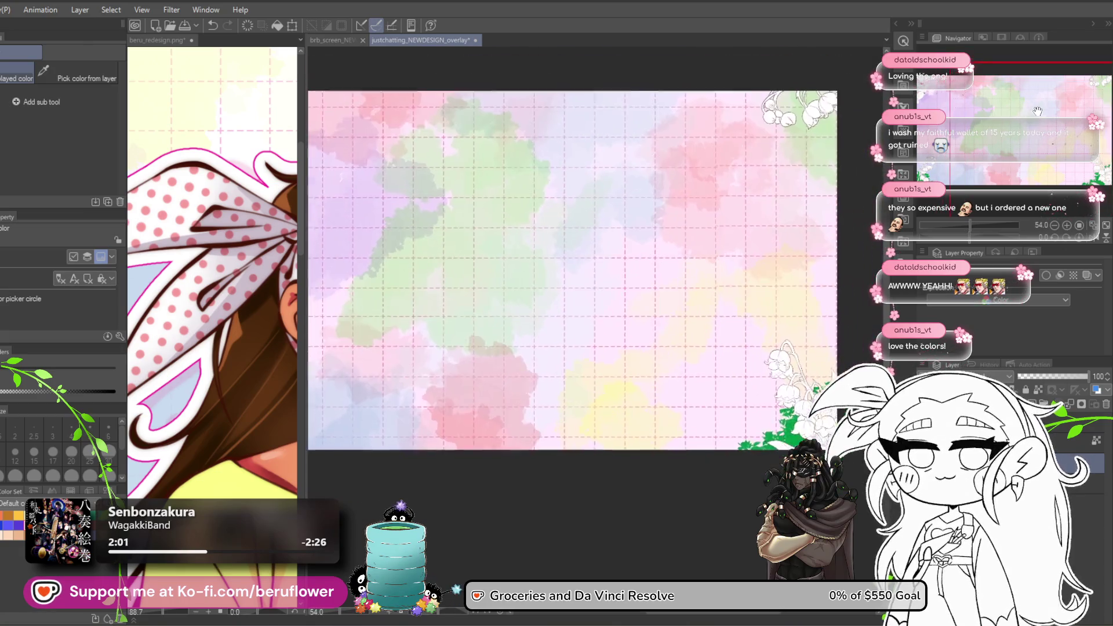
pyautogui.scroll(2, 1036, 109)
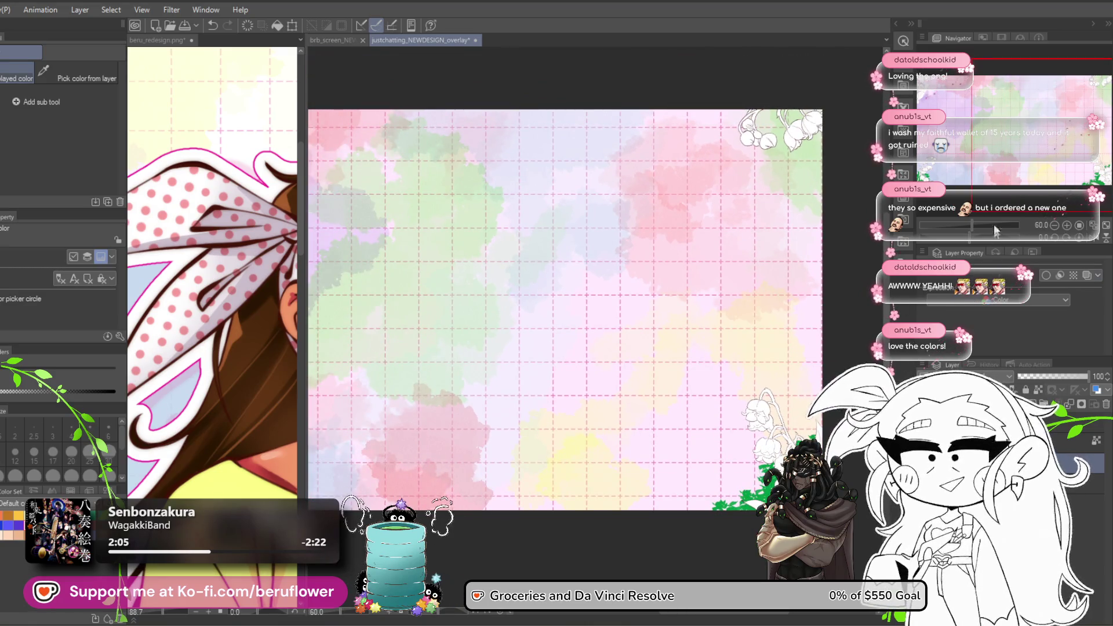
pyautogui.moveTo(1039, 132)
pyautogui.mouseDown()
pyautogui.moveTo(1031, 149)
pyautogui.moveTo(970, 150)
pyautogui.moveTo(962, 138)
pyautogui.moveTo(1070, 146)
pyautogui.moveTo(936, 143)
pyautogui.moveTo(997, 130)
pyautogui.mouseUp()
pyautogui.scroll(2, 582, 310)
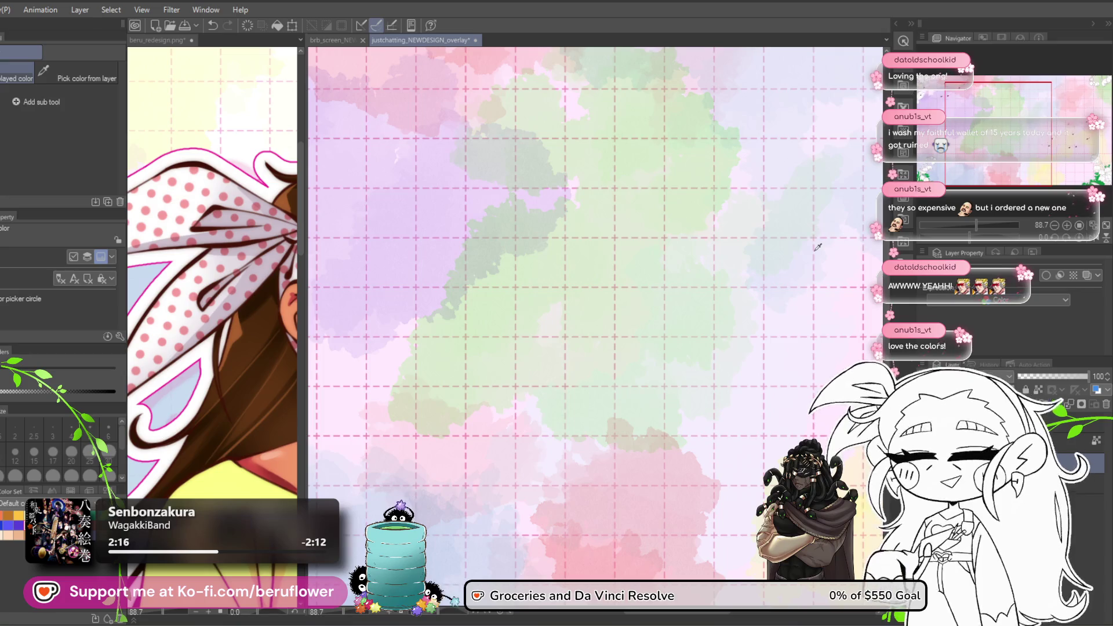
pyautogui.moveTo(1016, 105)
pyautogui.mouseDown()
pyautogui.moveTo(1020, 117)
pyautogui.moveTo(1098, 118)
pyautogui.moveTo(1046, 104)
pyautogui.mouseUp()
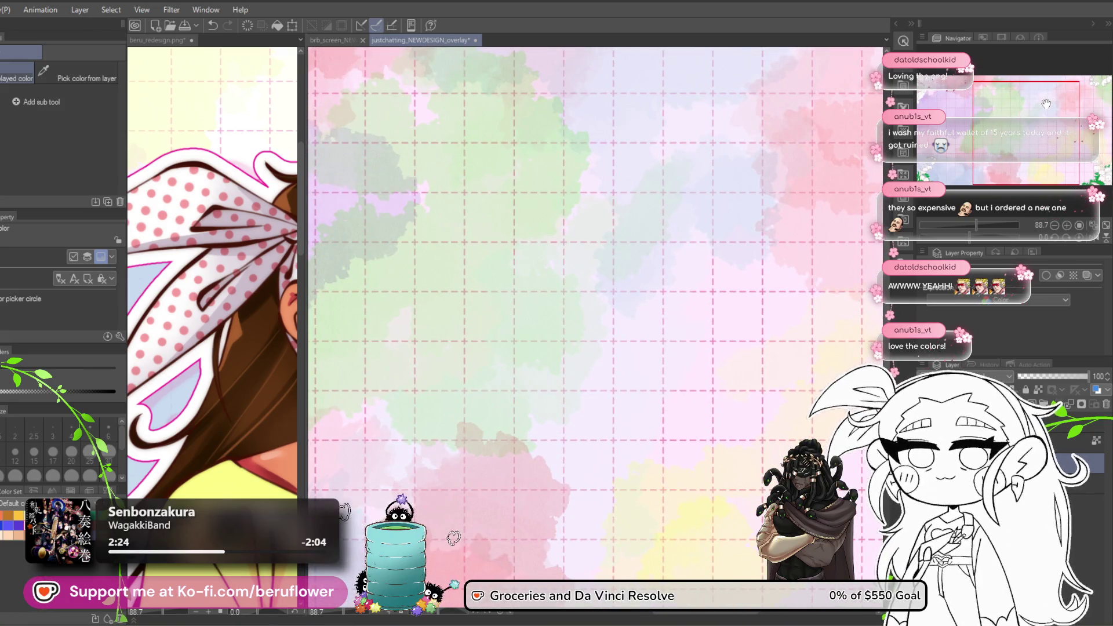
pyautogui.scroll(-2, 1046, 105)
pyautogui.scroll(1, 1088, 94)
pyautogui.moveTo(1088, 94)
pyautogui.mouseDown()
pyautogui.moveTo(1064, 87)
pyautogui.moveTo(1109, 88)
pyautogui.moveTo(955, 124)
pyautogui.moveTo(1082, 87)
pyautogui.mouseUp()
pyautogui.moveTo(1053, 125)
pyautogui.mouseDown()
pyautogui.moveTo(1013, 123)
pyautogui.moveTo(1024, 129)
pyautogui.mouseUp()
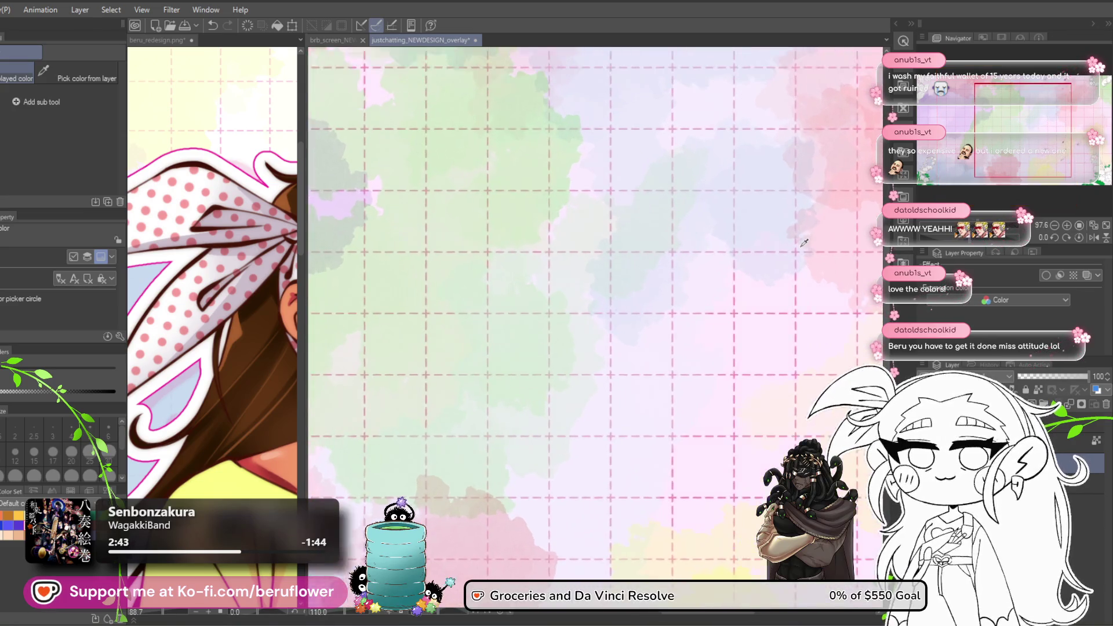
# Check the overlay's top-right and left sides, then close it without saving.
pyautogui.scroll(-2, 803, 239)
pyautogui.scroll(1, 799, 242)
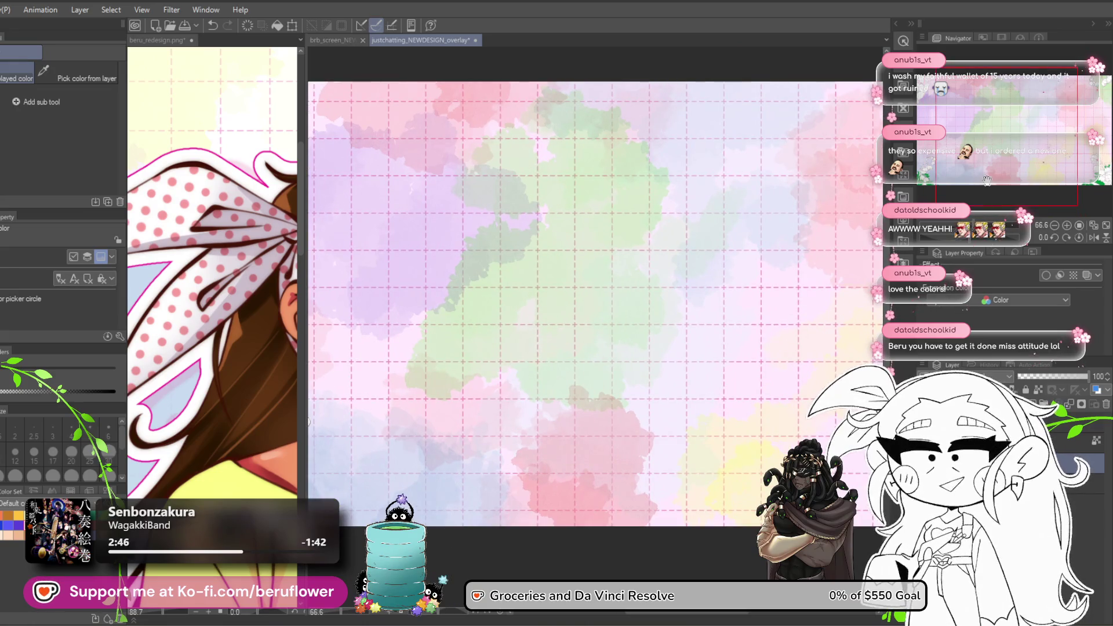
pyautogui.moveTo(1030, 144); pyautogui.dragTo(1082, 131)
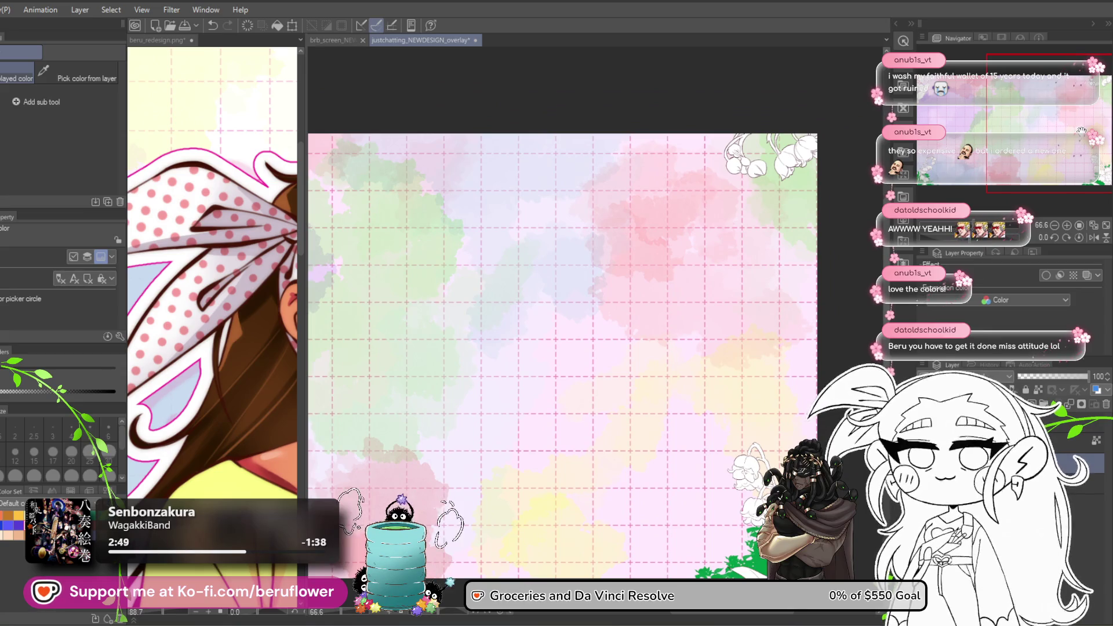
pyautogui.moveTo(1081, 131); pyautogui.dragTo(1073, 138)
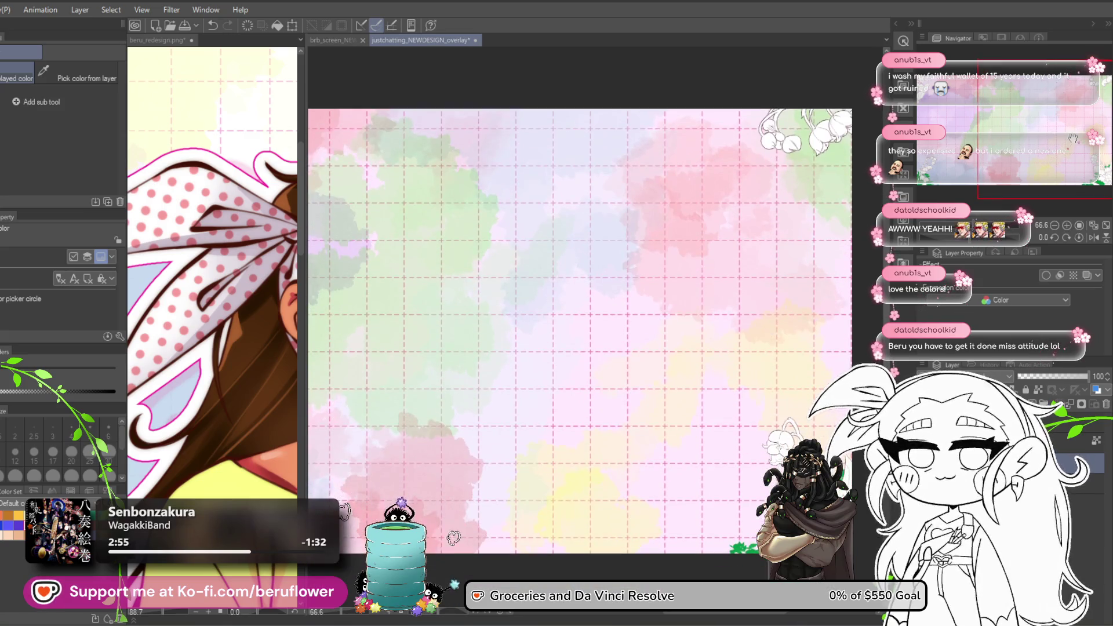
pyautogui.scroll(-1, 580, 327)
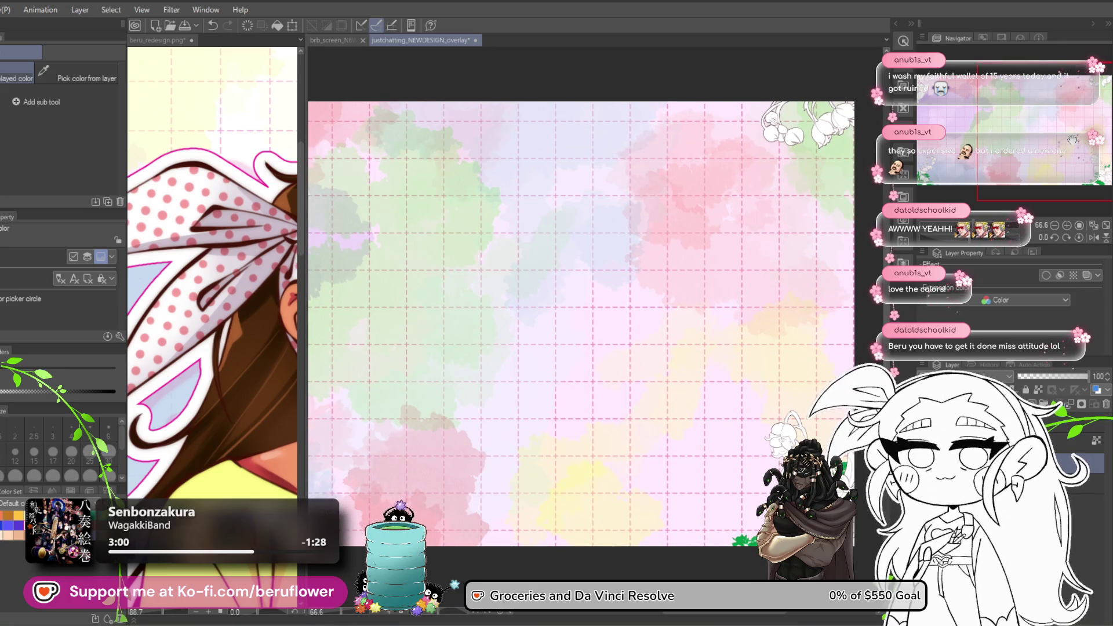
pyautogui.moveTo(1072, 140)
pyautogui.mouseDown()
pyautogui.moveTo(1000, 137)
pyautogui.moveTo(1048, 148)
pyautogui.mouseUp()
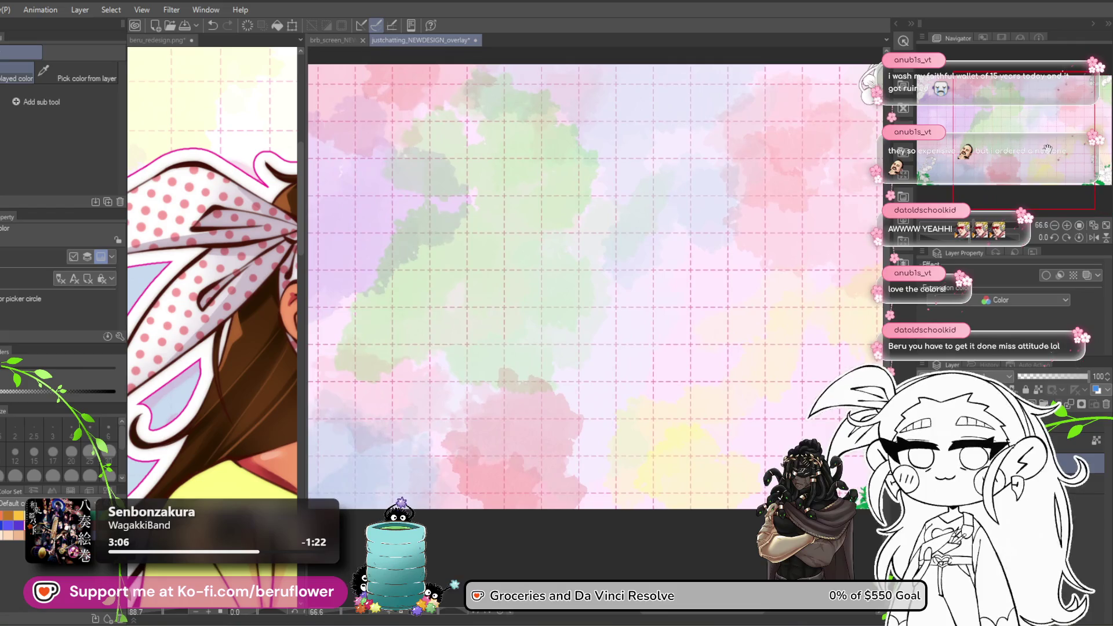
pyautogui.scroll(-2, 529, 335)
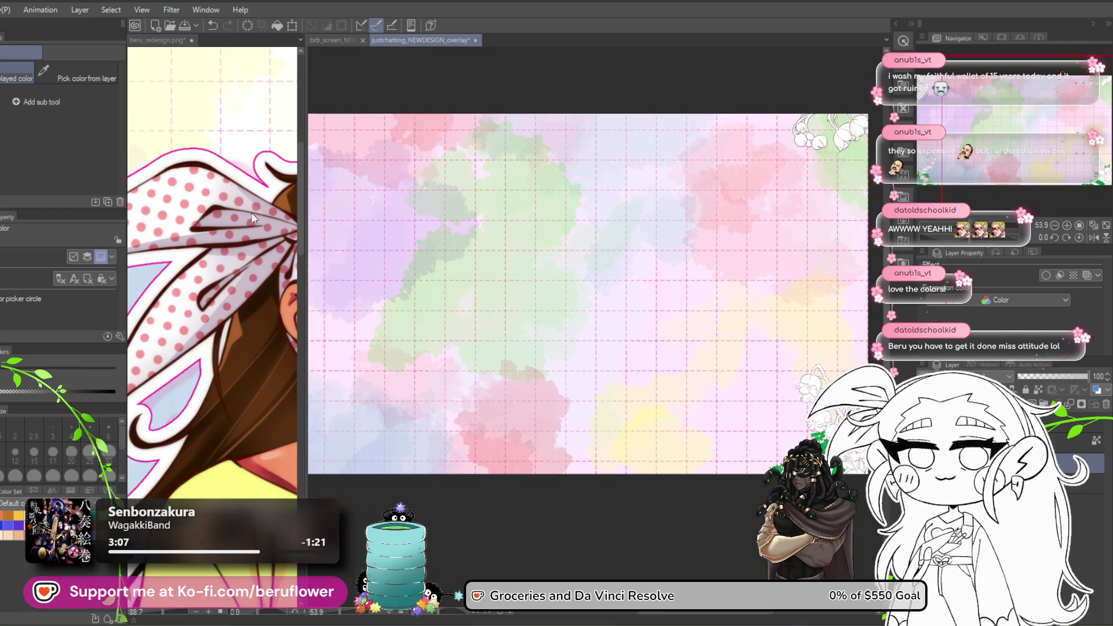
pyautogui.click(475, 45)
pyautogui.click(579, 232)
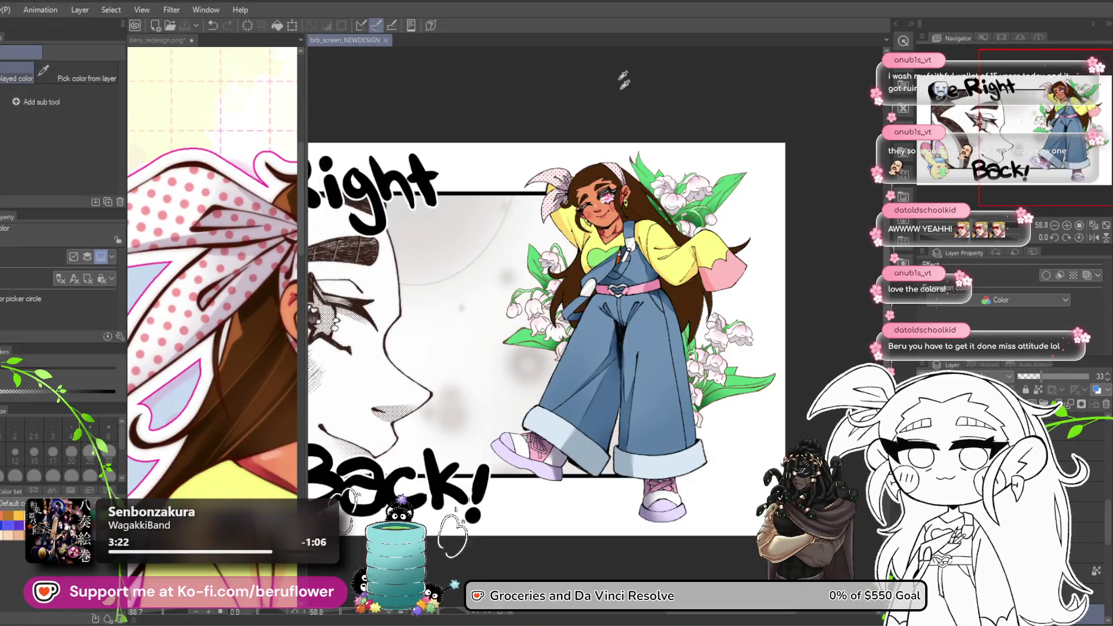
# Zoom in on the overalls girl in brb_screen_NEWDESIGN, then make beru_redesign.png active.
pyautogui.scroll(5, 554, 213)
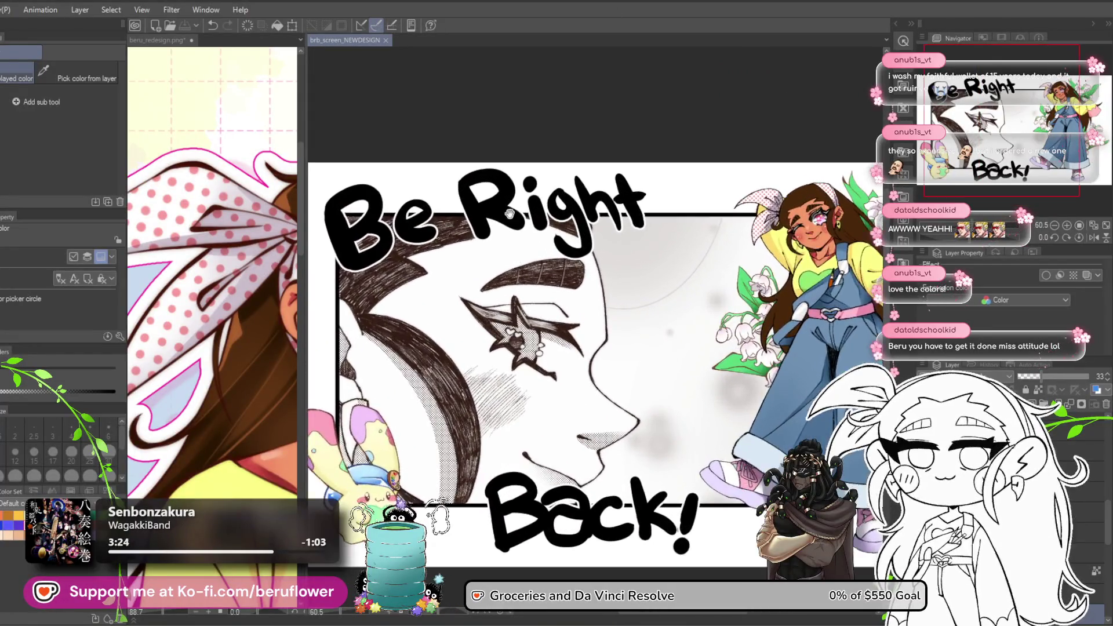
pyautogui.hscroll(5, 554, 212)
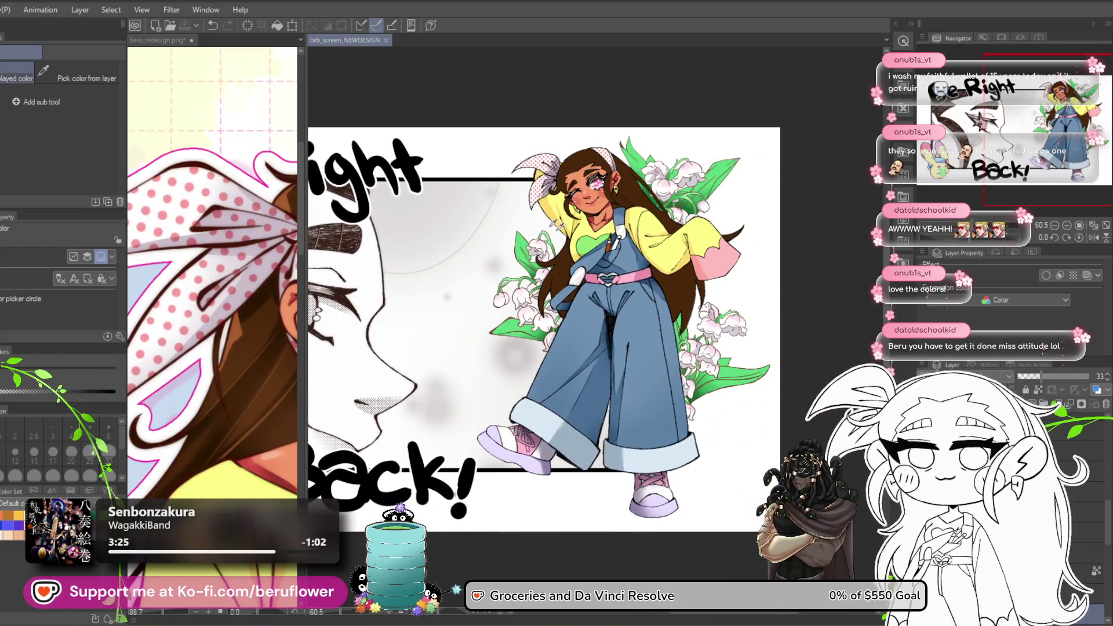
pyautogui.scroll(4, 625, 251)
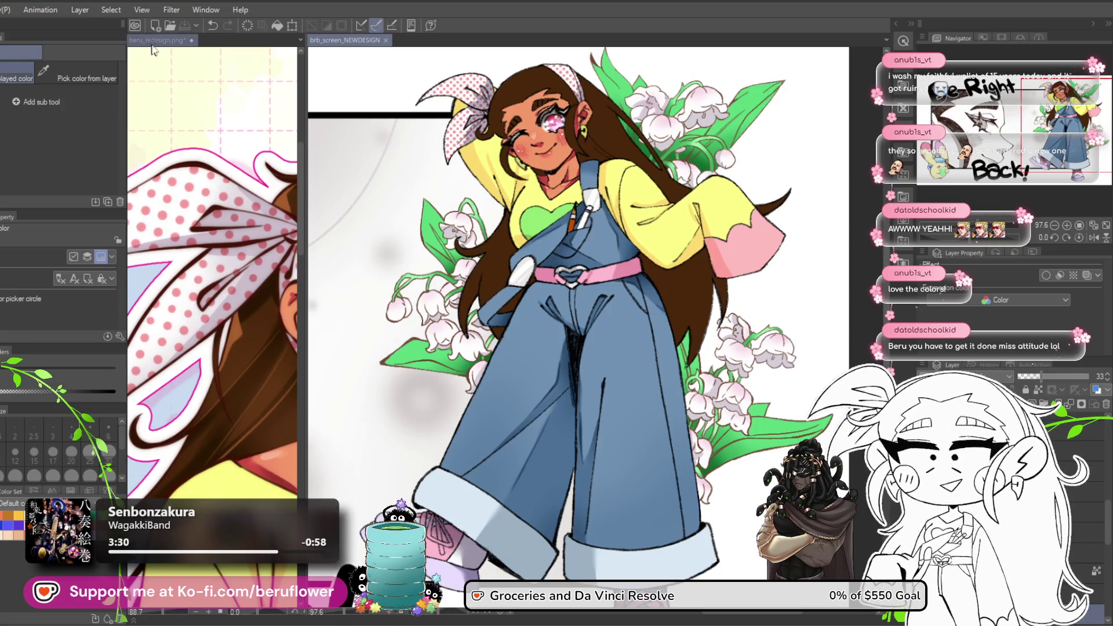
pyautogui.click(154, 40)
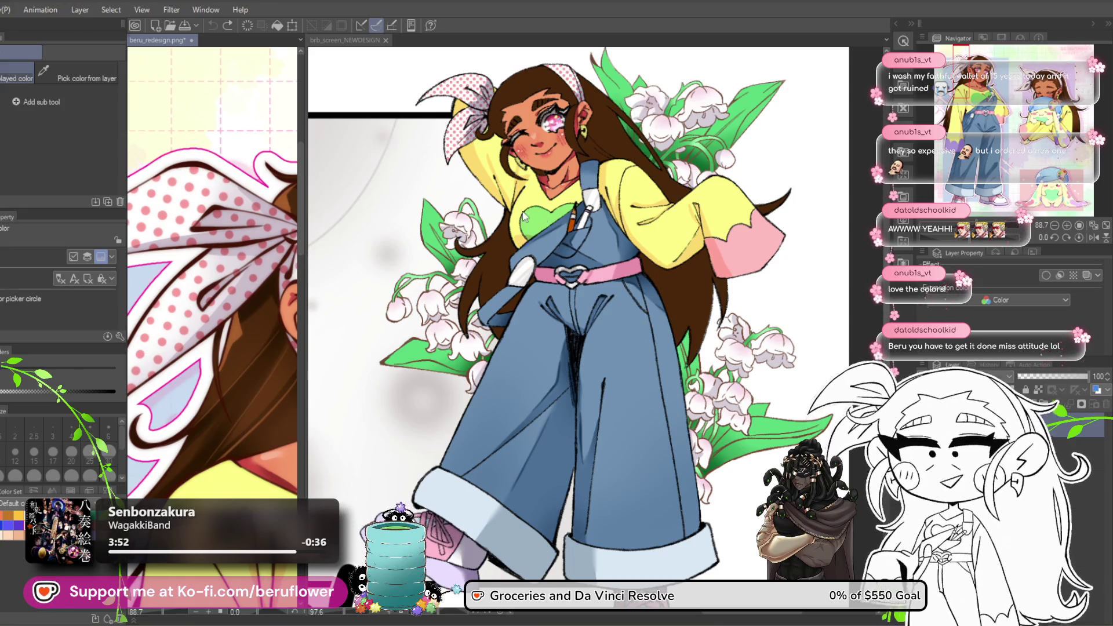
pyautogui.scroll(3, 202, 356)
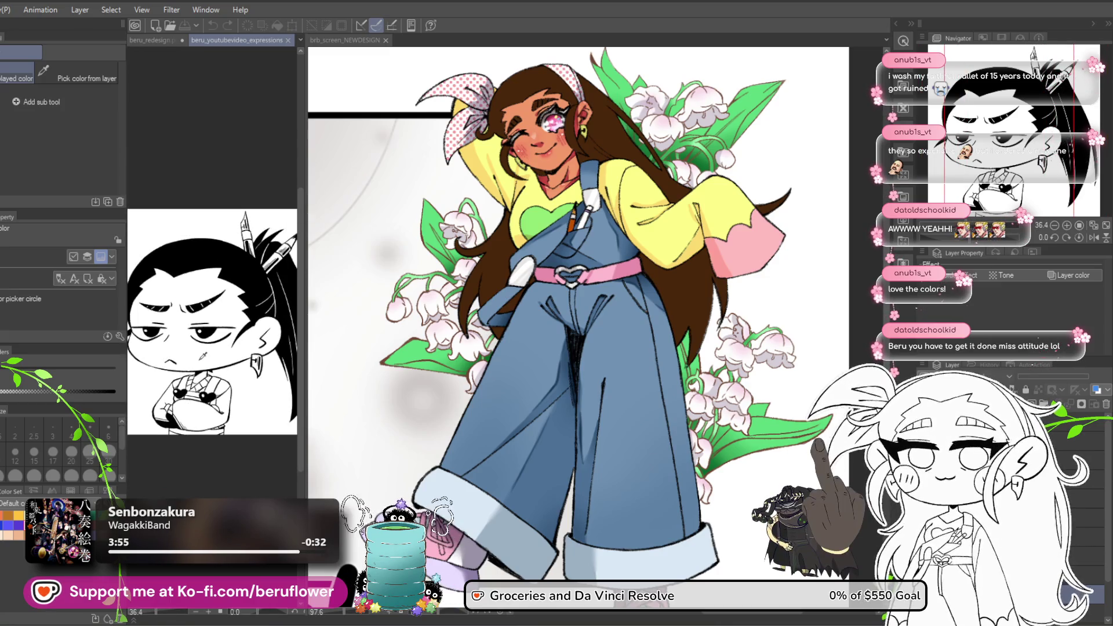
# Close beru_youtubevideo_expressions and show the twitter banner reference above the redesign.
pyautogui.scroll(2, 203, 355)
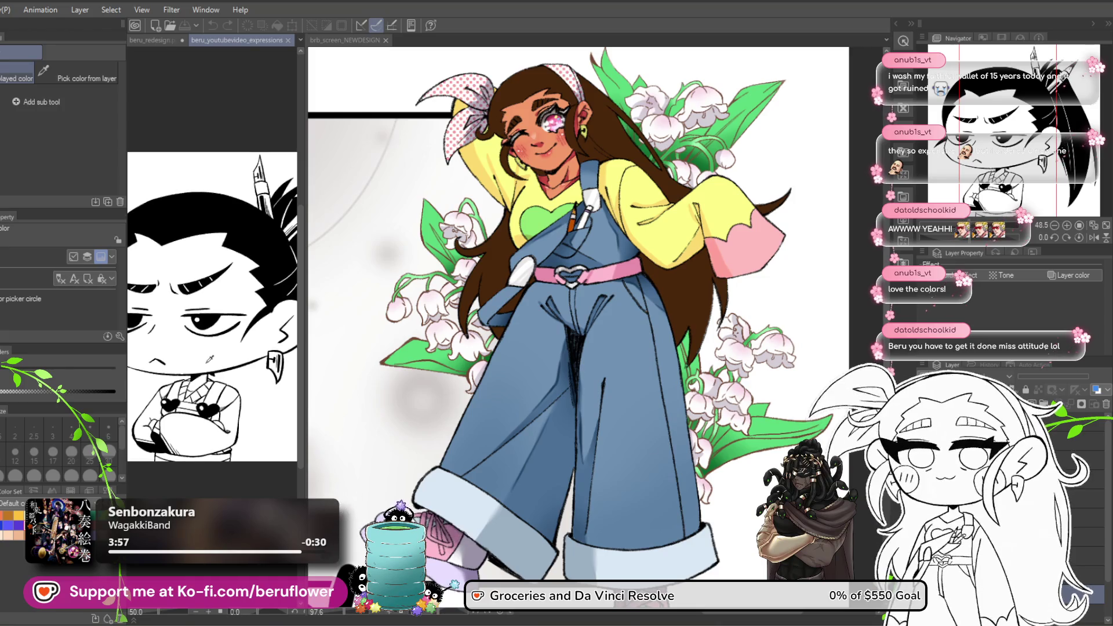
pyautogui.scroll(-1, 210, 358)
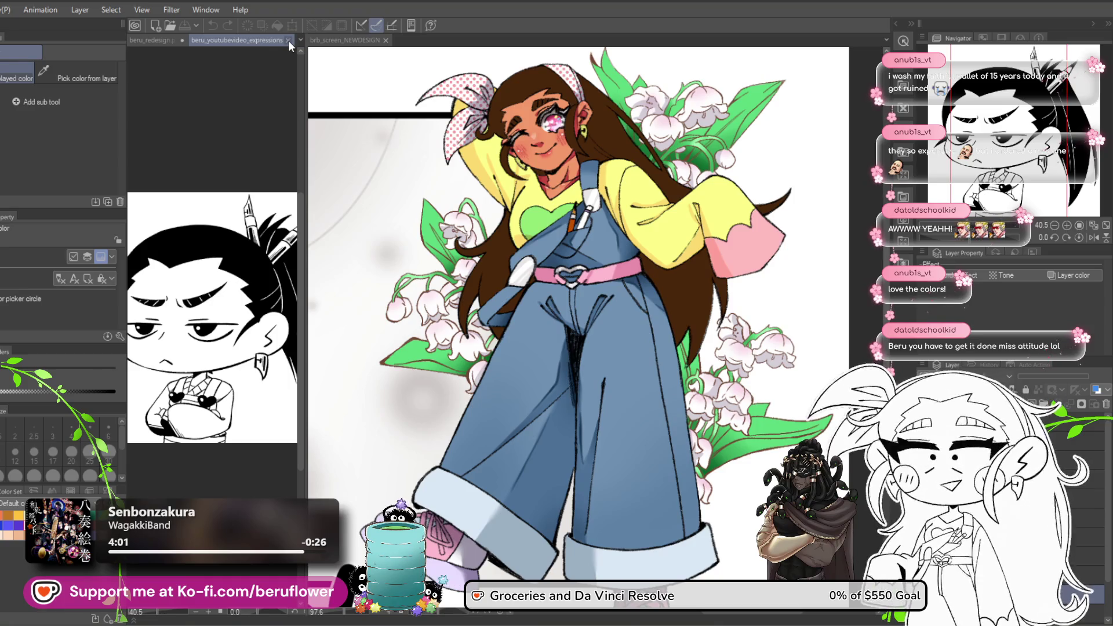
pyautogui.click(288, 40)
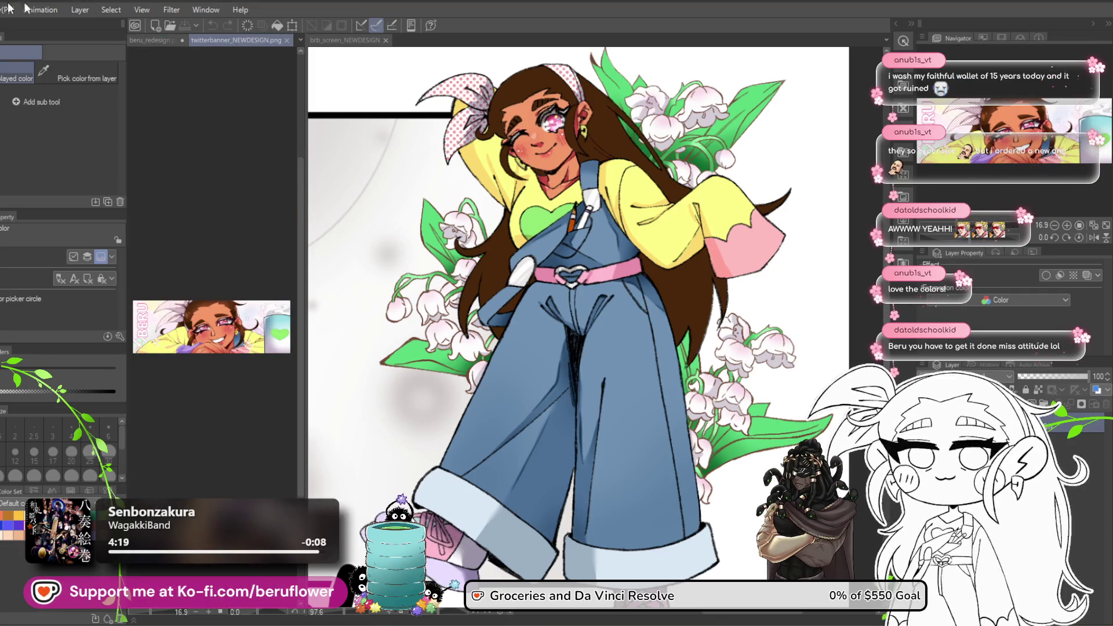
pyautogui.moveTo(204, 41)
pyautogui.mouseDown()
pyautogui.moveTo(195, 35)
pyautogui.moveTo(216, 155)
pyautogui.mouseUp()
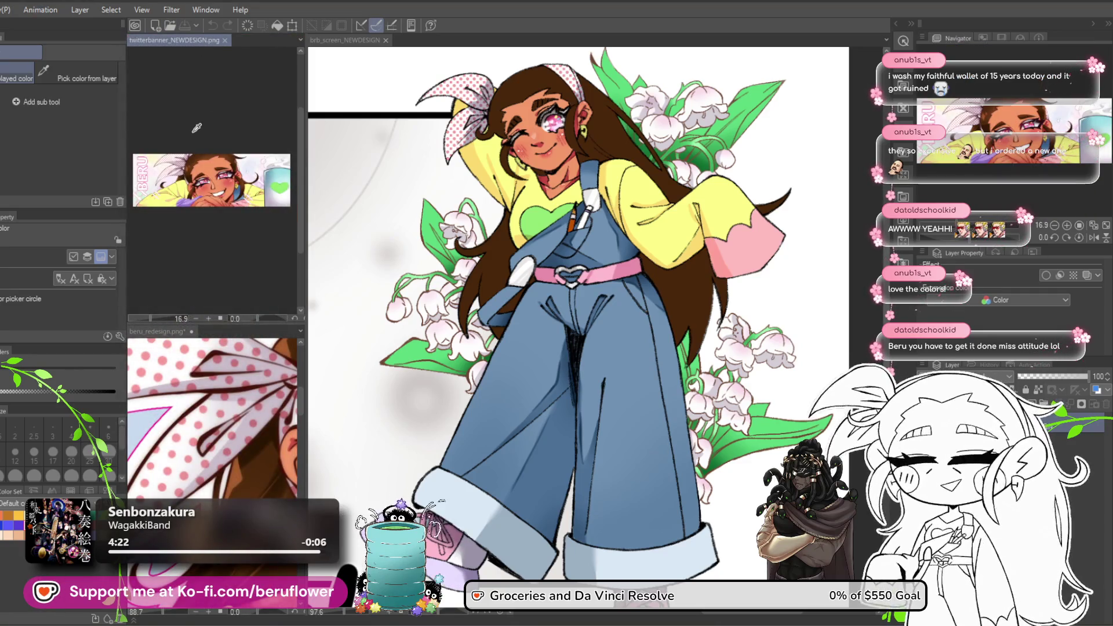
pyautogui.scroll(4, 216, 155)
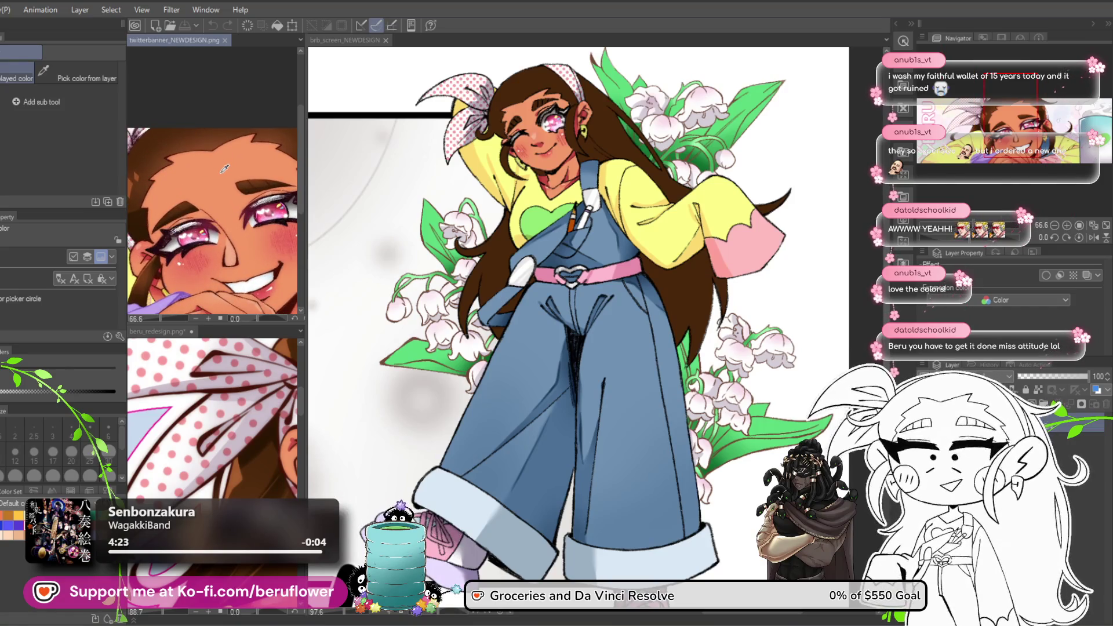
pyautogui.scroll(-2, 224, 168)
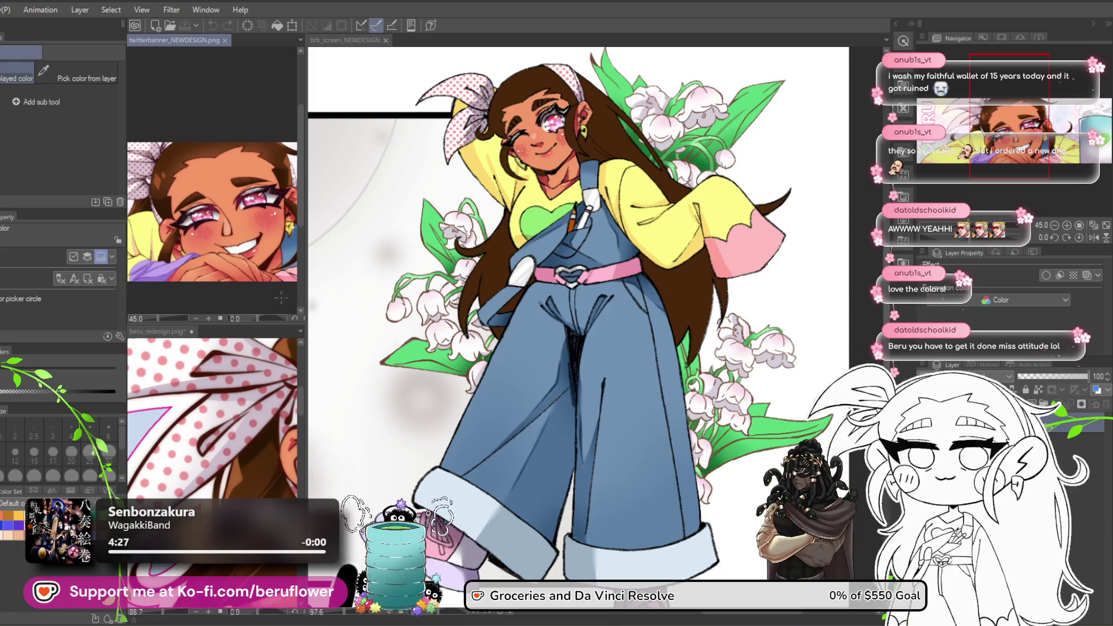
pyautogui.scroll(2, 279, 303)
pyautogui.moveTo(279, 303)
pyautogui.mouseDown()
pyautogui.moveTo(272, 286)
pyautogui.moveTo(222, 295)
pyautogui.moveTo(237, 284)
pyautogui.mouseUp()
# Sample the pale pink from the banner and return to the BRB canvas with the G-pen.
pyautogui.scroll(5, 259, 259)
pyautogui.scroll(5, 222, 295)
pyautogui.keyDown('alt'); pyautogui.click(207, 255); pyautogui.keyUp('alt')
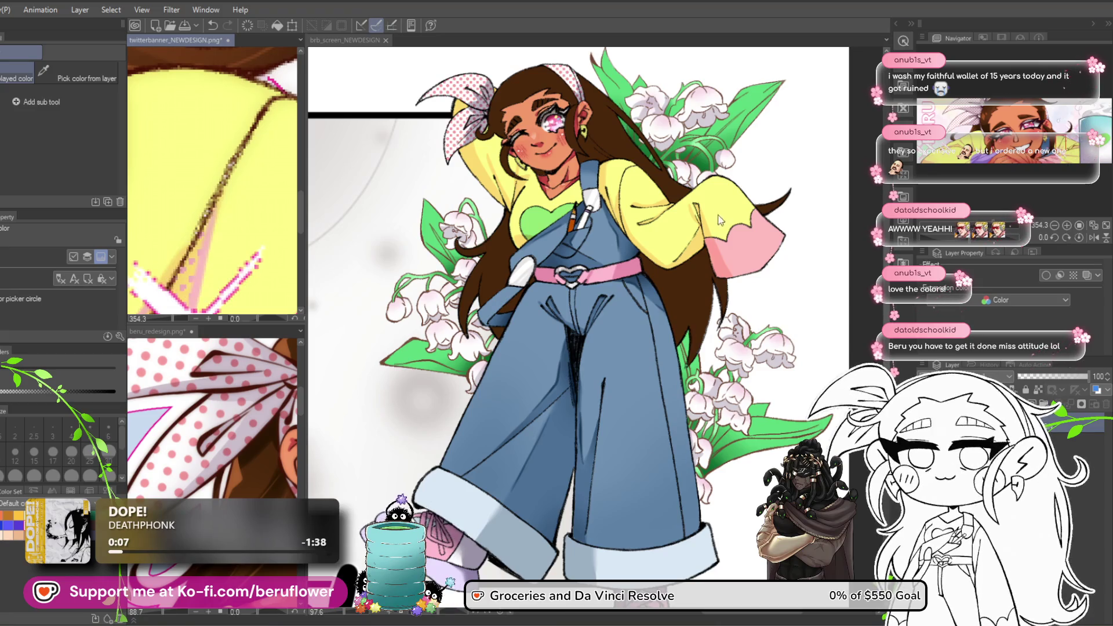
pyautogui.click(561, 227)
pyautogui.press('p')
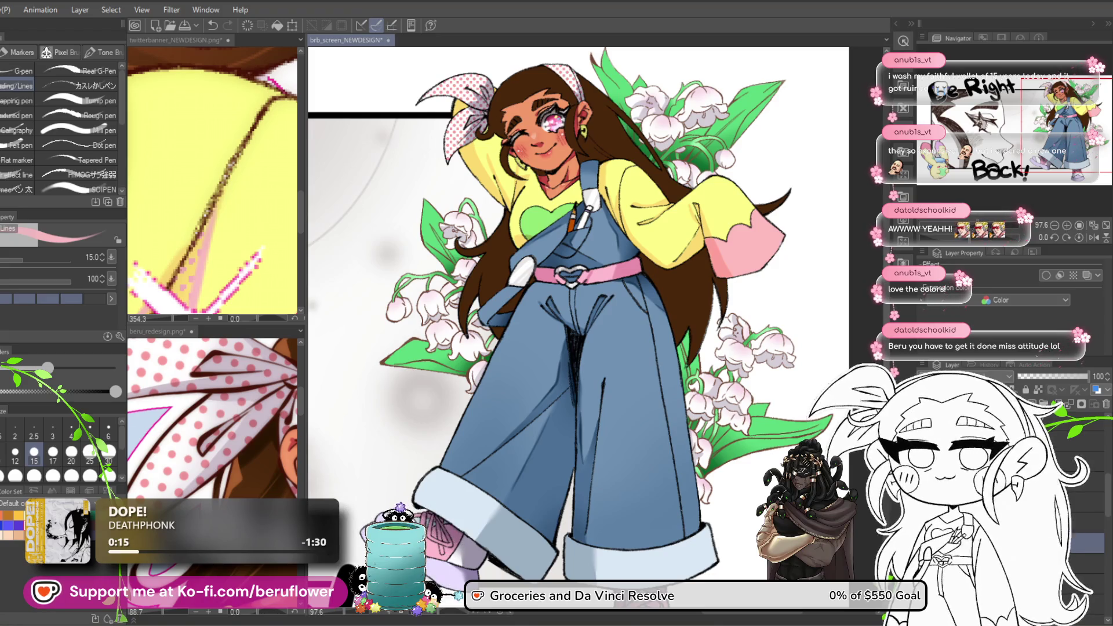
pyautogui.scroll(5, 763, 316)
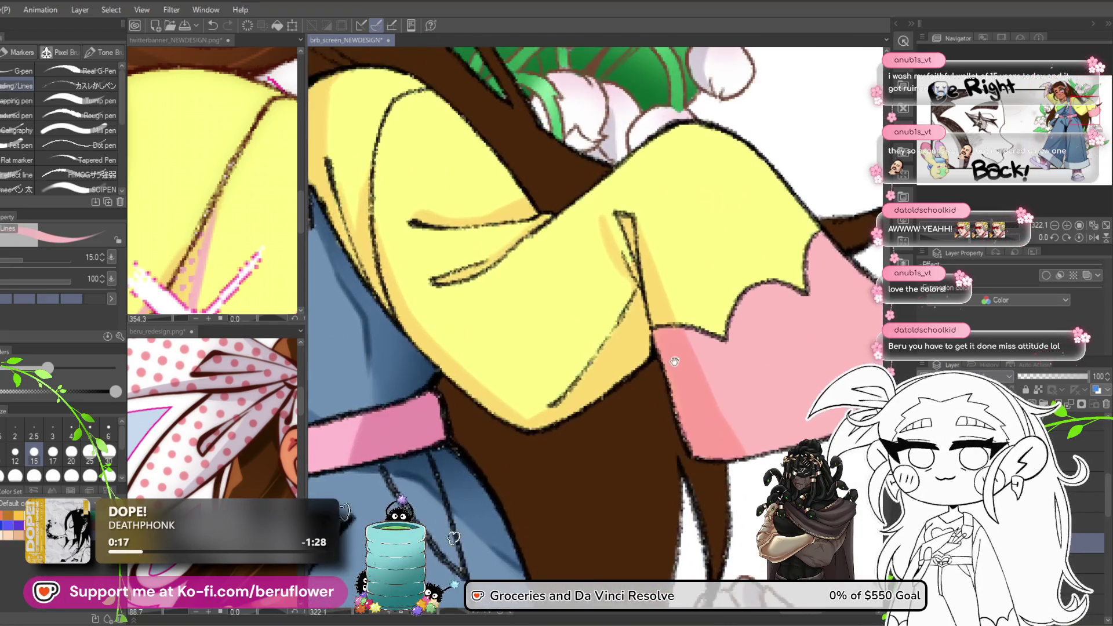
# Paint a thin pale pink highlight along the sleeve fold, redrawing it once.
pyautogui.moveTo(629, 354); pyautogui.dragTo(645, 353)
pyautogui.moveTo(625, 303); pyautogui.dragTo(529, 435)
pyautogui.hotkey('ctrl', 'z')
pyautogui.moveTo(580, 254); pyautogui.dragTo(624, 356)
pyautogui.click(220, 217)
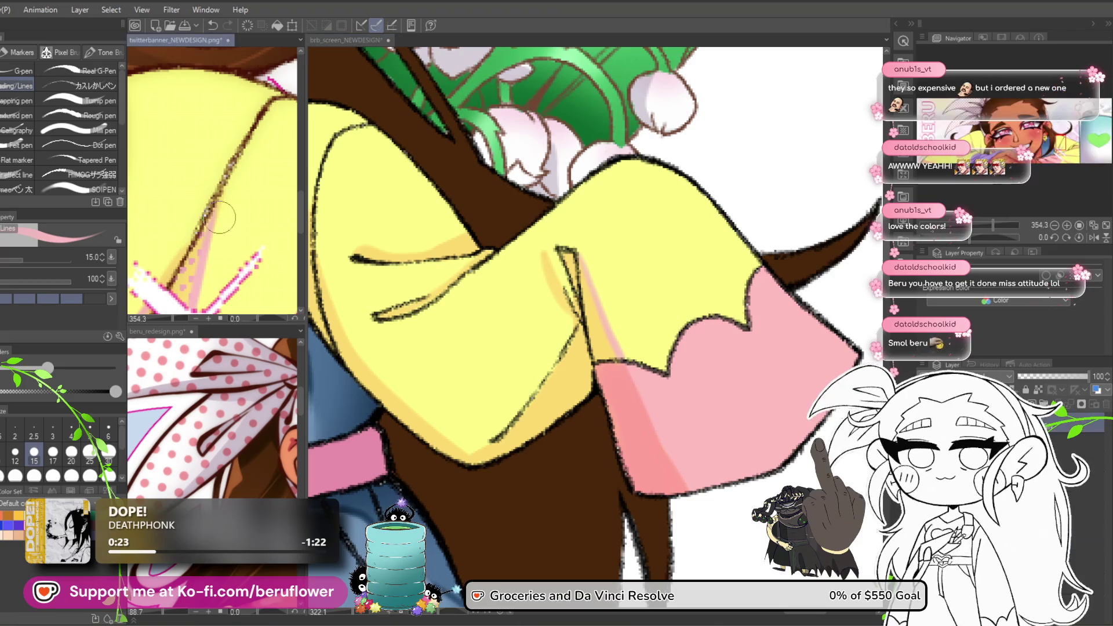
# Follow the yellow sleeve down to its cuff, adding pale pink edge highlights.
pyautogui.scroll(-4, 219, 218)
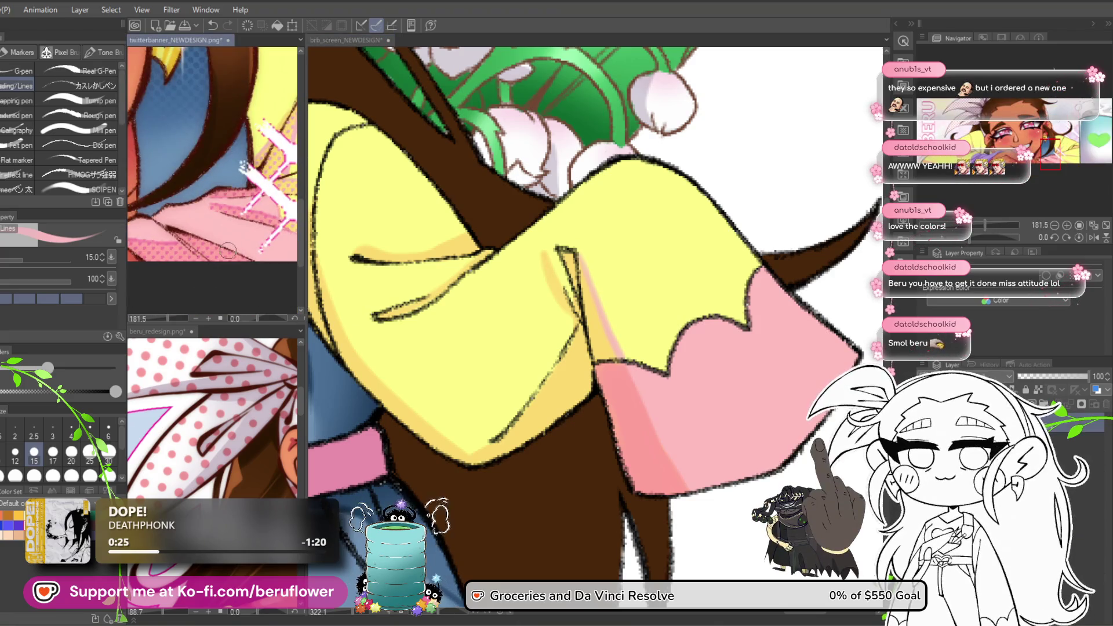
pyautogui.moveTo(441, 238); pyautogui.dragTo(599, 313)
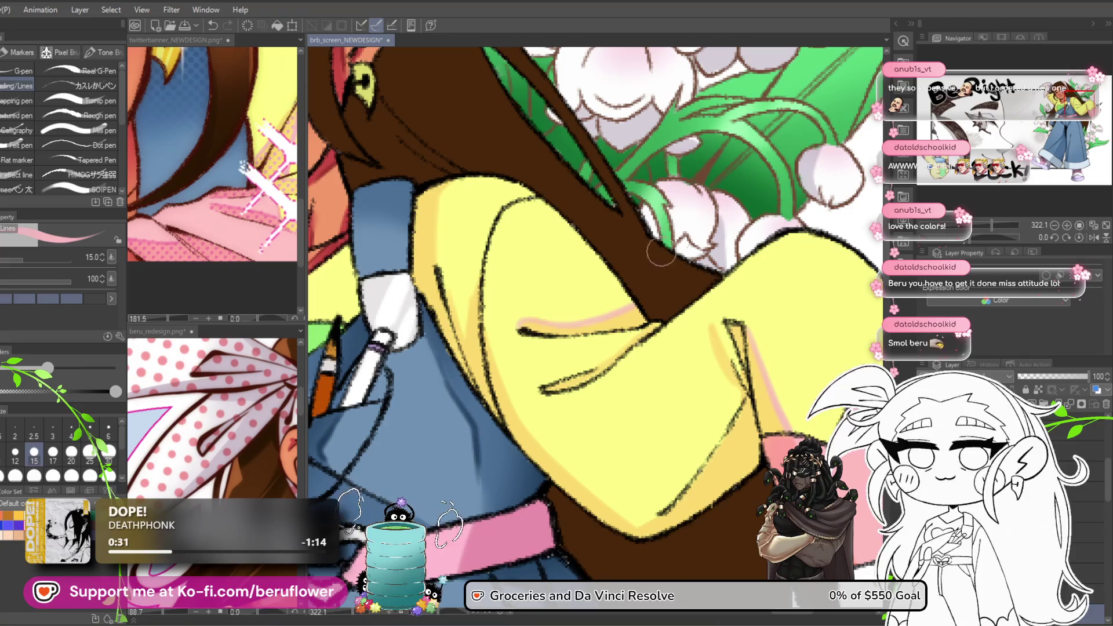
pyautogui.scroll(-2, 649, 266)
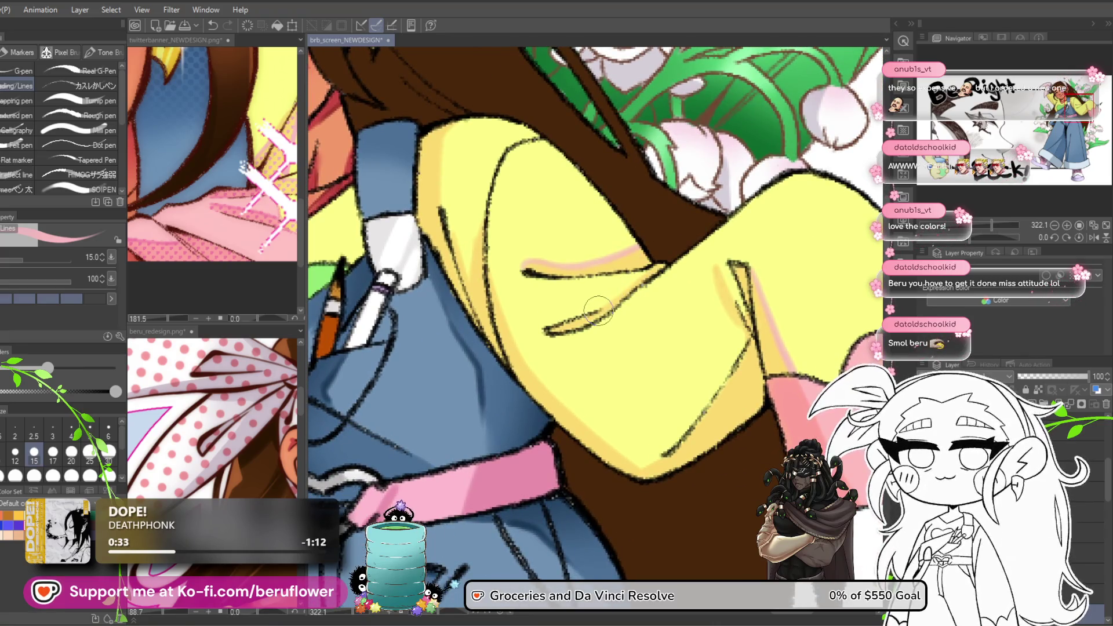
pyautogui.scroll(2, 599, 310)
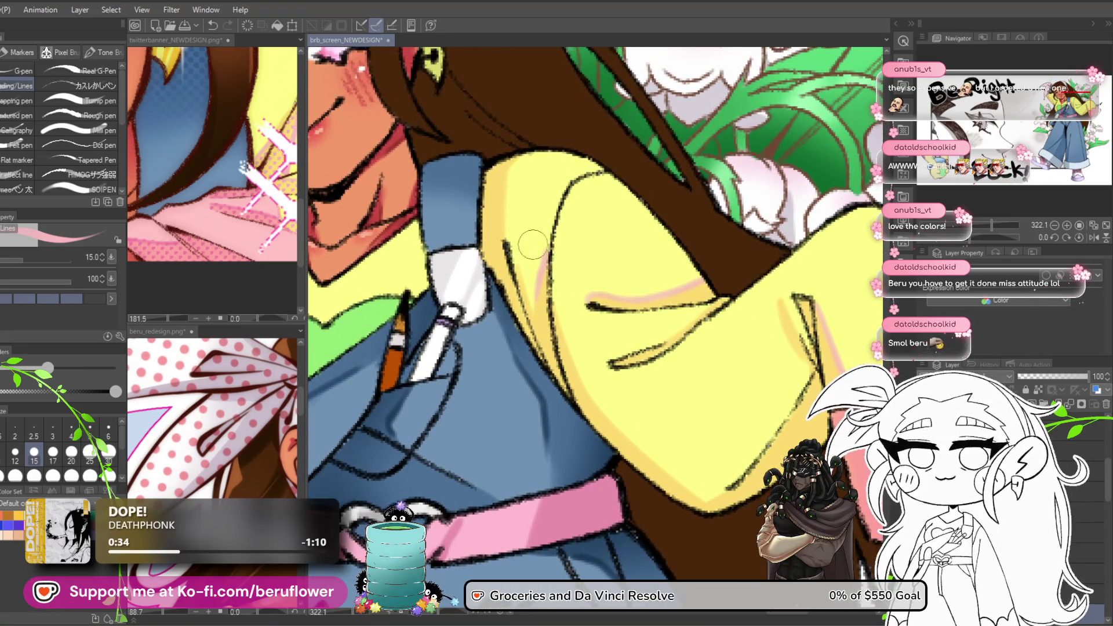
pyautogui.scroll(-10, 529, 308)
pyautogui.scroll(10, 549, 295)
pyautogui.moveTo(534, 288)
pyautogui.mouseDown()
pyautogui.moveTo(523, 283)
pyautogui.moveTo(551, 362)
pyautogui.moveTo(611, 422)
pyautogui.mouseUp()
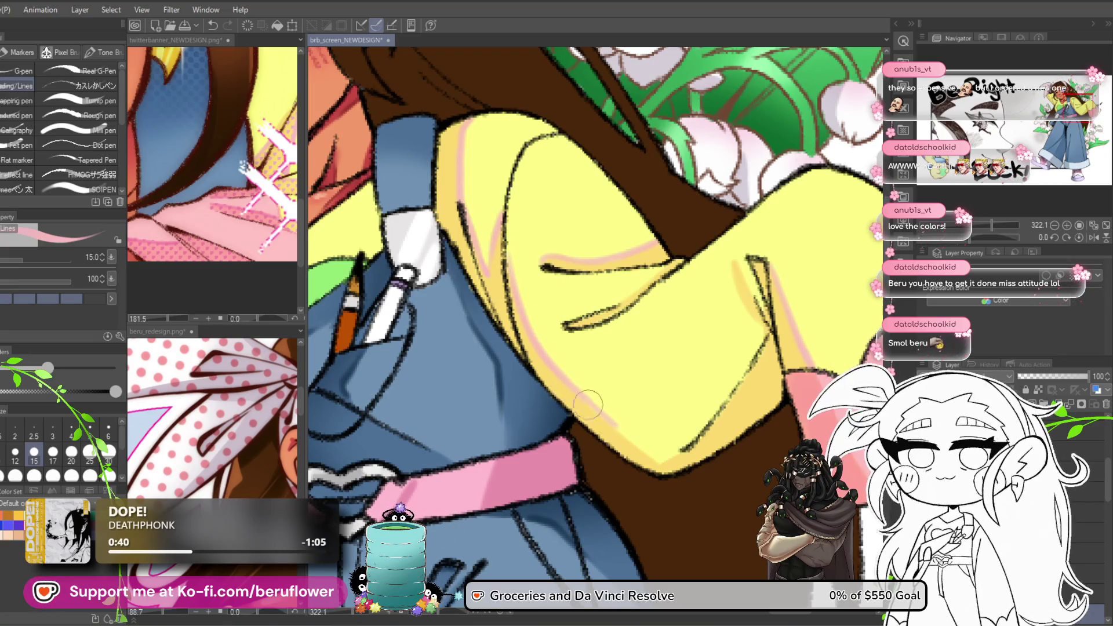
pyautogui.moveTo(649, 454)
pyautogui.mouseDown()
pyautogui.moveTo(535, 375)
pyautogui.moveTo(557, 418)
pyautogui.mouseUp()
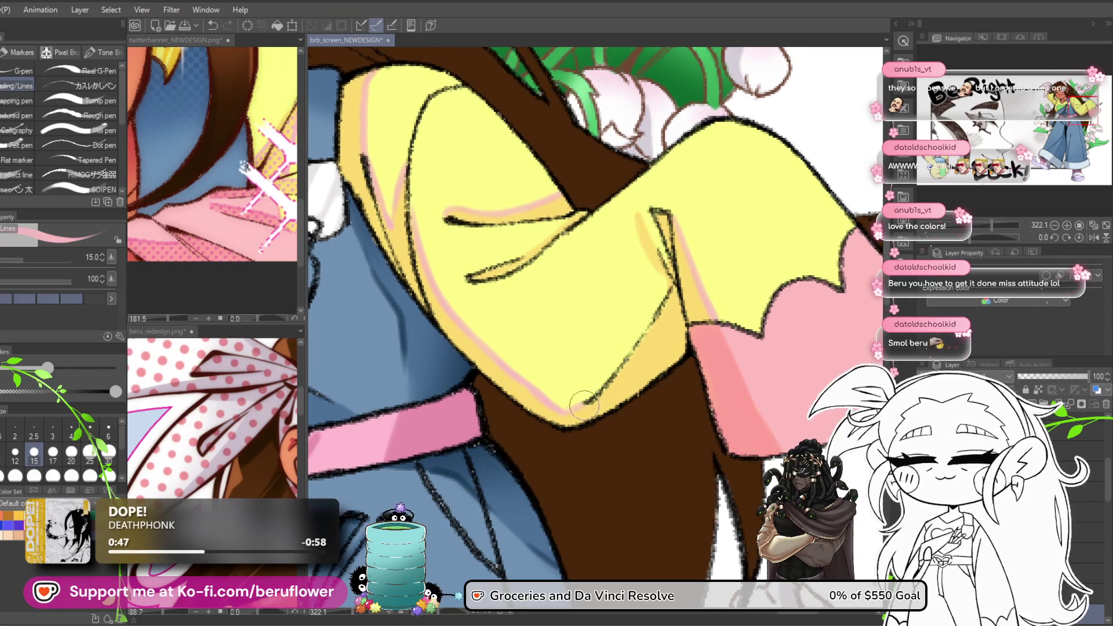
pyautogui.moveTo(662, 254); pyautogui.dragTo(663, 282)
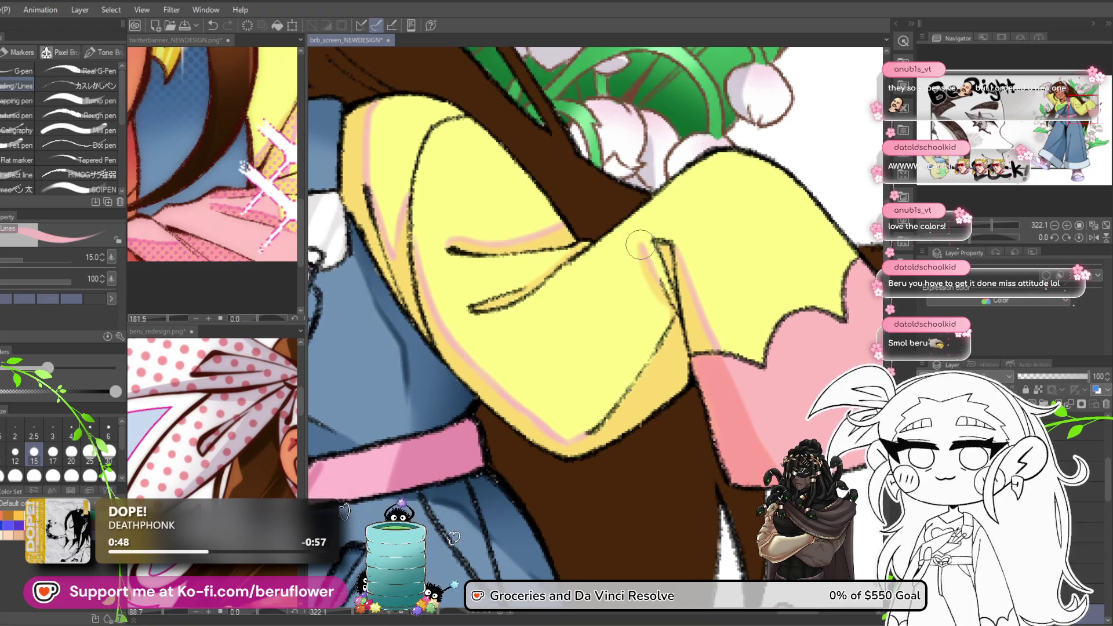
pyautogui.scroll(-5, 680, 312)
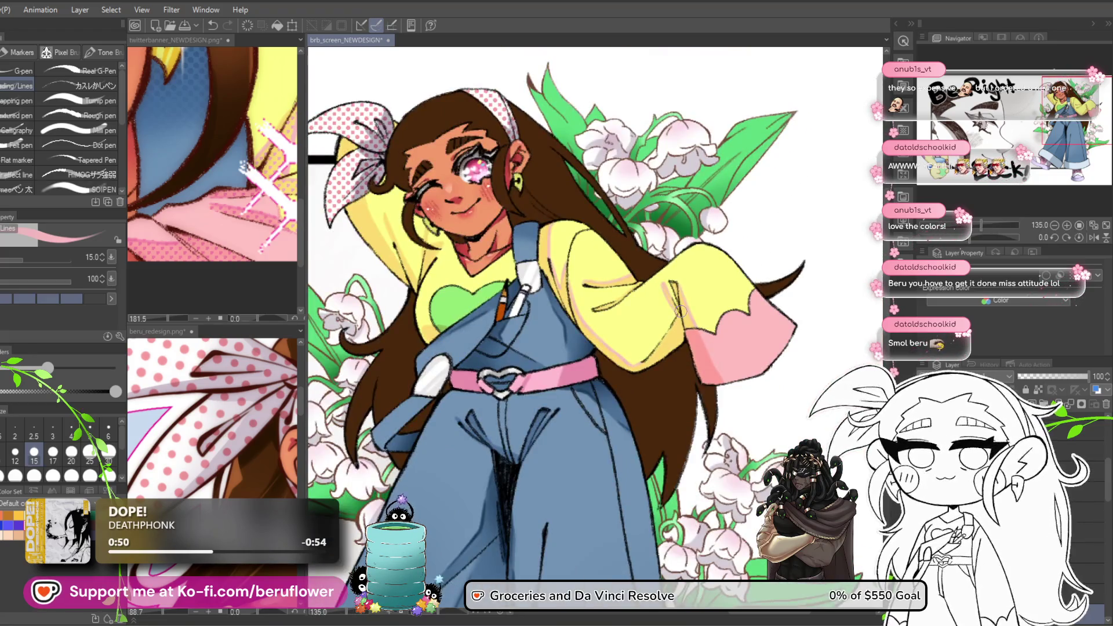
pyautogui.scroll(5, 483, 310)
# Highlight around the raised arm and shoulder, then select the yellow shirt and sleeves.
pyautogui.moveTo(483, 310); pyautogui.dragTo(529, 345)
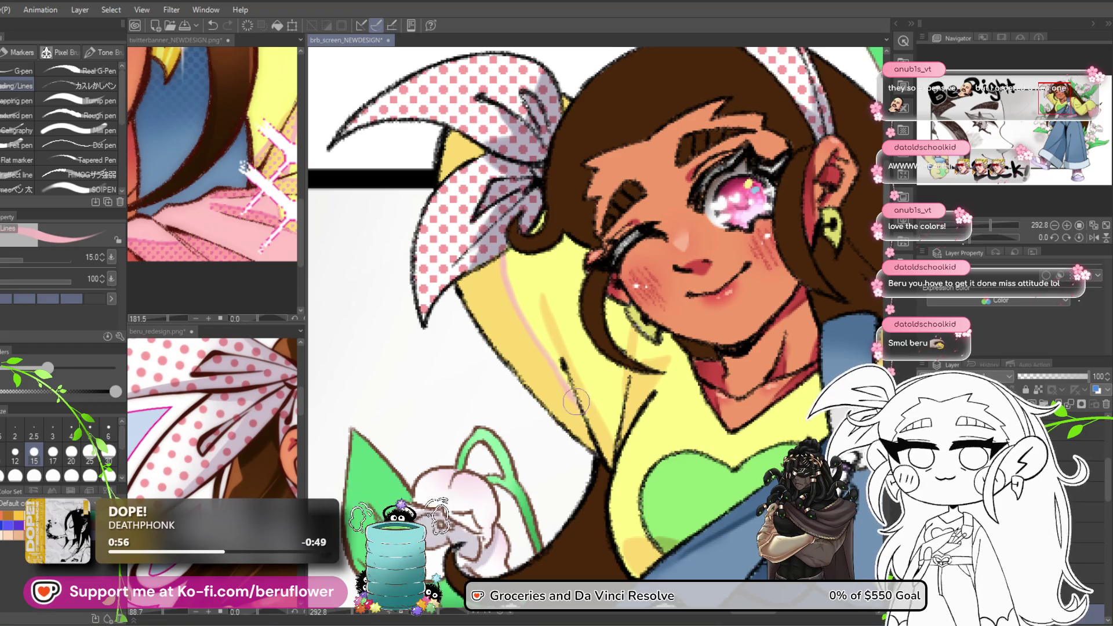
pyautogui.moveTo(540, 291); pyautogui.dragTo(537, 297)
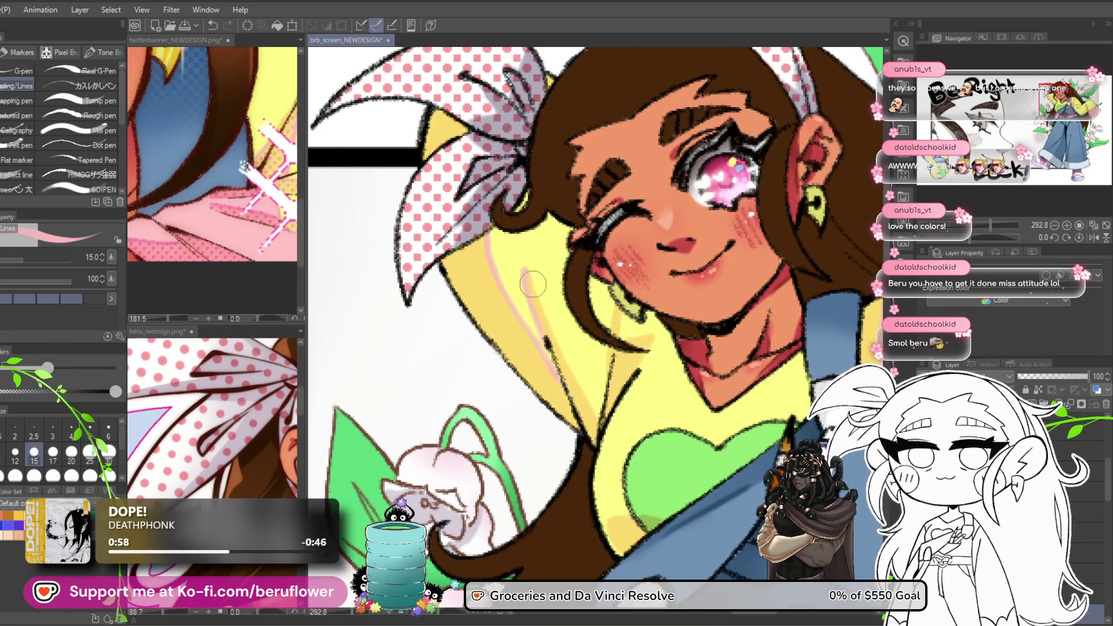
pyautogui.moveTo(599, 420); pyautogui.dragTo(534, 399)
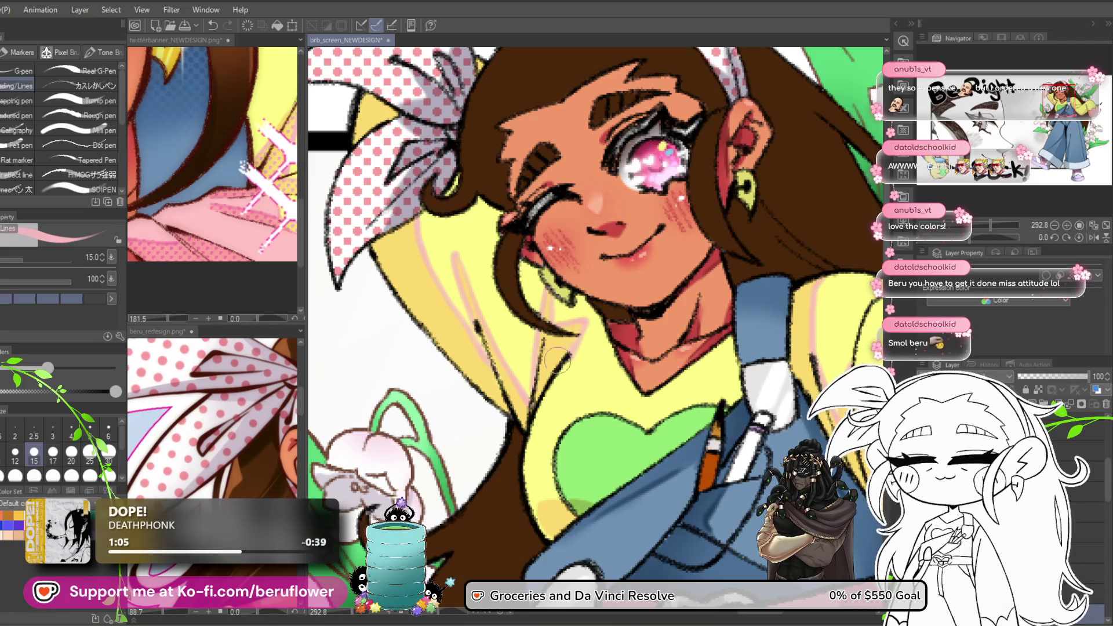
pyautogui.scroll(-5, 557, 364)
pyautogui.scroll(3, 560, 283)
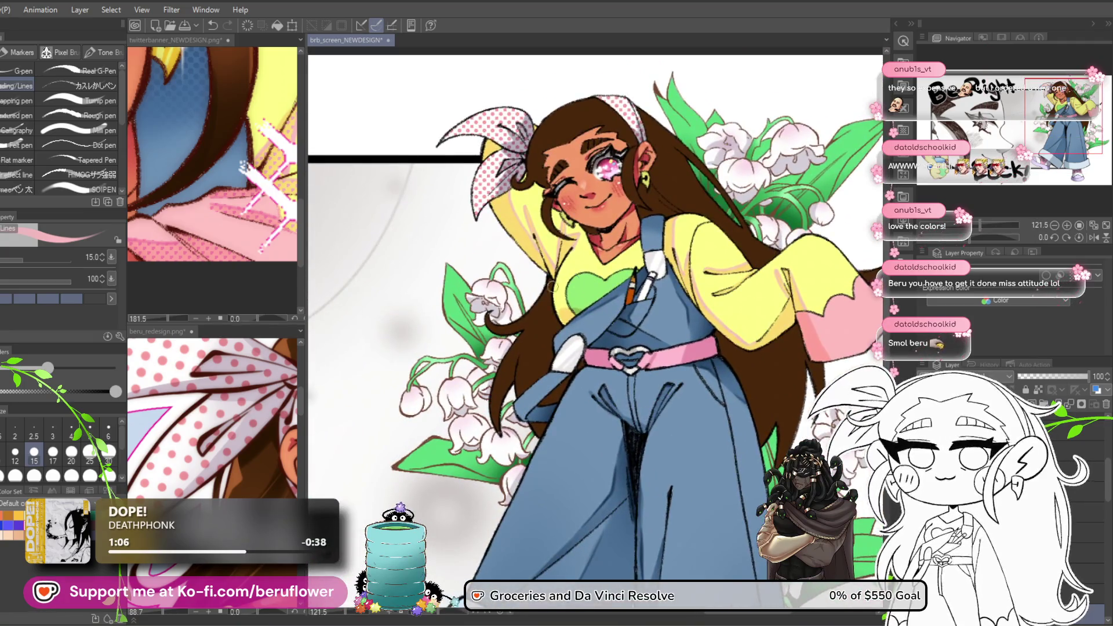
pyautogui.scroll(5, 560, 282)
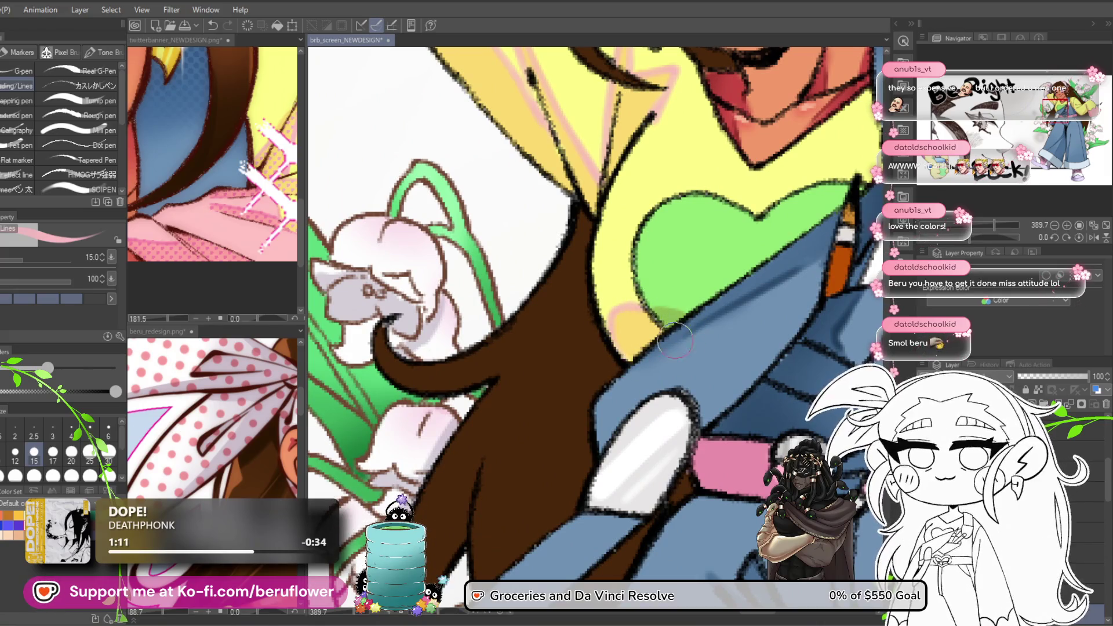
pyautogui.scroll(-5, 679, 341)
pyautogui.moveTo(824, 316)
pyautogui.mouseDown()
pyautogui.moveTo(633, 325)
pyautogui.moveTo(645, 321)
pyautogui.mouseUp()
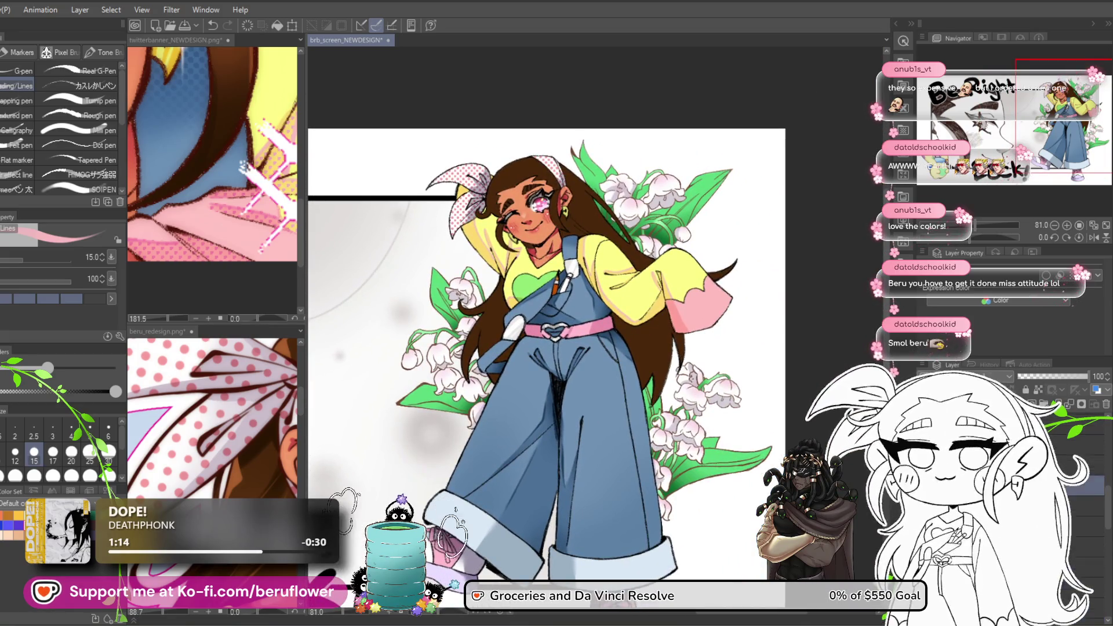
pyautogui.click(626, 273)
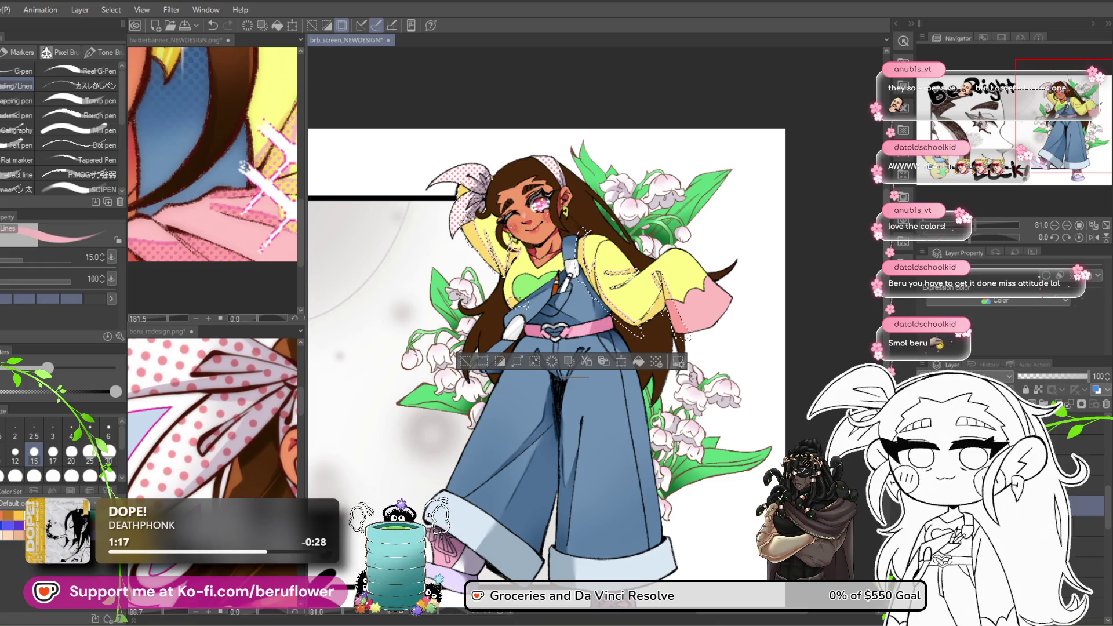
# Apply a Simple tone dot halftone to the selected shaded sleeve areas.
pyautogui.click(656, 361)
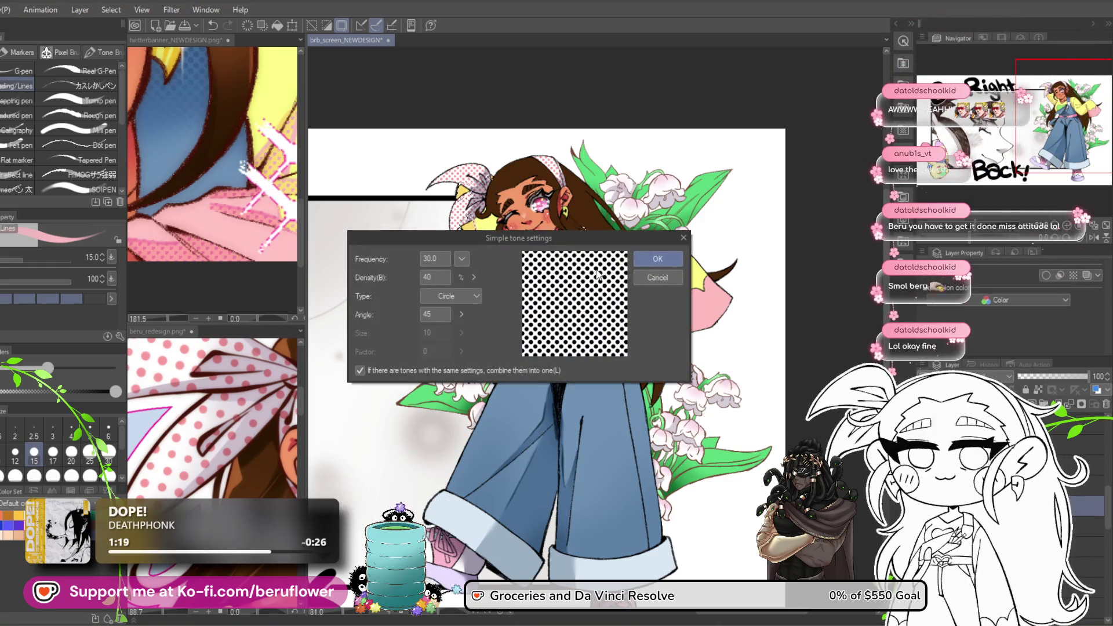
pyautogui.click(657, 259)
pyautogui.scroll(3, 582, 272)
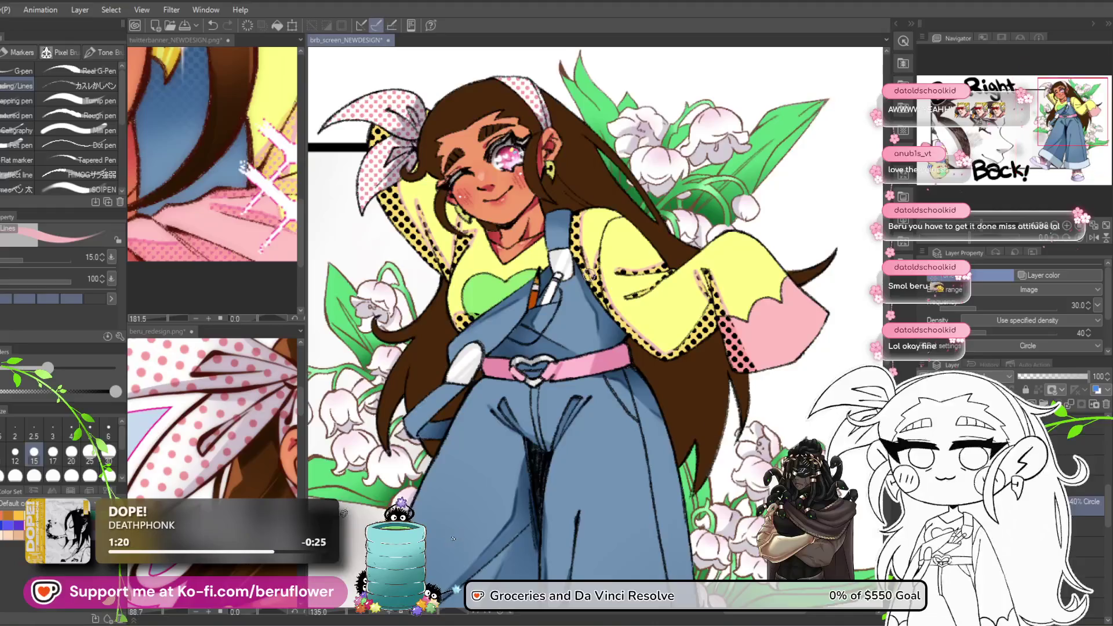
# Tune the sleeve tone's frequency and opacity, lightening its density to 17%.
pyautogui.moveTo(965, 313)
pyautogui.mouseDown()
pyautogui.moveTo(1055, 308)
pyautogui.moveTo(1042, 311)
pyautogui.mouseUp()
pyautogui.moveTo(975, 334)
pyautogui.mouseDown()
pyautogui.moveTo(1003, 343)
pyautogui.moveTo(993, 348)
pyautogui.mouseUp()
pyautogui.moveTo(1059, 374)
pyautogui.mouseDown()
pyautogui.moveTo(1043, 374)
pyautogui.moveTo(1059, 376)
pyautogui.mouseUp()
pyautogui.click(1088, 376)
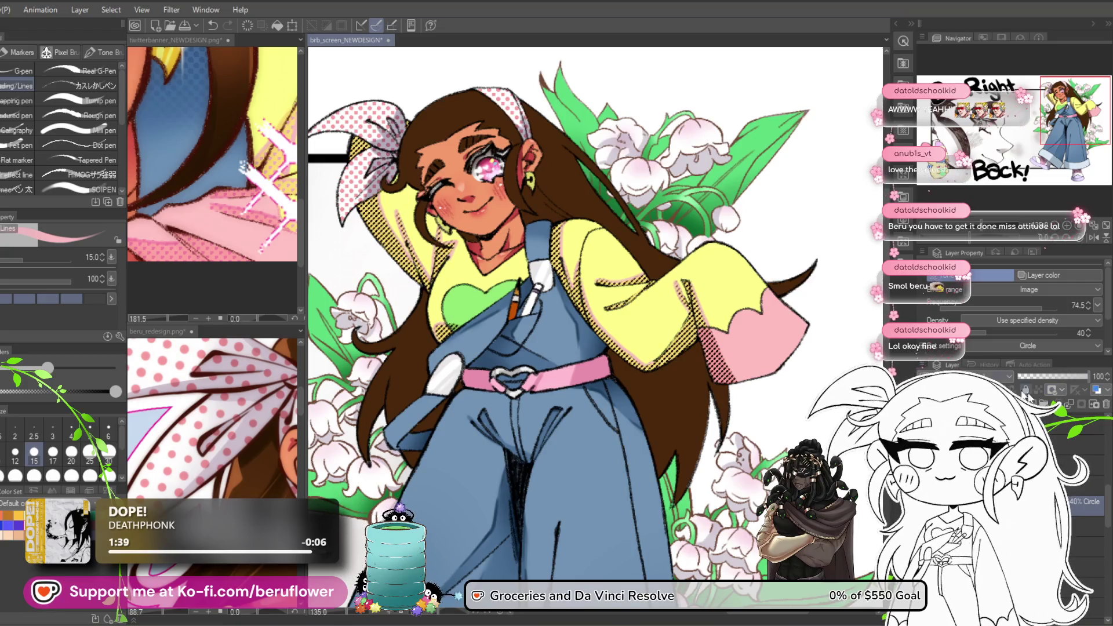
pyautogui.moveTo(985, 338); pyautogui.dragTo(964, 338)
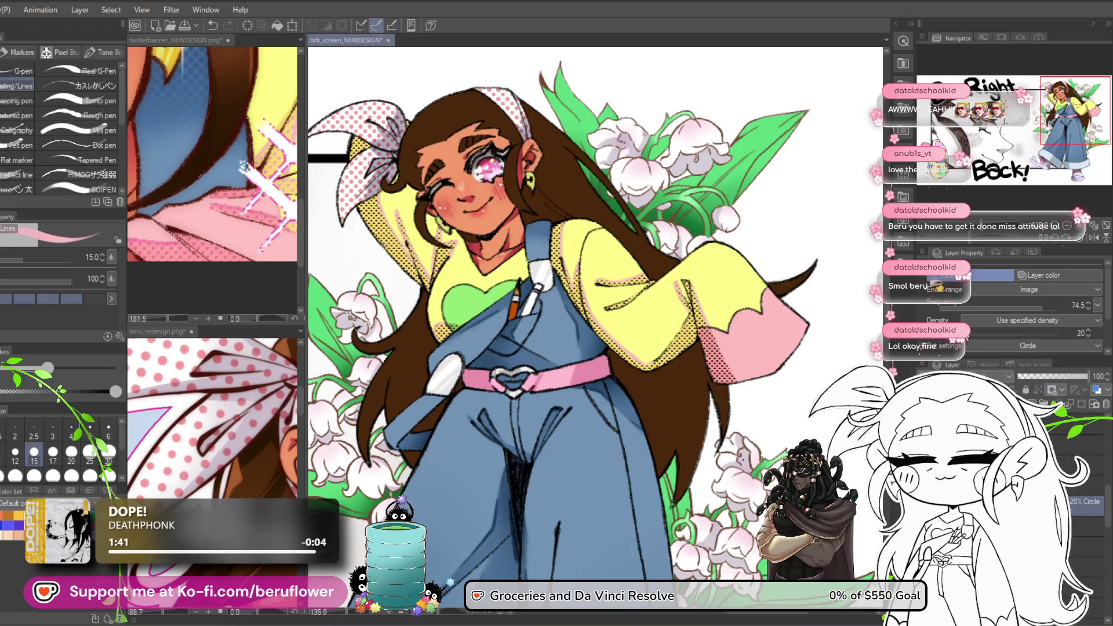
pyautogui.hotkey('ctrl', '+')
pyautogui.hotkey('ctrl', '+')
pyautogui.hotkey('ctrl', '+')
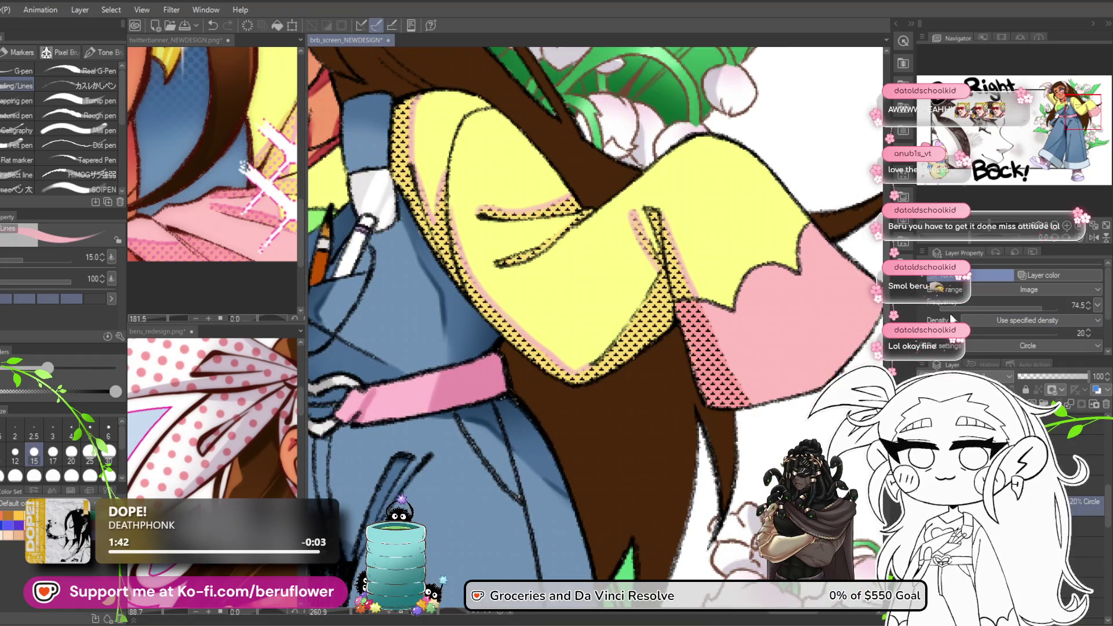
pyautogui.moveTo(954, 334); pyautogui.dragTo(941, 334)
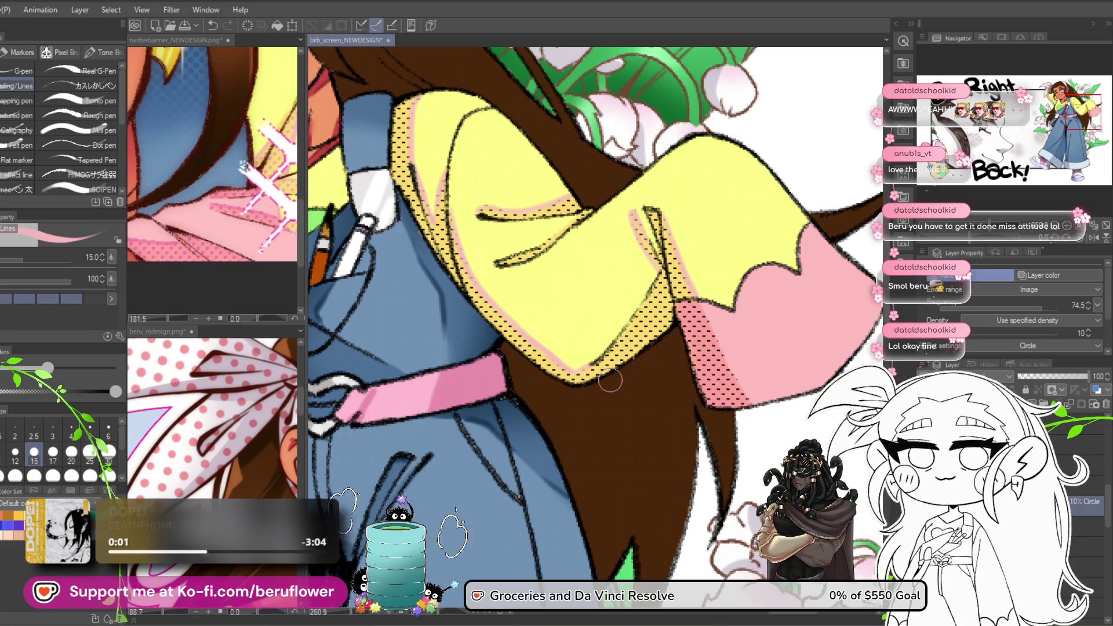
# Switch to the sleeve's colour layer and lock its transparency.
pyautogui.scroll(-3, 610, 381)
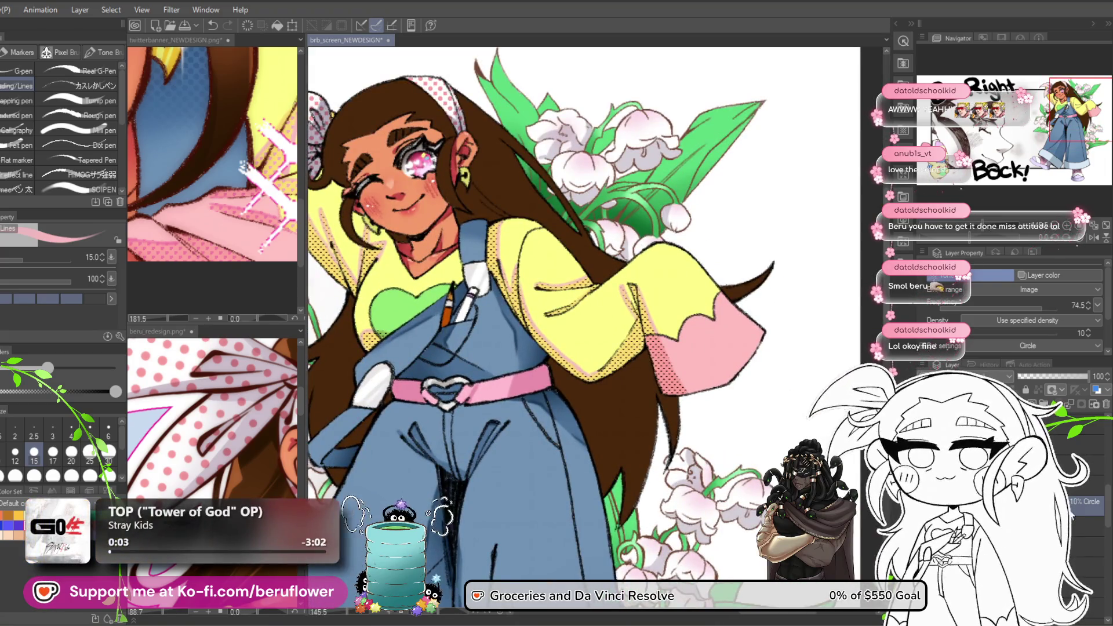
pyautogui.click(1081, 505)
pyautogui.click(1037, 389)
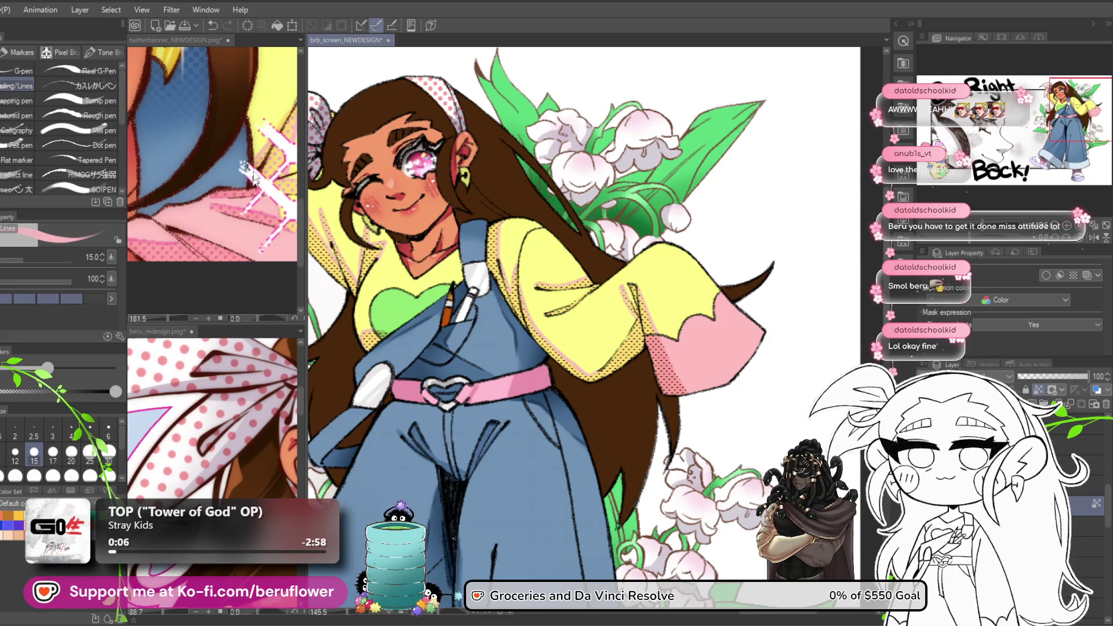
pyautogui.scroll(5, 218, 232)
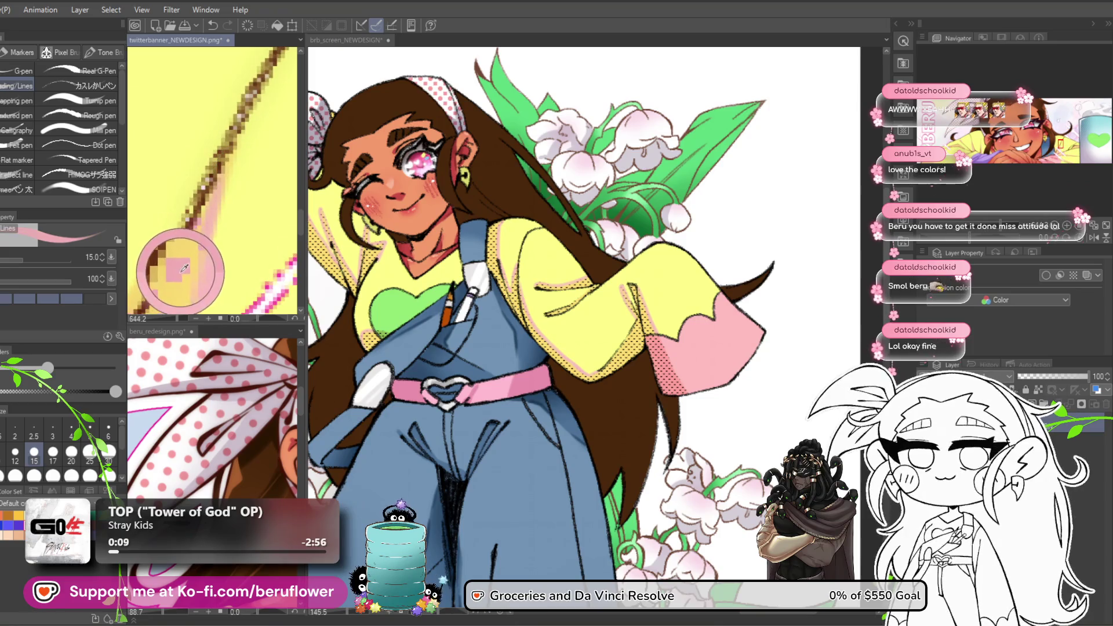
pyautogui.scroll(4, 510, 281)
pyautogui.moveTo(510, 281); pyautogui.dragTo(469, 301)
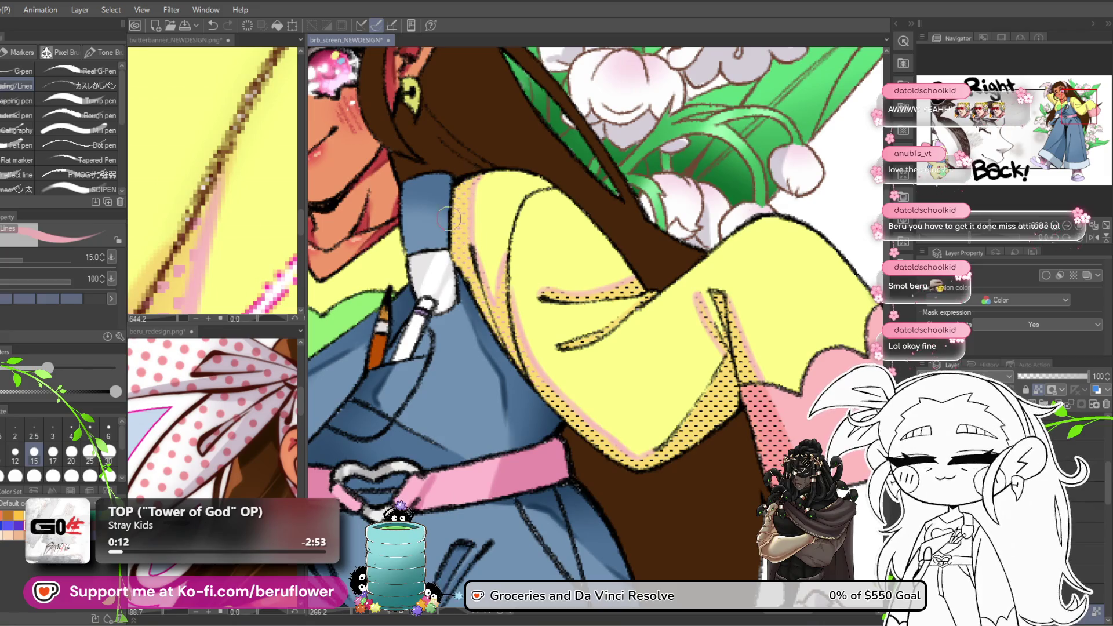
pyautogui.moveTo(521, 295); pyautogui.dragTo(513, 267)
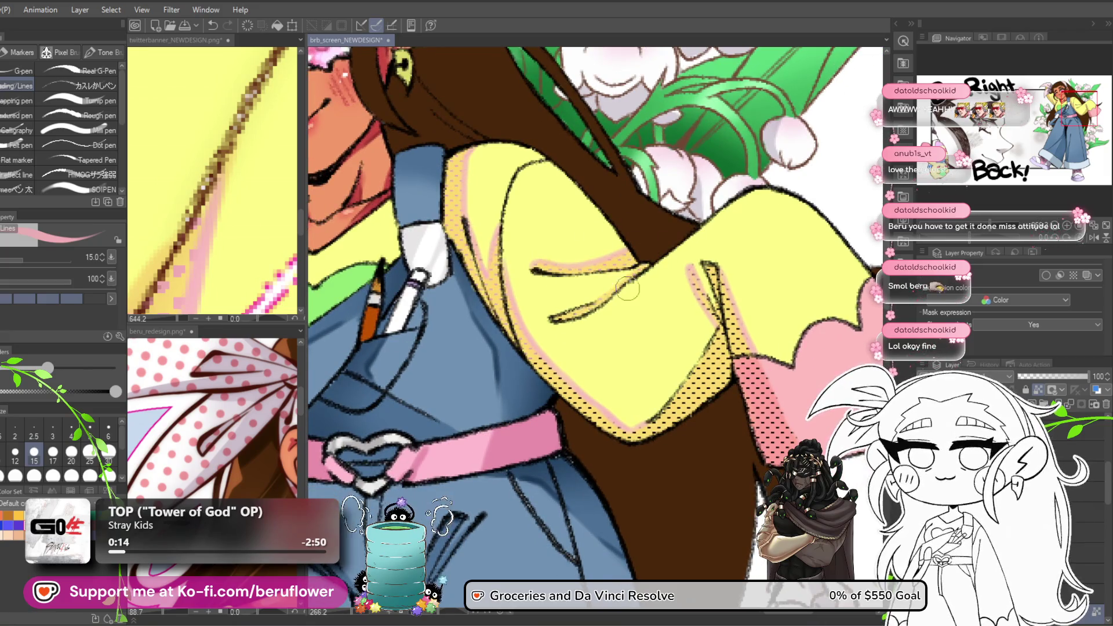
pyautogui.moveTo(539, 325); pyautogui.dragTo(504, 305)
# Add a thin pink rim highlight along the sleeve edge.
pyautogui.moveTo(660, 253); pyautogui.dragTo(688, 296)
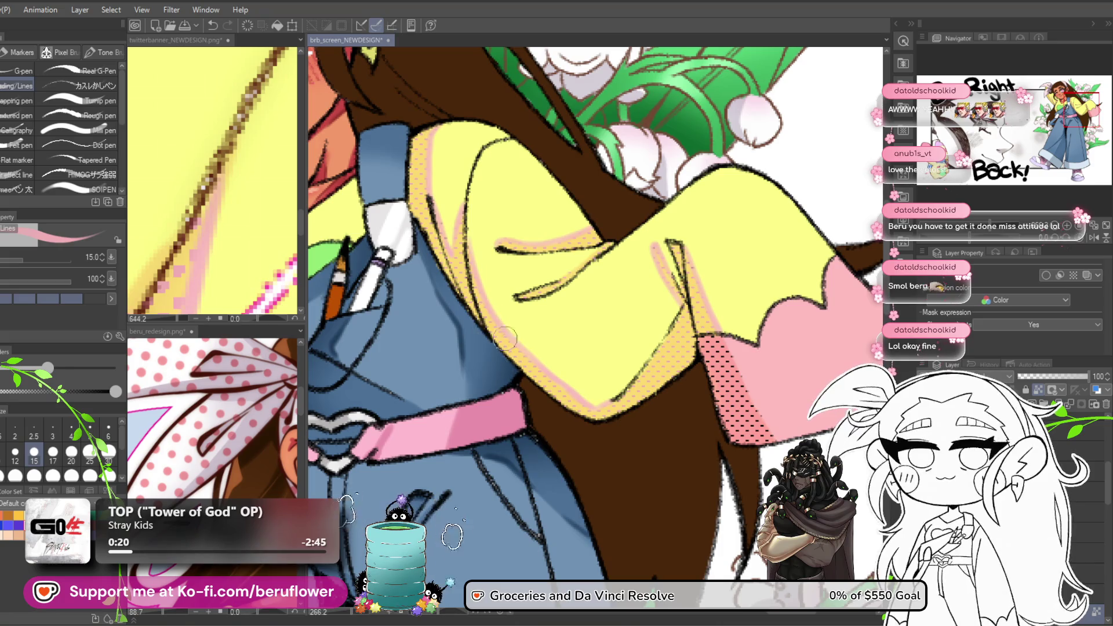
pyautogui.scroll(-5, 651, 391)
pyautogui.scroll(4, 689, 309)
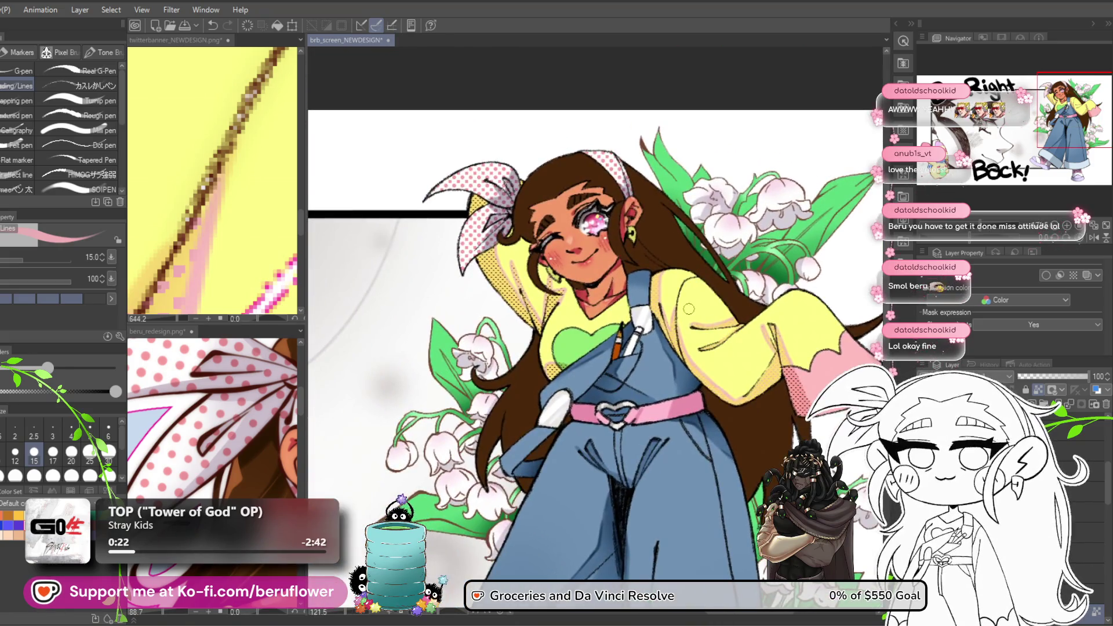
pyautogui.moveTo(688, 308); pyautogui.dragTo(795, 338)
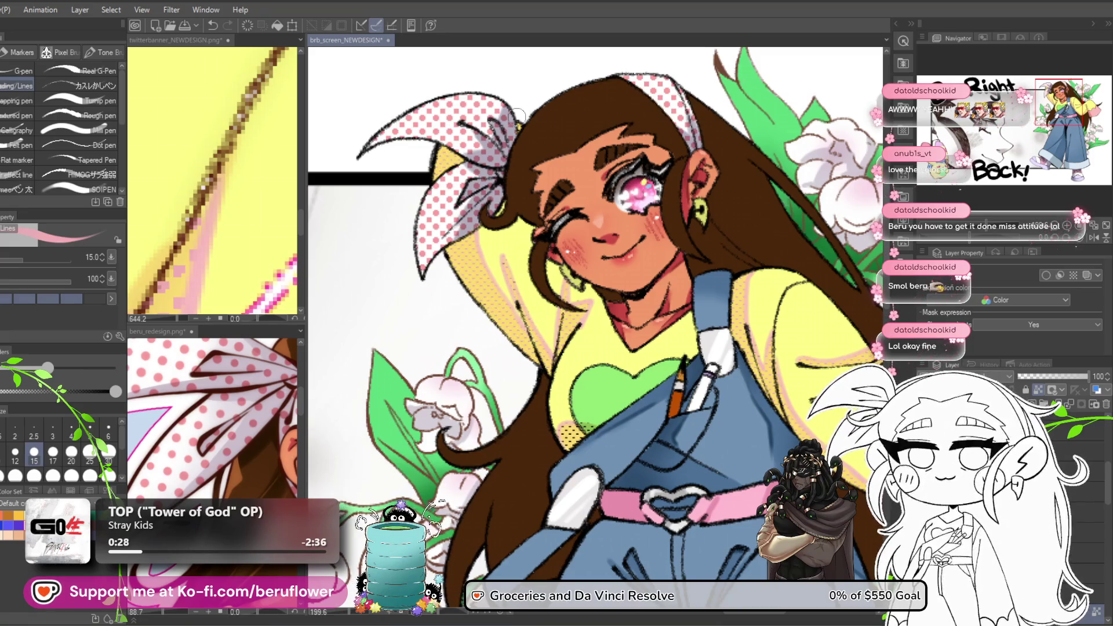
pyautogui.moveTo(583, 436); pyautogui.dragTo(571, 367)
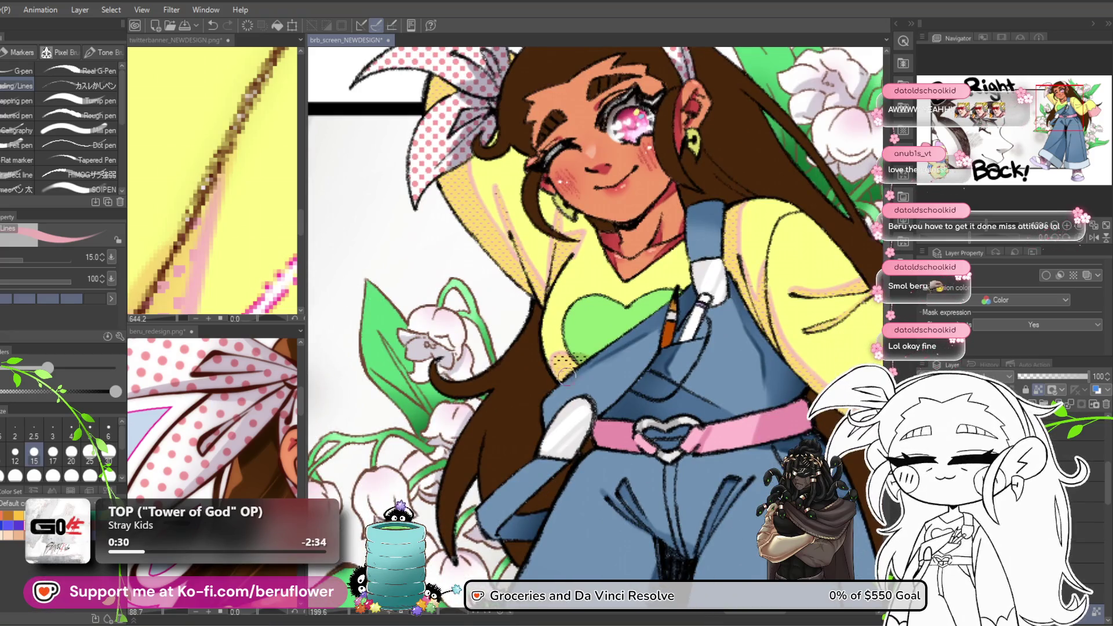
pyautogui.scroll(5, 612, 392)
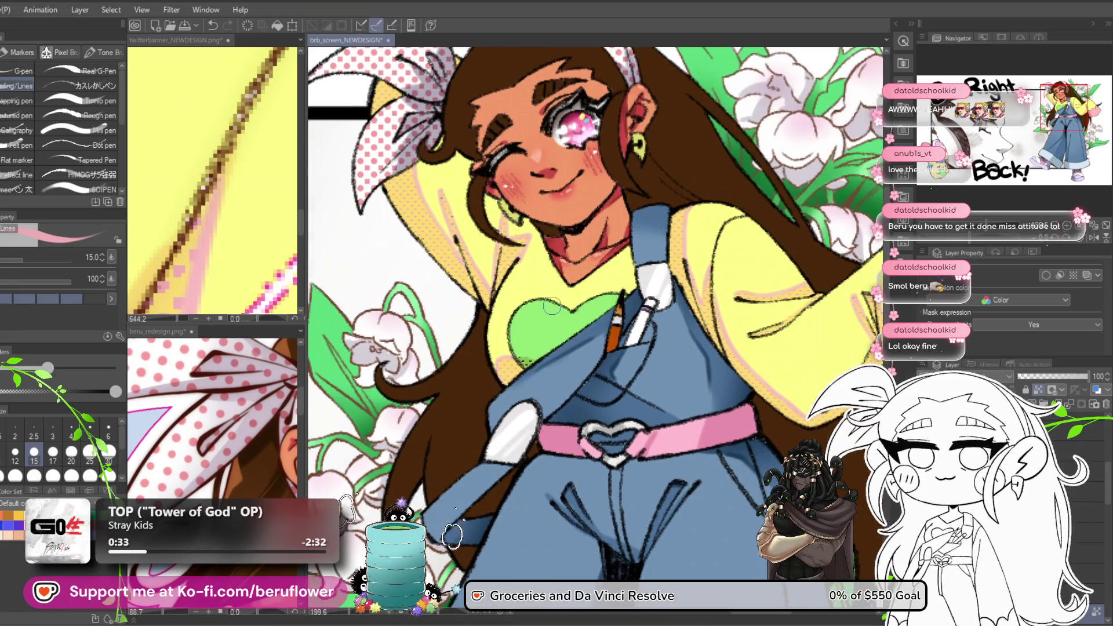
pyautogui.scroll(-3, 734, 229)
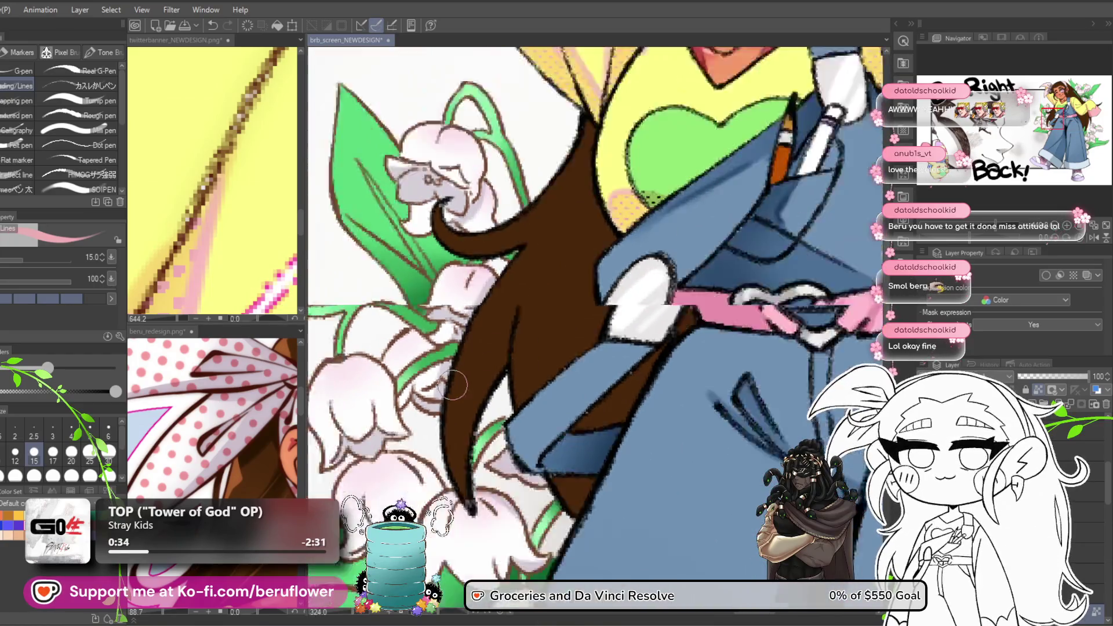
pyautogui.scroll(2, 639, 305)
pyautogui.scroll(3, 643, 217)
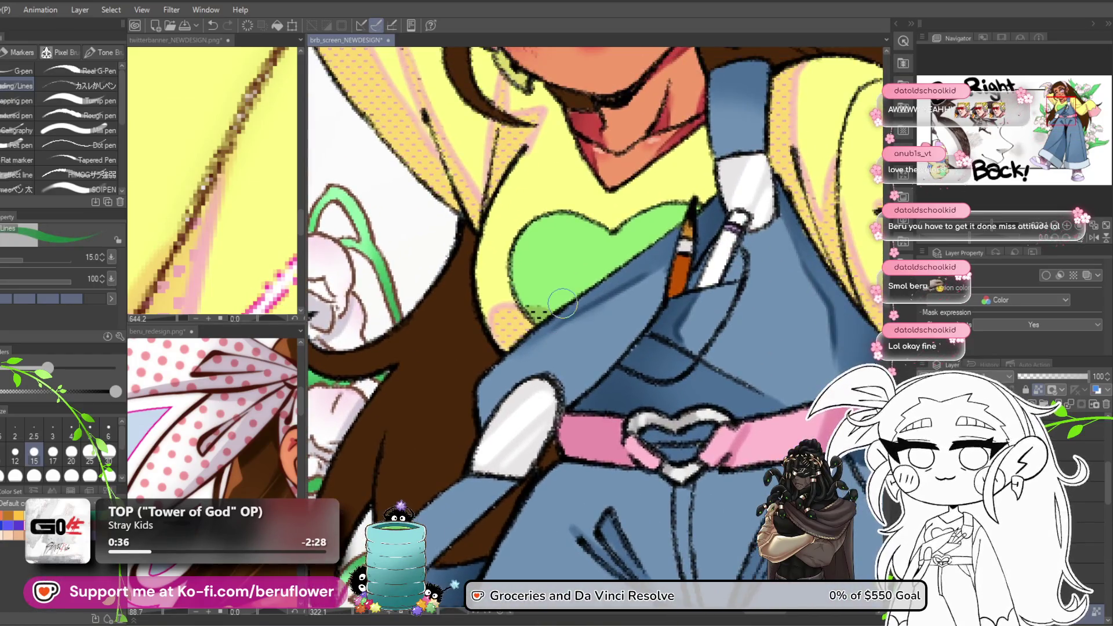
pyautogui.scroll(-8, 511, 341)
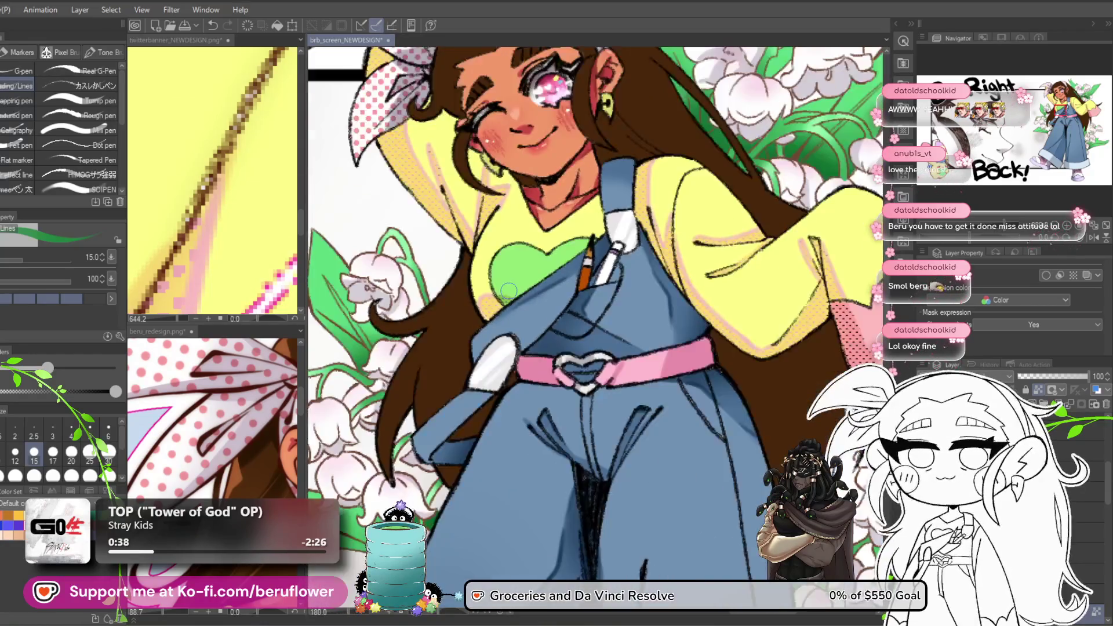
pyautogui.moveTo(681, 371)
pyautogui.mouseDown()
pyautogui.moveTo(685, 384)
pyautogui.moveTo(659, 408)
pyautogui.moveTo(554, 412)
pyautogui.mouseUp()
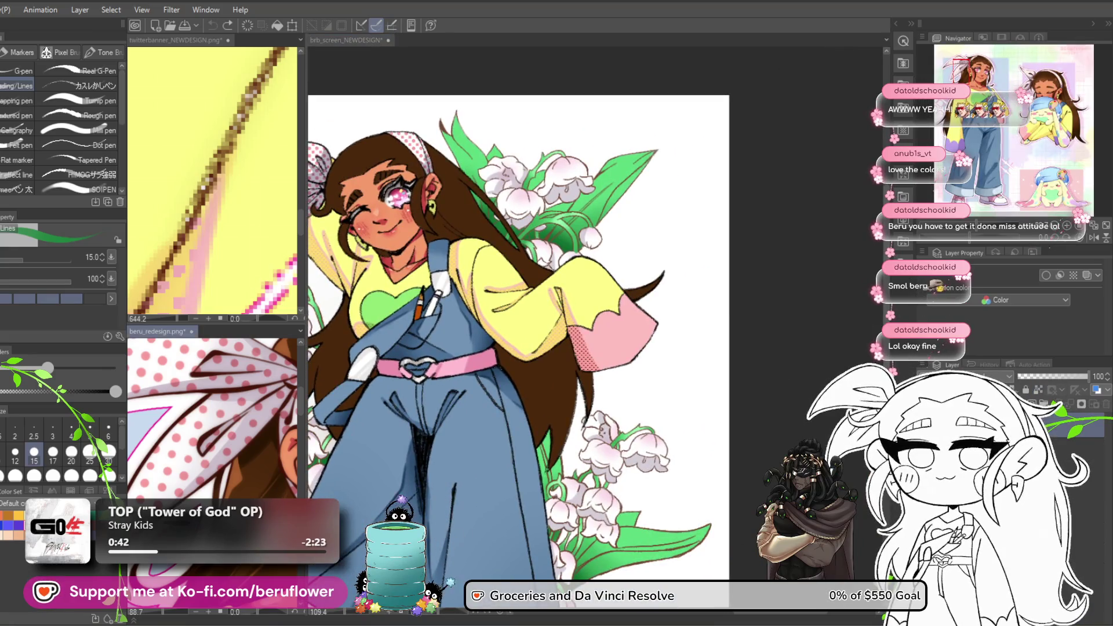
# Sample pink from the reference banner and paint over the cuff's dark halftone dots.
pyautogui.moveTo(227, 478); pyautogui.dragTo(219, 461)
pyautogui.scroll(-5, 199, 282)
pyautogui.scroll(5, 244, 291)
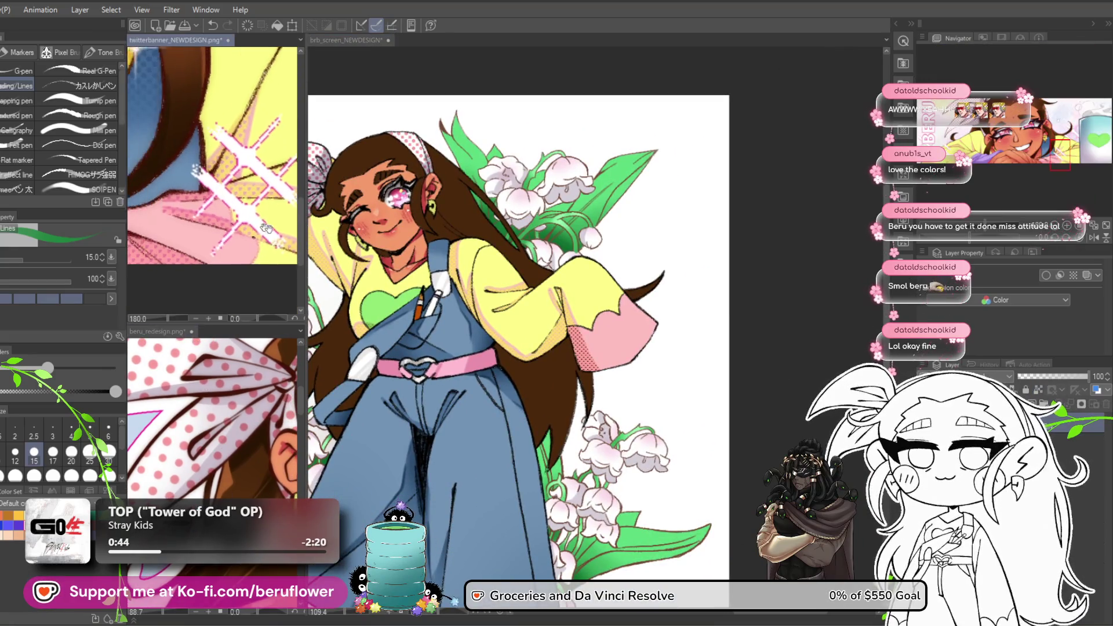
pyautogui.keyDown('alt'); pyautogui.click(193, 223); pyautogui.keyUp('alt')
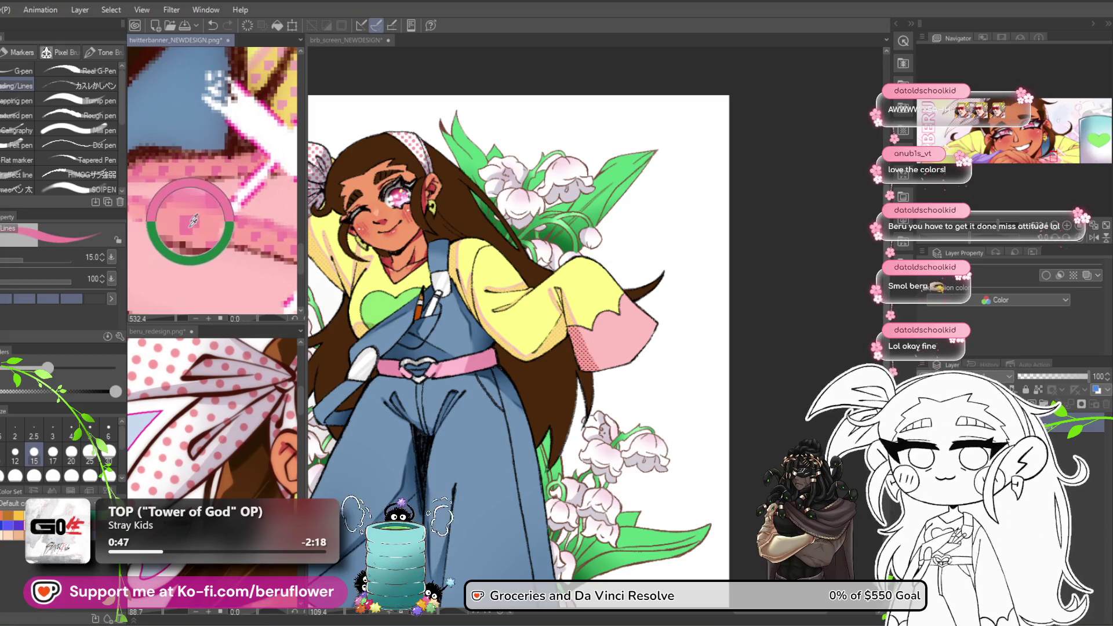
pyautogui.scroll(5, 606, 364)
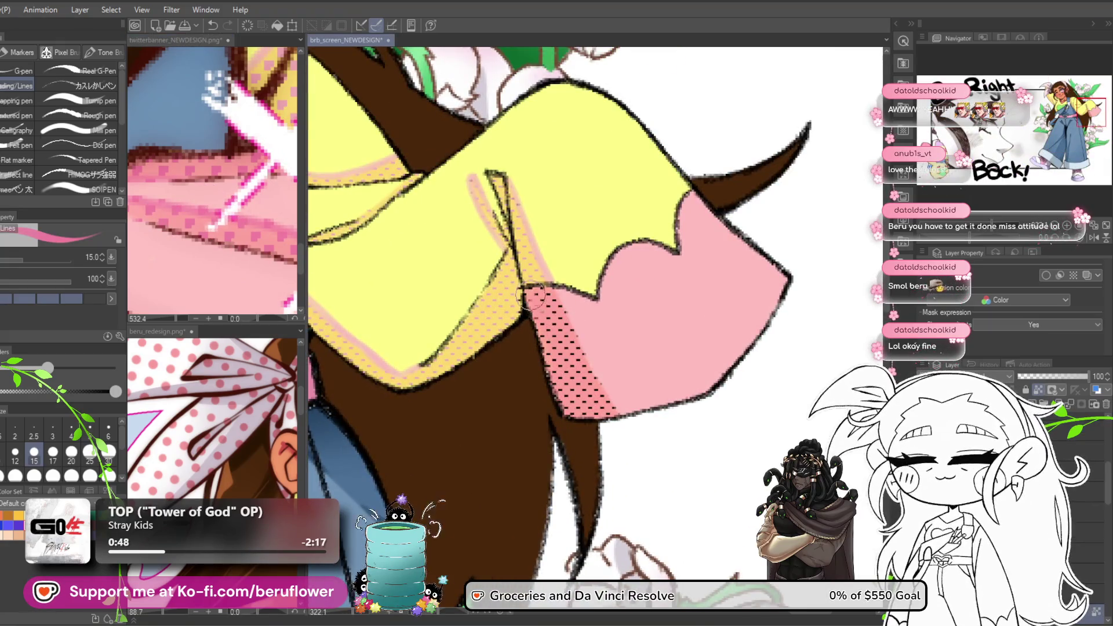
pyautogui.moveTo(569, 334); pyautogui.dragTo(569, 394)
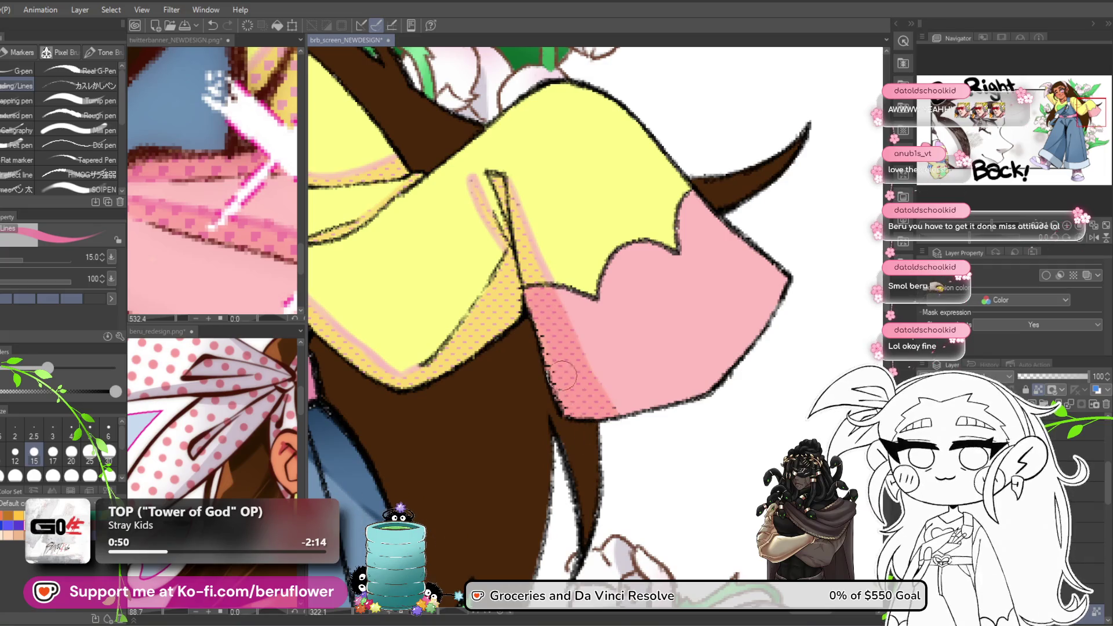
# Resample the cuff pink from the sleeve and reference, then save the illustration.
pyautogui.scroll(2, 574, 250)
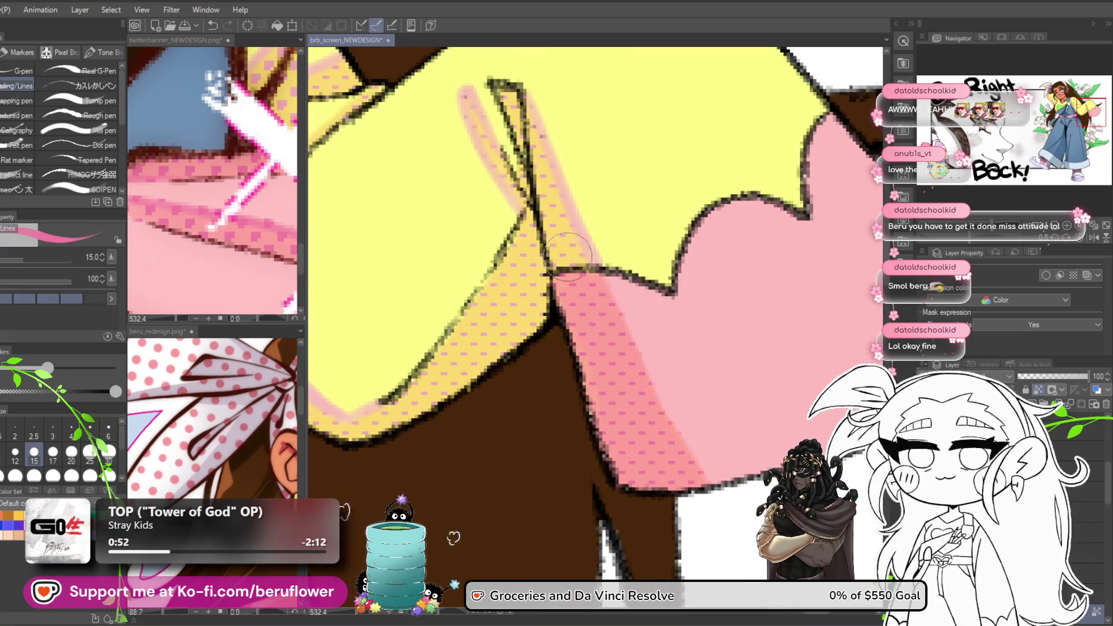
pyautogui.scroll(2, 551, 247)
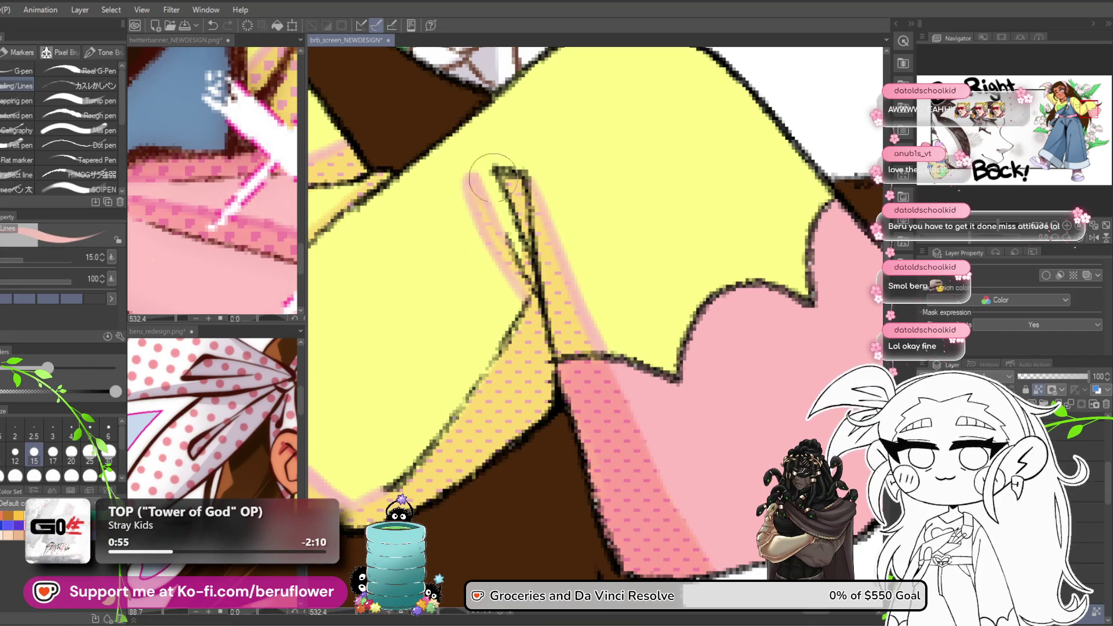
pyautogui.moveTo(562, 272); pyautogui.dragTo(521, 211)
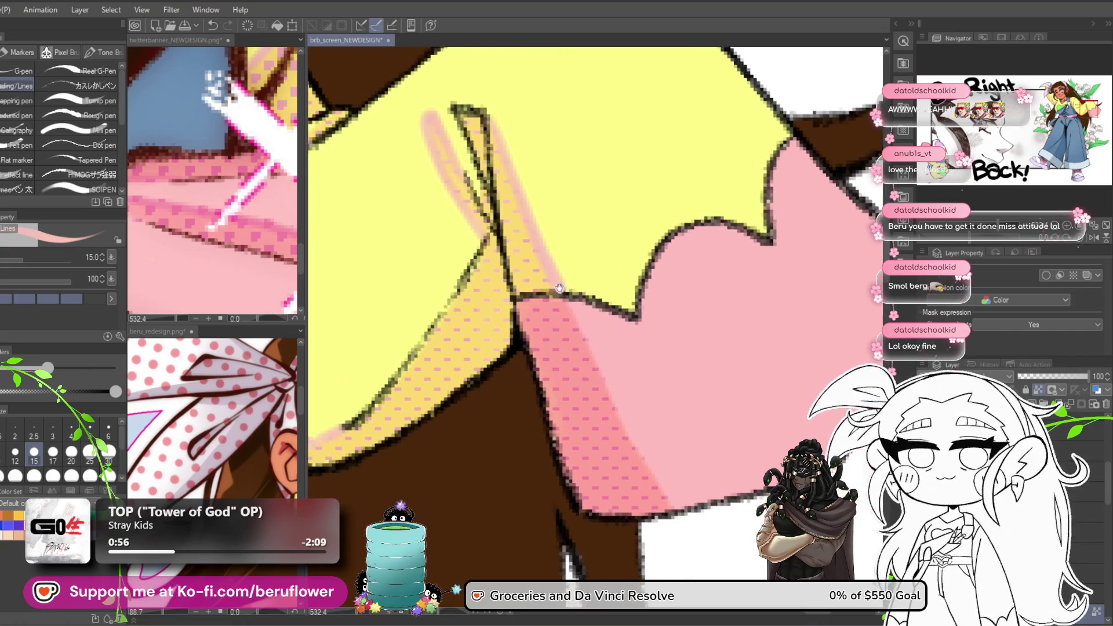
pyautogui.keyDown('alt'); pyautogui.click(549, 298); pyautogui.keyUp('alt')
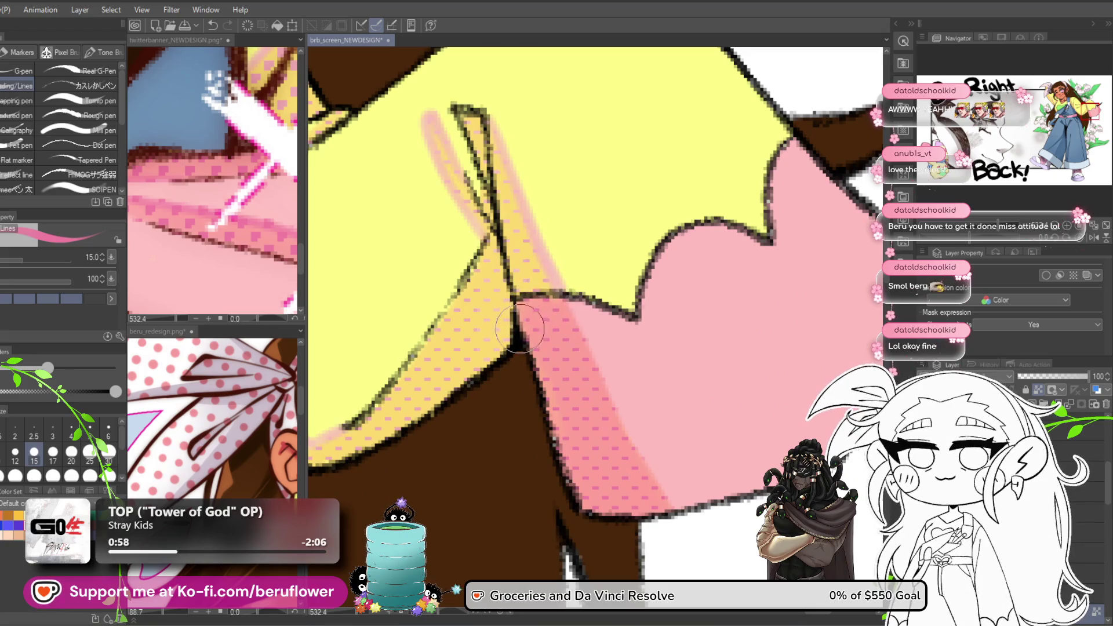
pyautogui.scroll(-3, 586, 508)
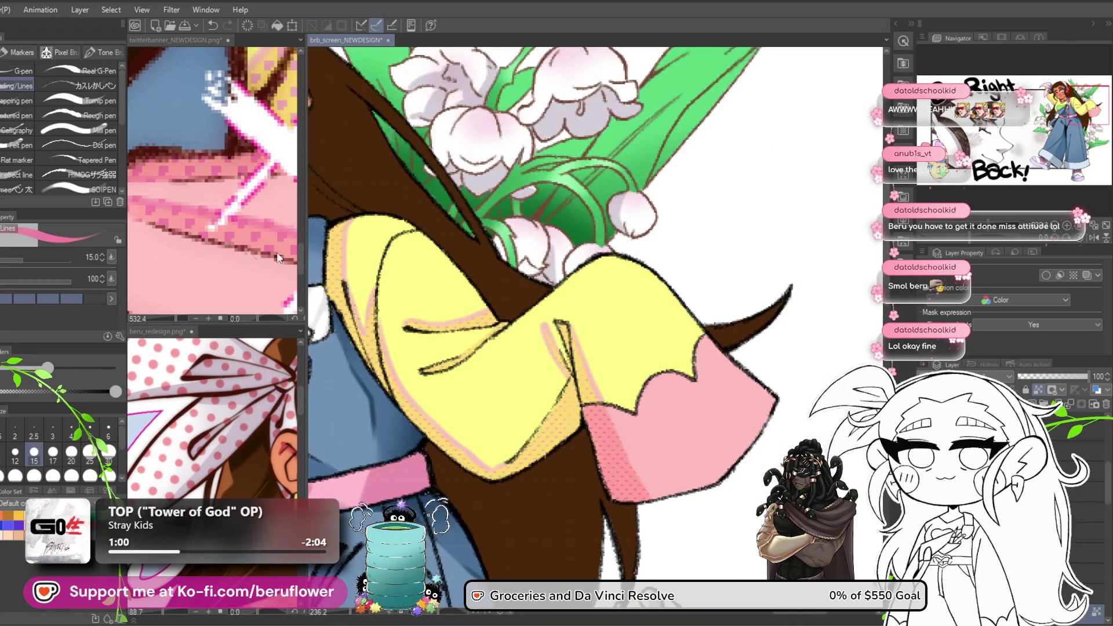
pyautogui.keyDown('alt'); pyautogui.click(207, 191); pyautogui.keyUp('alt')
pyautogui.moveTo(264, 169); pyautogui.dragTo(212, 226)
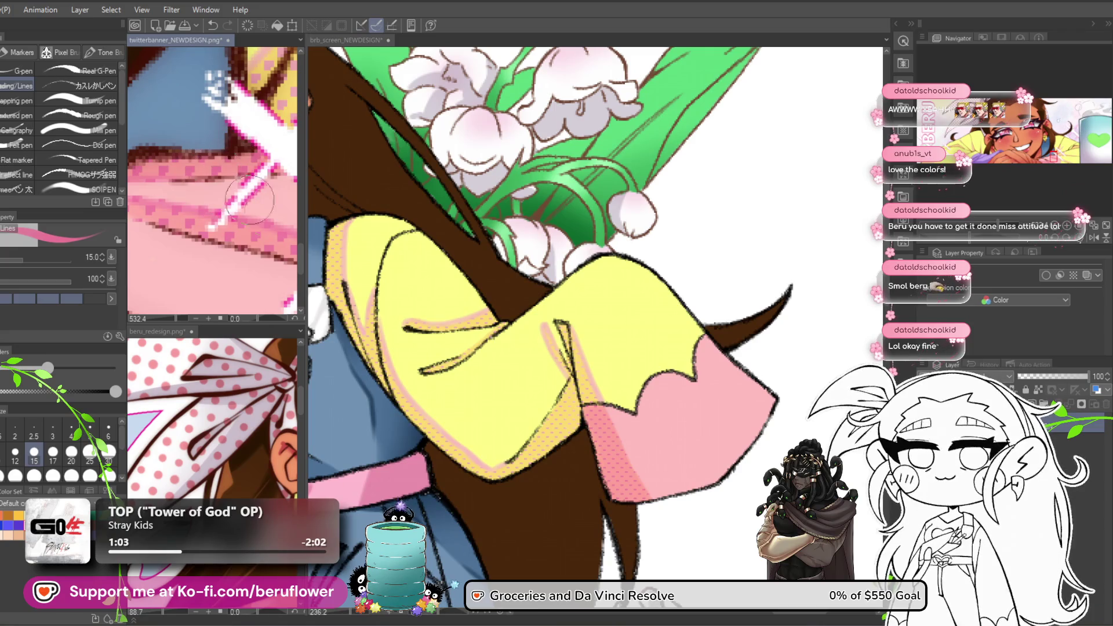
pyautogui.click(657, 399)
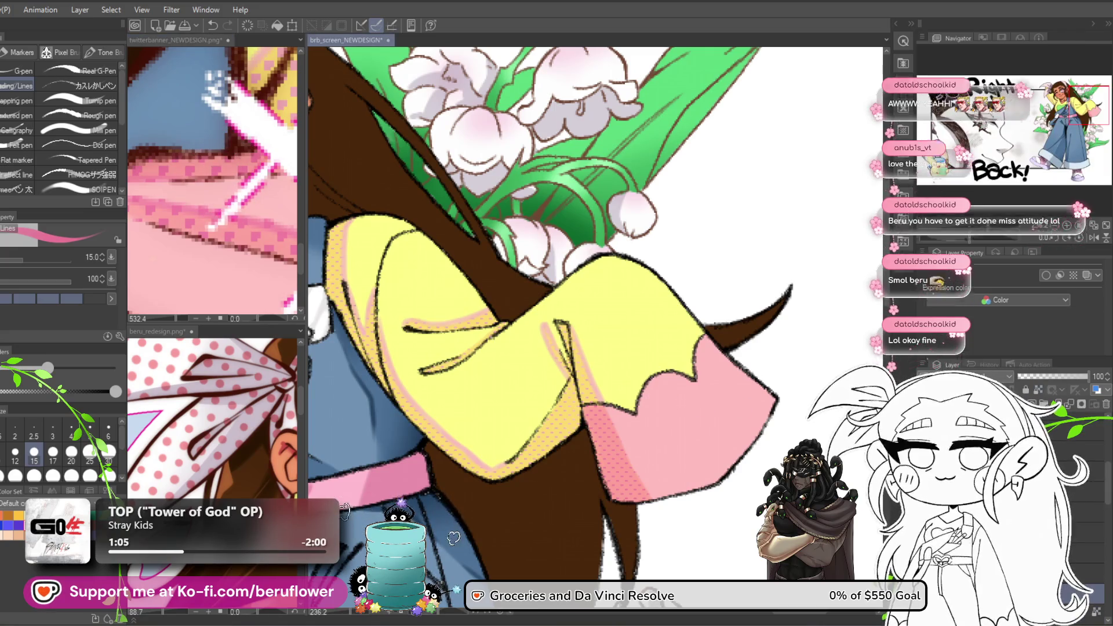
pyautogui.moveTo(609, 413); pyautogui.dragTo(569, 346)
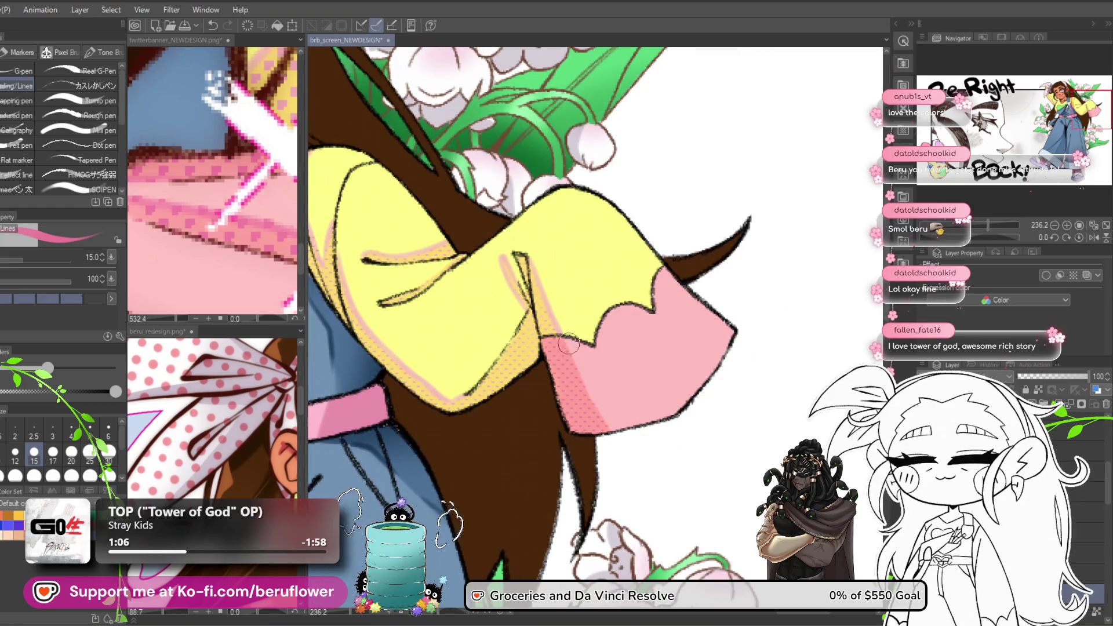
pyautogui.scroll(-4, 609, 428)
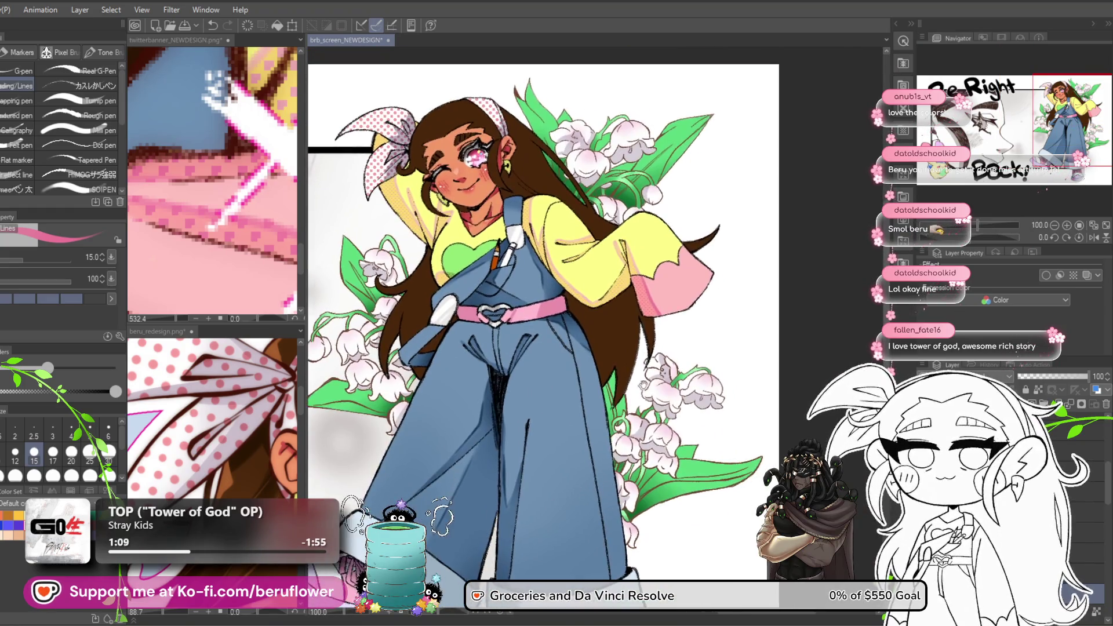
pyautogui.moveTo(626, 420)
pyautogui.mouseDown()
pyautogui.moveTo(612, 426)
pyautogui.moveTo(641, 367)
pyautogui.mouseUp()
pyautogui.hotkey('ctrl', 's')
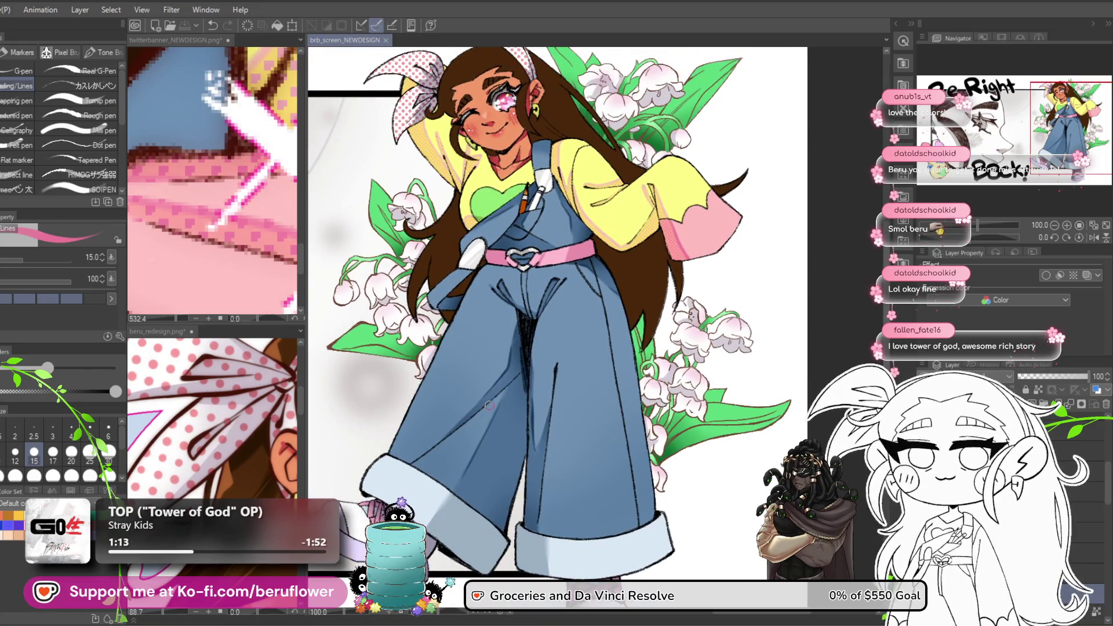
# Paint reference pink over the yellow at the cuff edge and reshape its scalloped top.
pyautogui.moveTo(545, 400); pyautogui.dragTo(585, 464)
pyautogui.scroll(5, 499, 469)
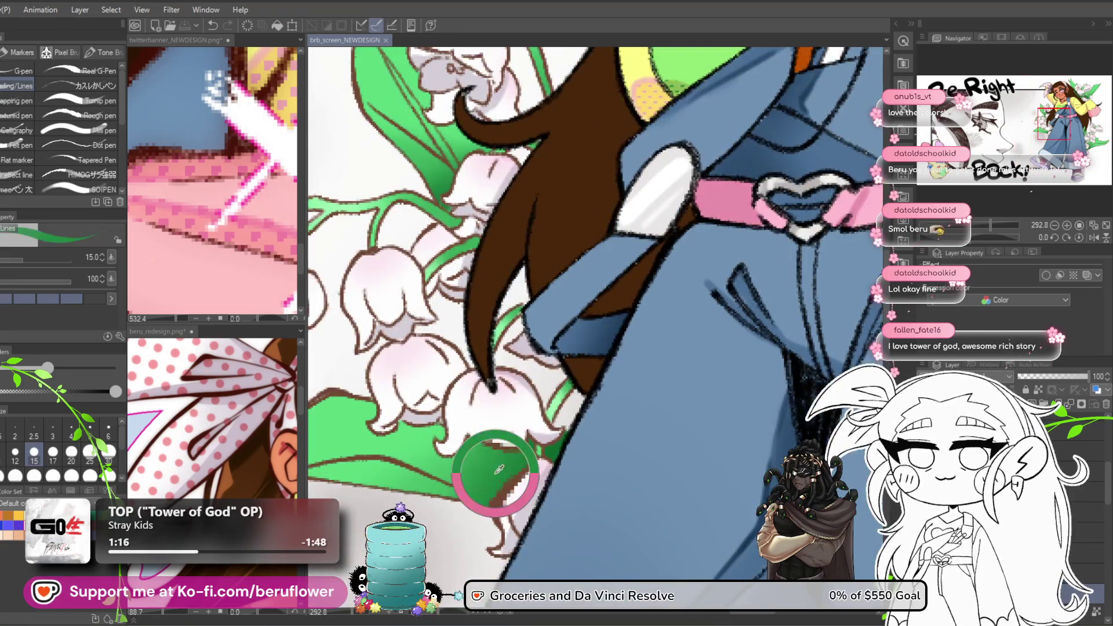
pyautogui.scroll(-5, 534, 382)
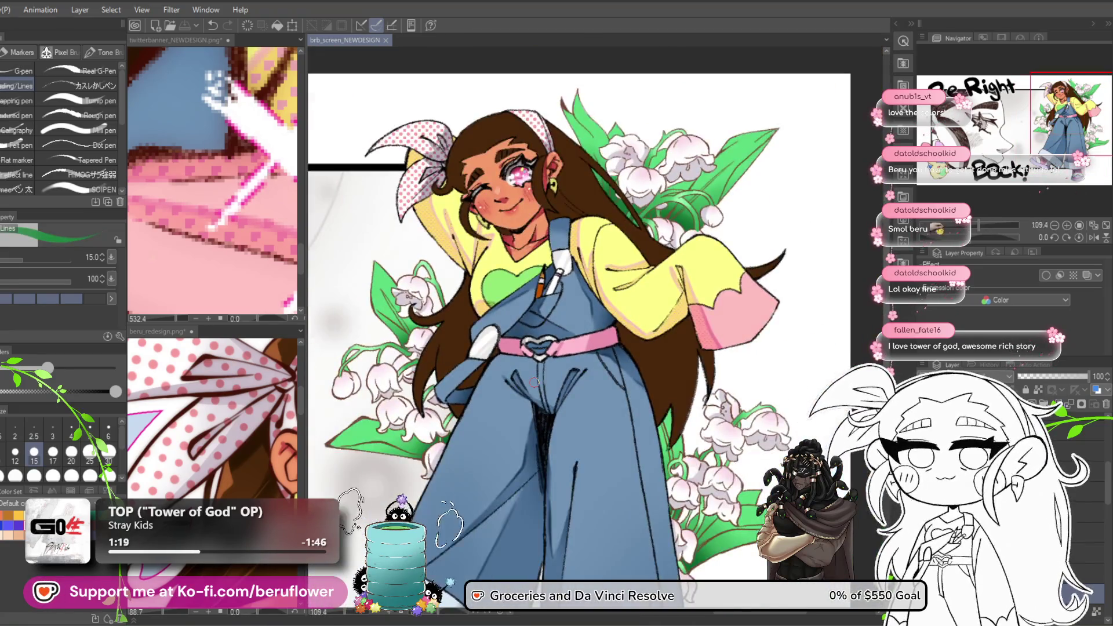
pyautogui.scroll(-1, 534, 382)
pyautogui.moveTo(796, 387); pyautogui.dragTo(788, 352)
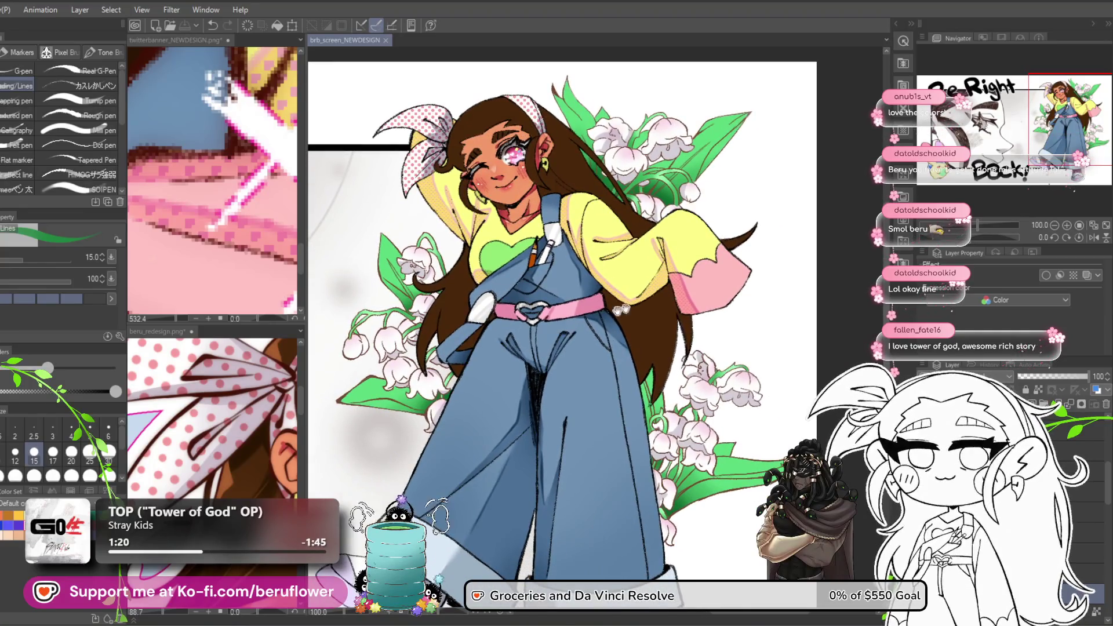
pyautogui.click(233, 218)
pyautogui.scroll(-5, 234, 218)
pyautogui.scroll(4, 234, 218)
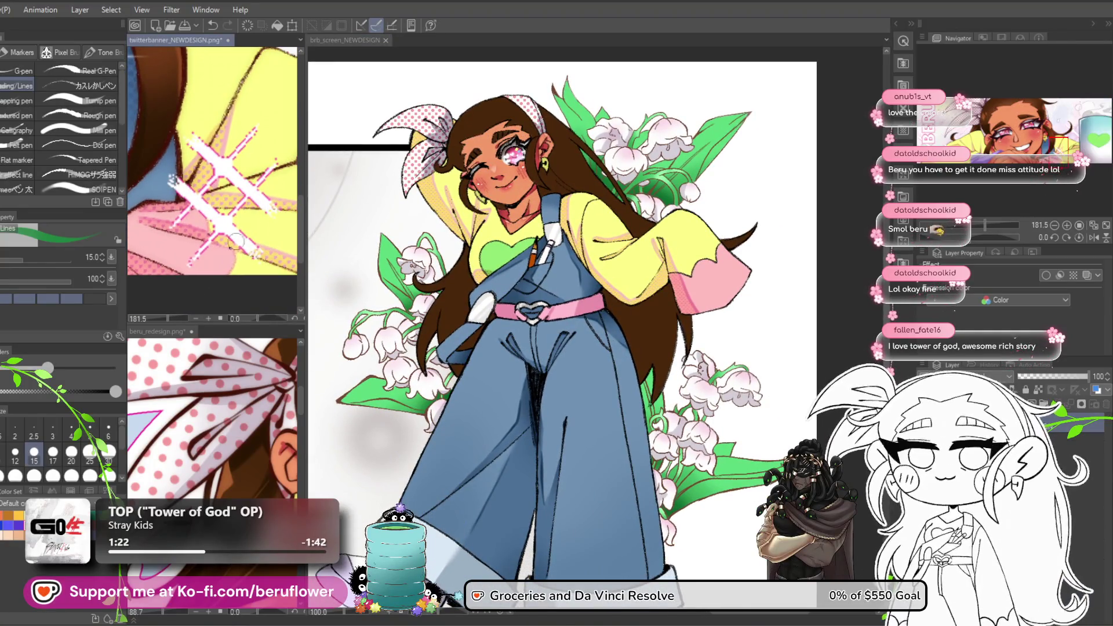
pyautogui.moveTo(240, 288); pyautogui.dragTo(233, 295)
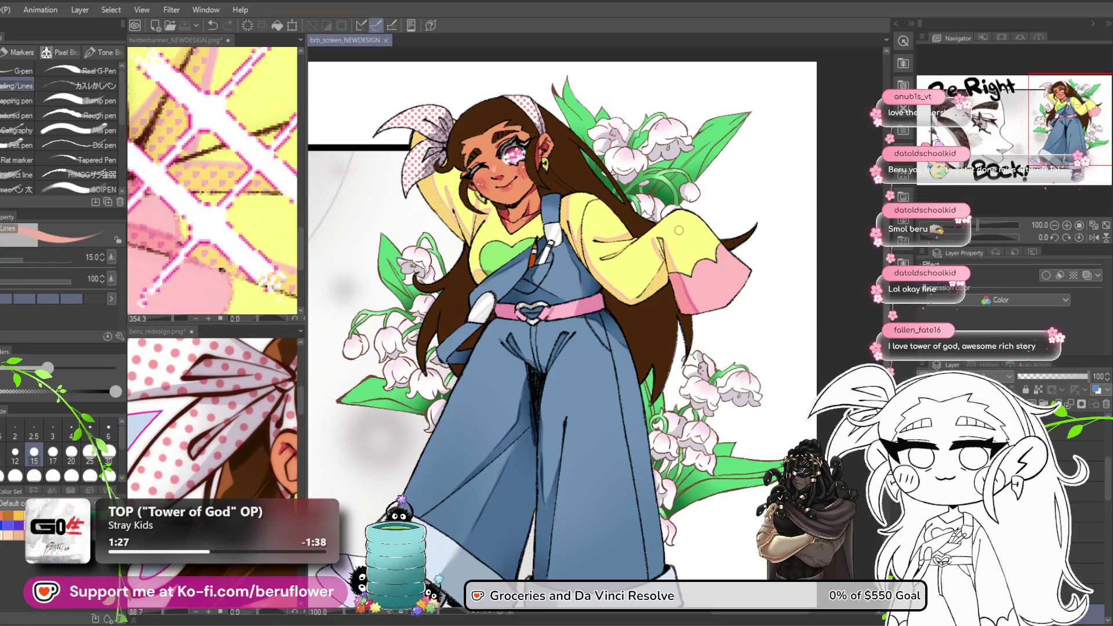
pyautogui.scroll(5, 696, 288)
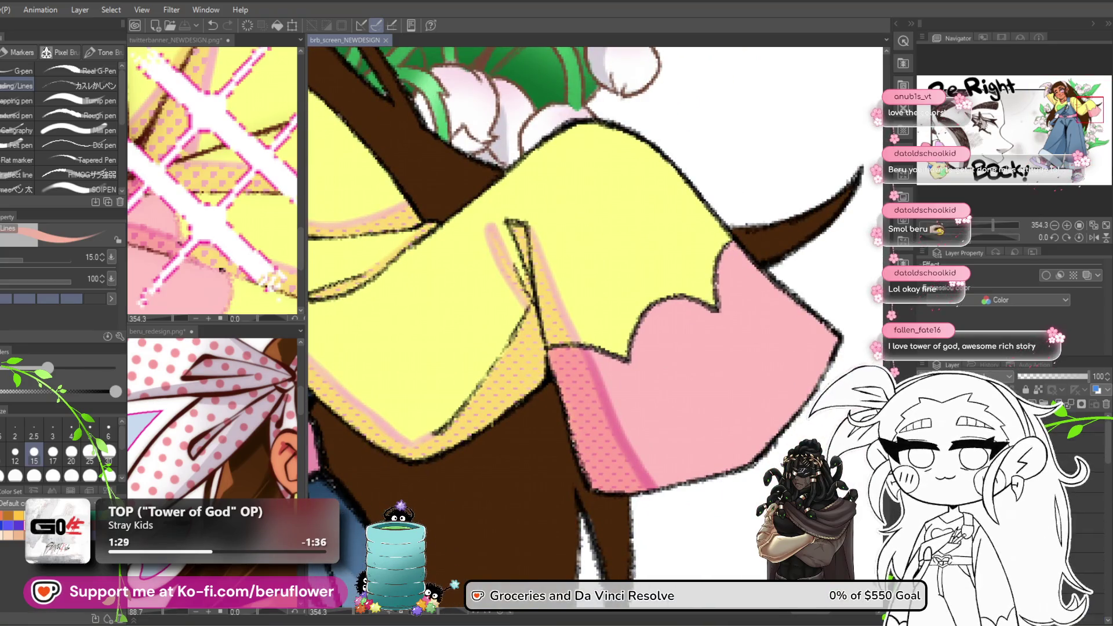
pyautogui.moveTo(672, 292)
pyautogui.mouseDown()
pyautogui.moveTo(658, 290)
pyautogui.moveTo(686, 313)
pyautogui.moveTo(713, 298)
pyautogui.mouseUp()
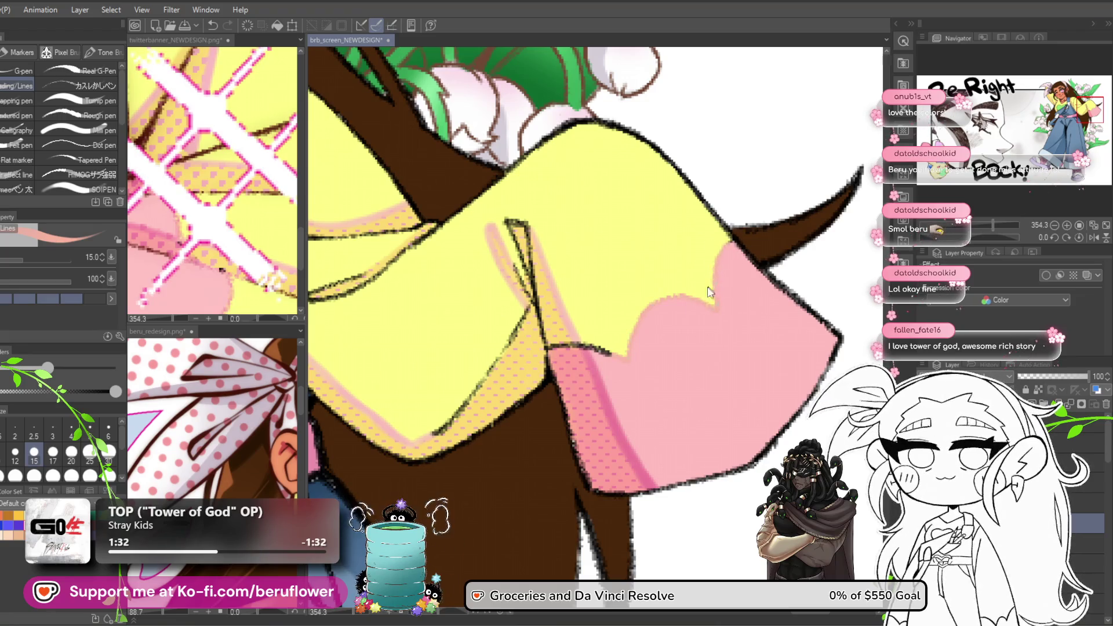
pyautogui.moveTo(629, 351)
pyautogui.mouseDown()
pyautogui.moveTo(641, 297)
pyautogui.moveTo(707, 306)
pyautogui.mouseUp()
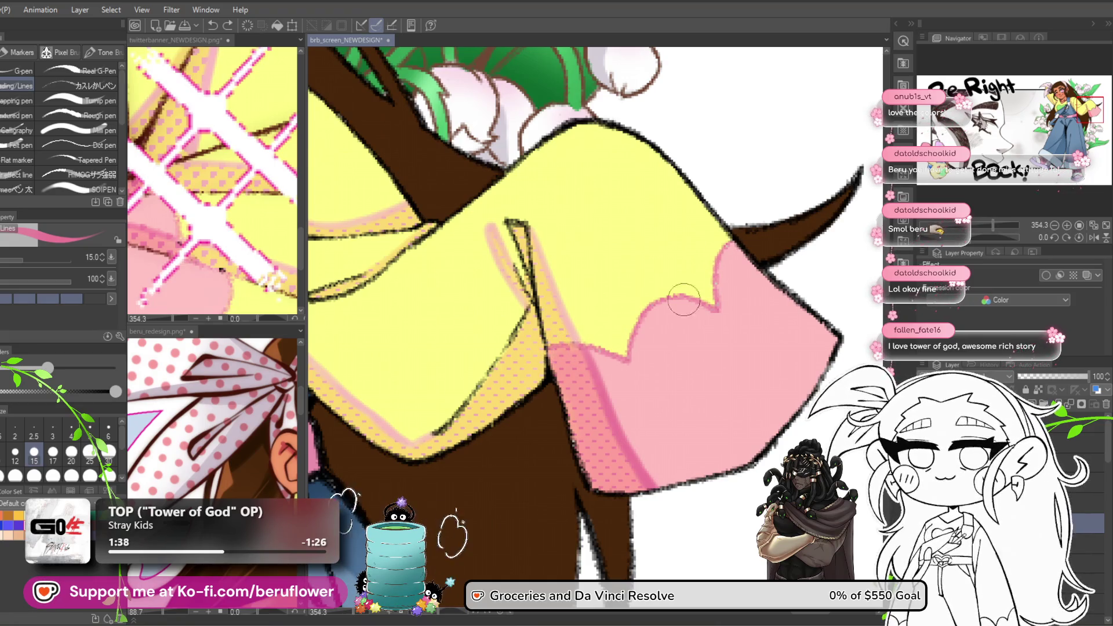
pyautogui.scroll(-3, 733, 315)
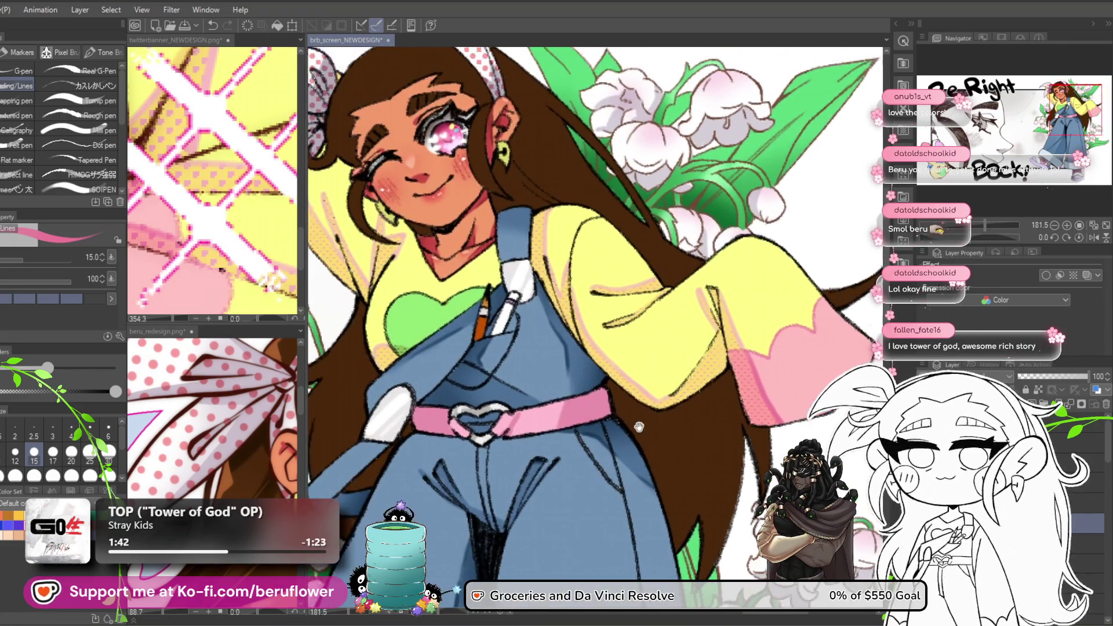
# Eyedrop the dark brown from the beru_redesign artwork and return to the hair by the ear.
pyautogui.moveTo(639, 427); pyautogui.dragTo(604, 410)
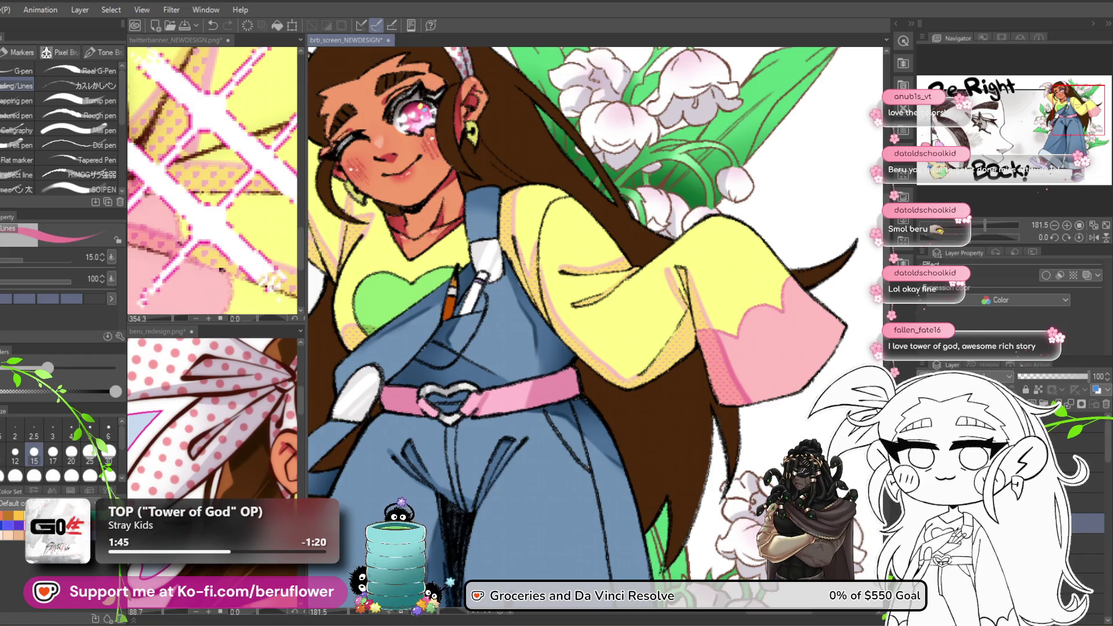
pyautogui.rightClick(1014, 441)
pyautogui.press('Escape')
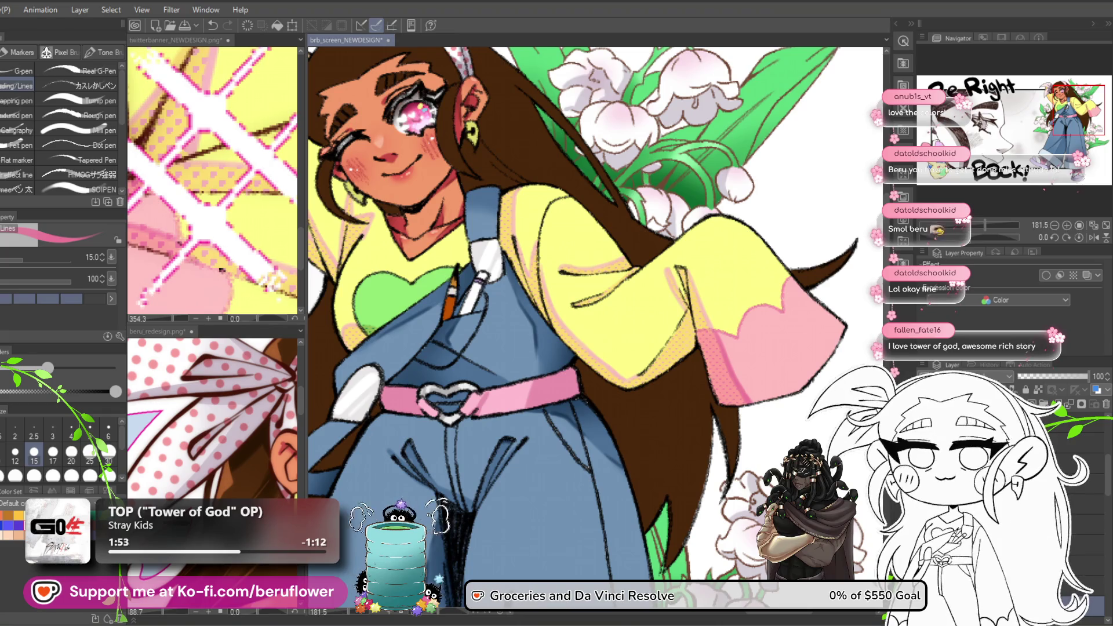
pyautogui.click(157, 331)
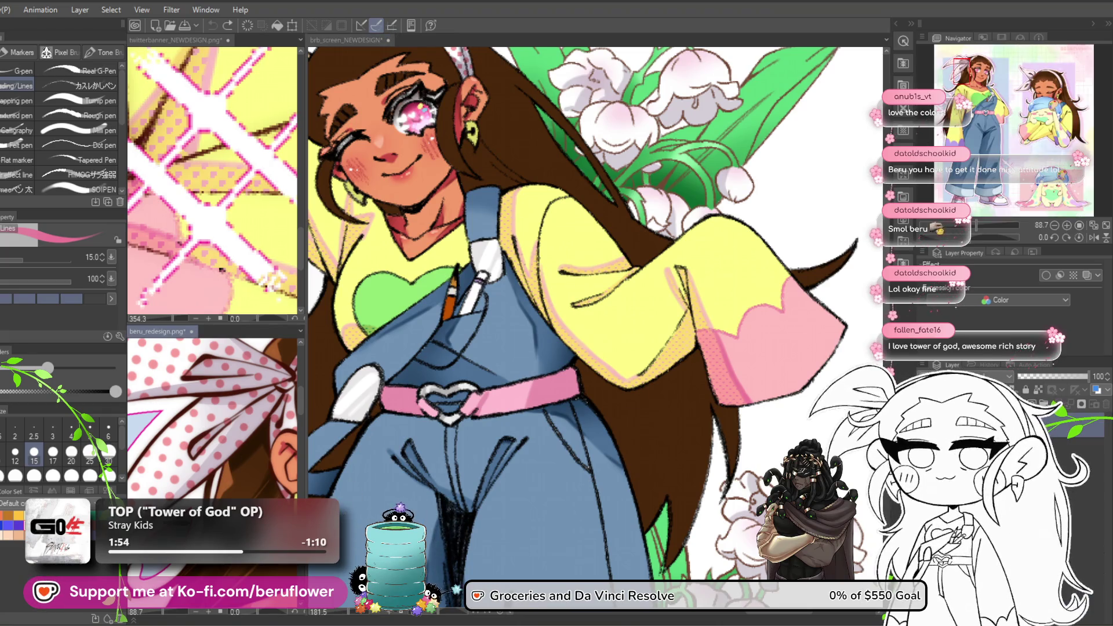
pyautogui.press('x')
pyautogui.moveTo(251, 451); pyautogui.dragTo(222, 419)
pyautogui.keyDown('alt'); pyautogui.click(222, 419); pyautogui.keyUp('alt')
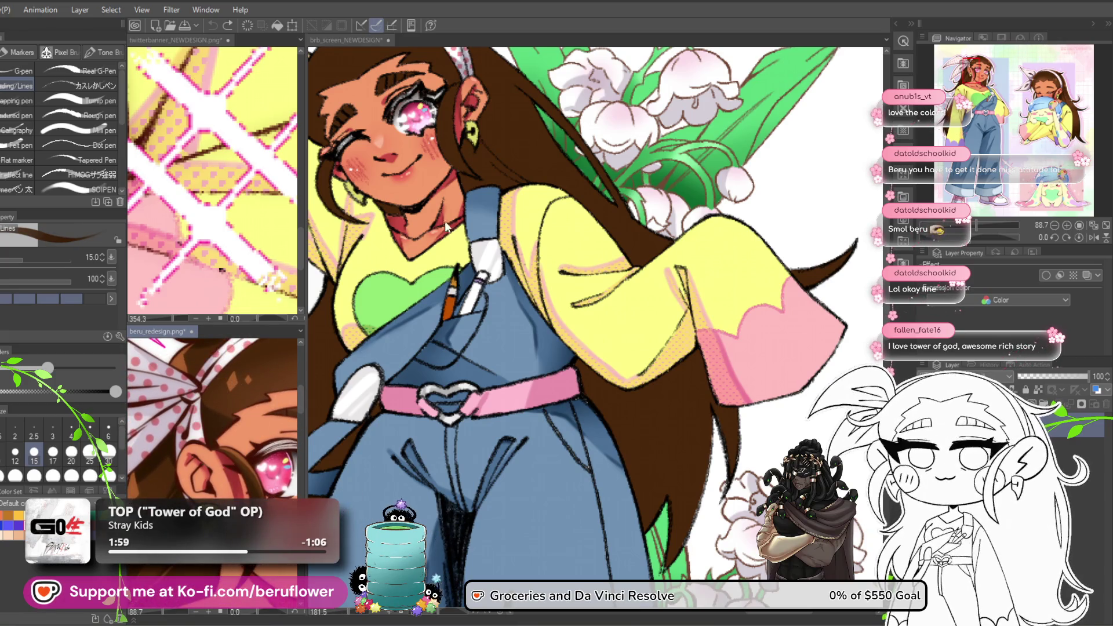
pyautogui.click(346, 39)
pyautogui.scroll(4, 560, 301)
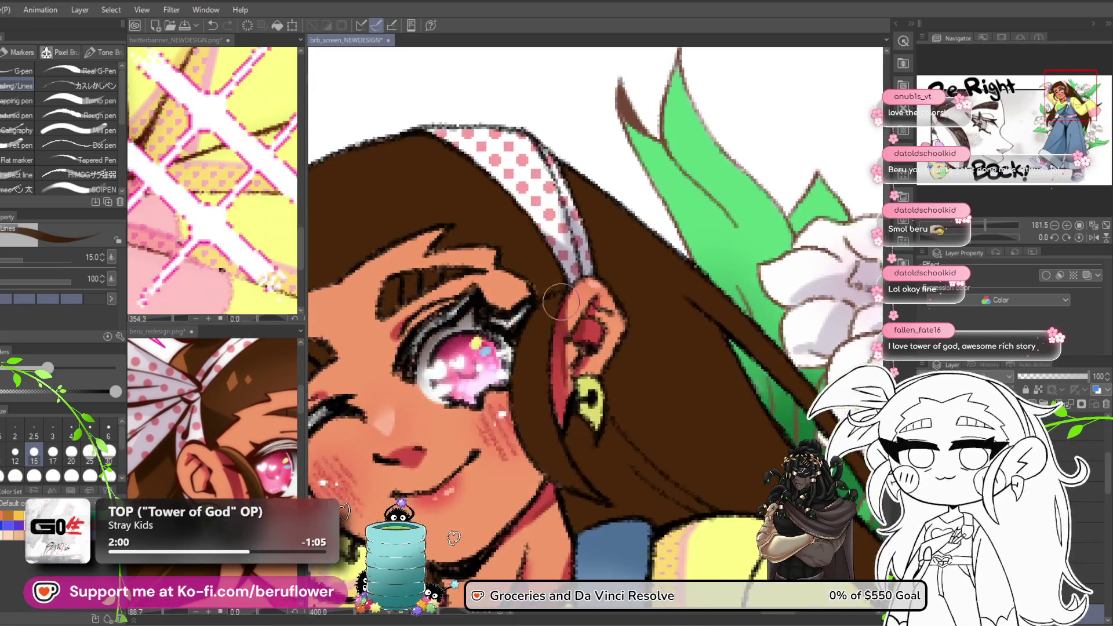
pyautogui.moveTo(561, 301); pyautogui.dragTo(462, 156)
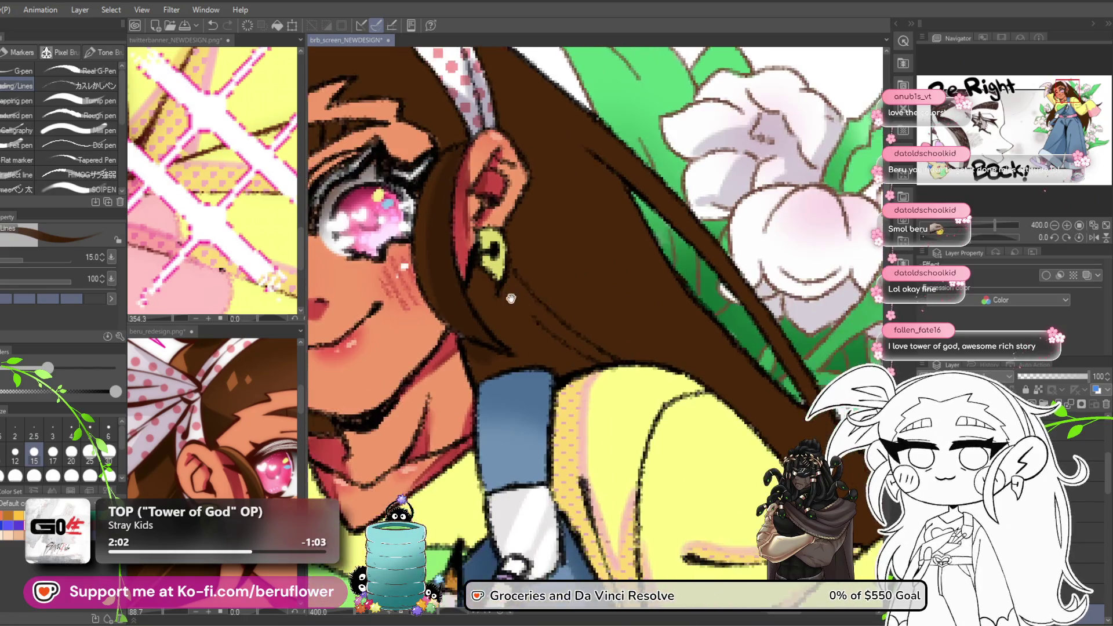
# Draw reworked dark brown hair strands past the ear and earring with the G-pen.
pyautogui.moveTo(510, 298); pyautogui.dragTo(483, 288)
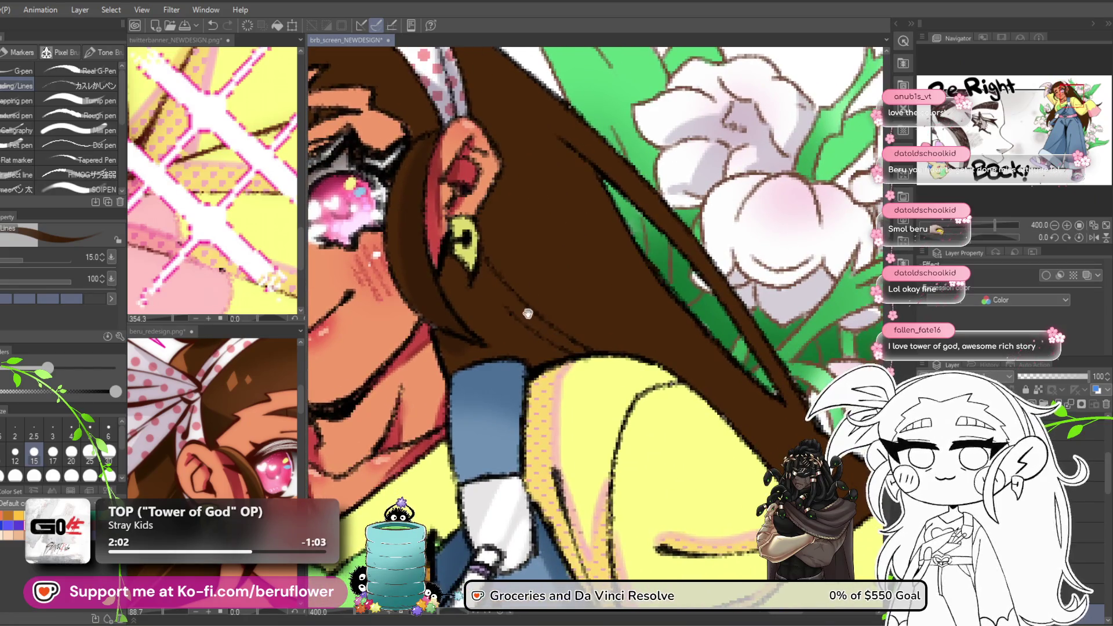
pyautogui.moveTo(448, 235)
pyautogui.mouseDown()
pyautogui.moveTo(461, 246)
pyautogui.moveTo(453, 226)
pyautogui.mouseUp()
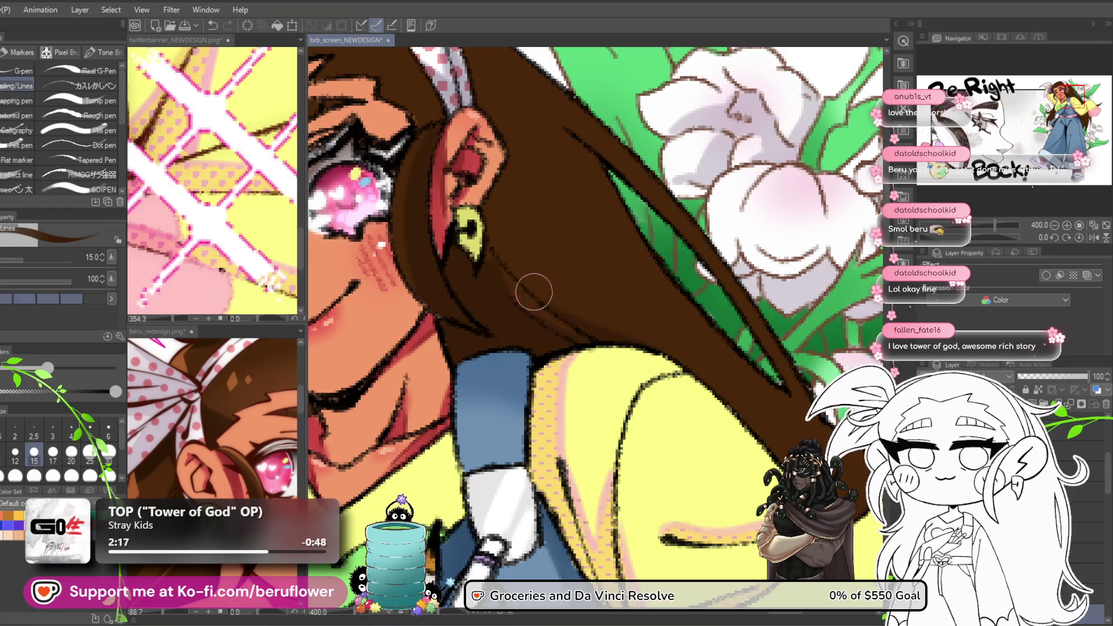
pyautogui.scroll(2, 561, 202)
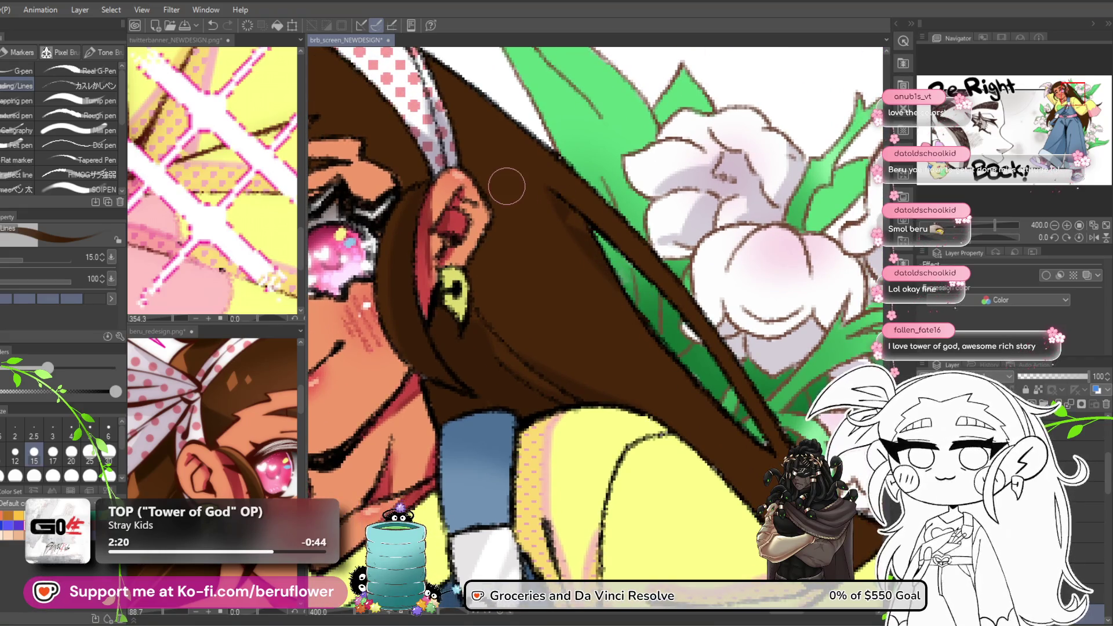
pyautogui.press('o')
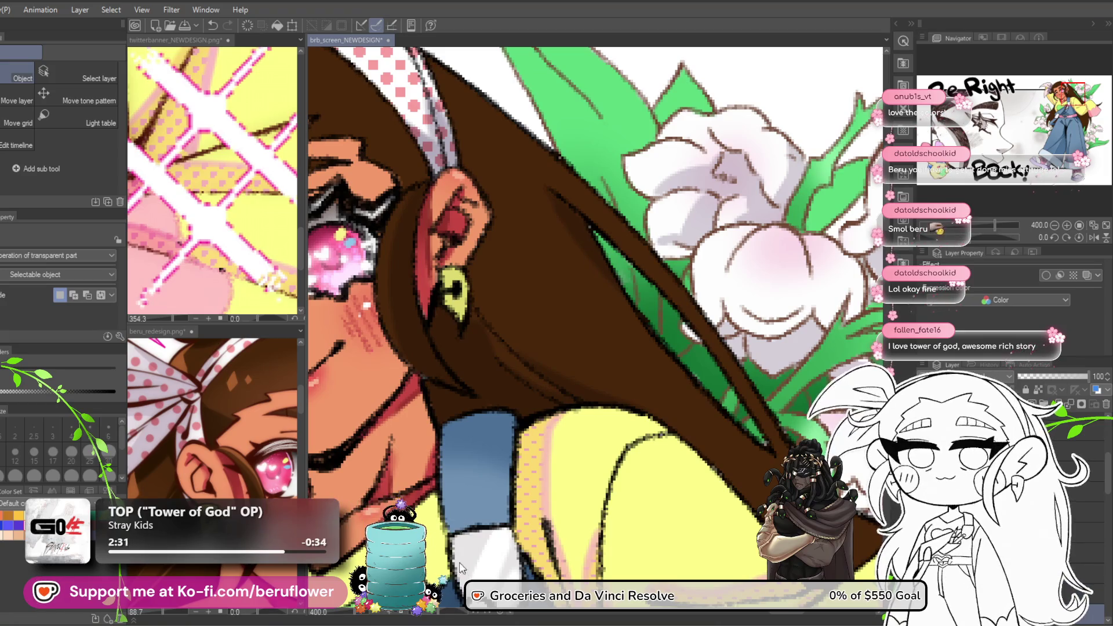
pyautogui.press('p')
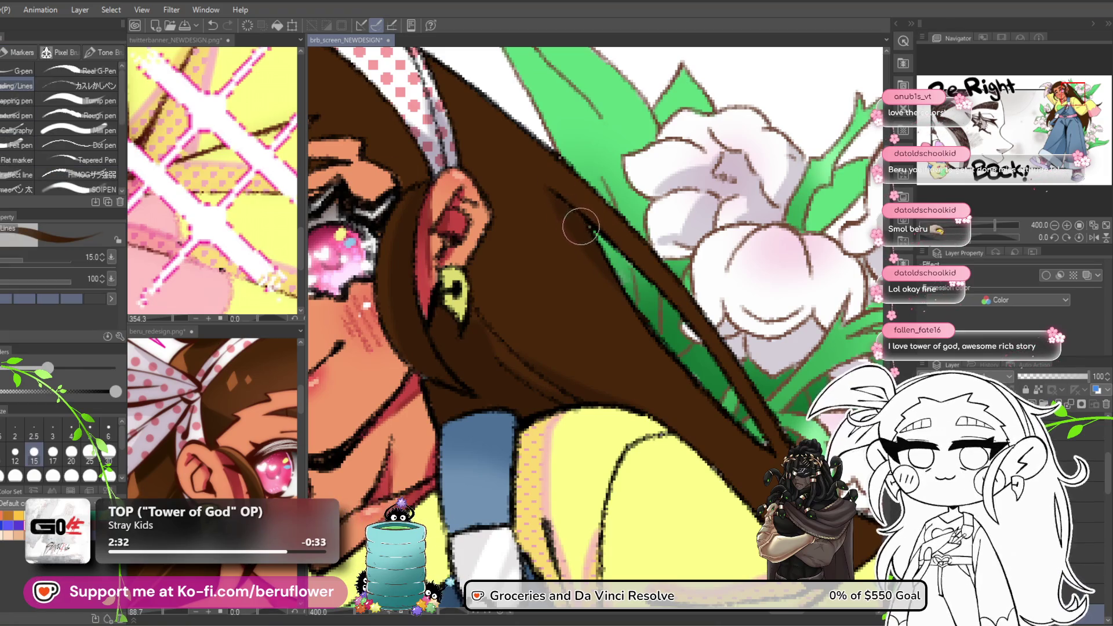
pyautogui.moveTo(582, 226); pyautogui.dragTo(517, 156)
pyautogui.moveTo(690, 354); pyautogui.dragTo(591, 273)
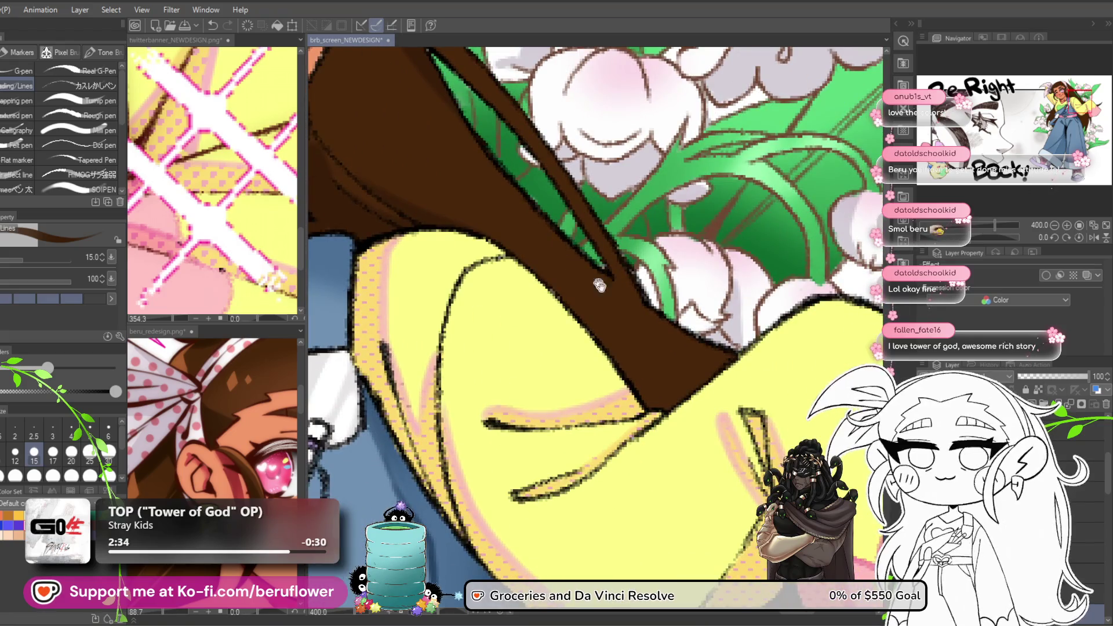
# Paint the long dark brown hair flowing over the overalls beside the belt.
pyautogui.scroll(-3, 713, 438)
pyautogui.scroll(2, 710, 436)
pyautogui.moveTo(710, 436); pyautogui.dragTo(766, 238)
pyautogui.moveTo(858, 271)
pyautogui.mouseDown()
pyautogui.moveTo(829, 267)
pyautogui.moveTo(829, 205)
pyautogui.moveTo(840, 217)
pyautogui.moveTo(853, 185)
pyautogui.mouseUp()
pyautogui.moveTo(610, 303); pyautogui.dragTo(638, 367)
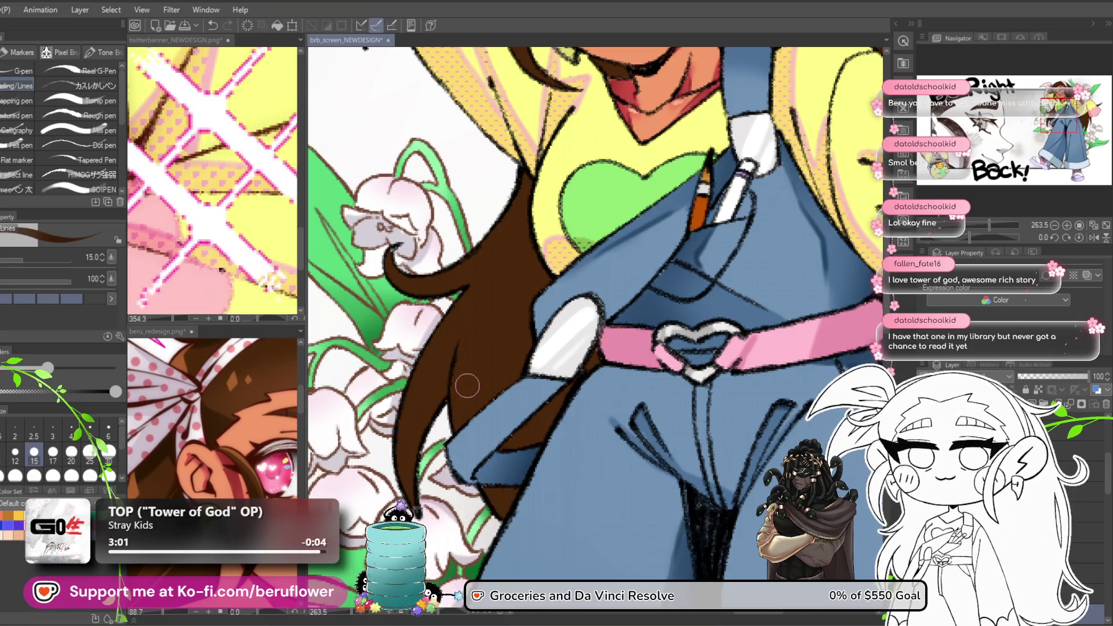
pyautogui.press('o')
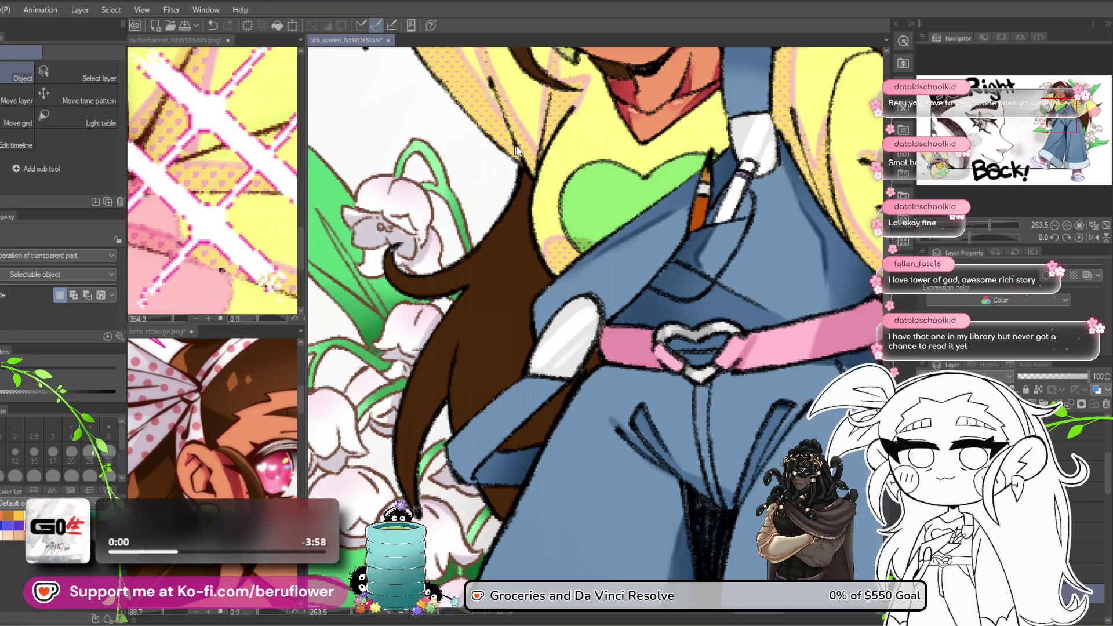
pyautogui.press('m')
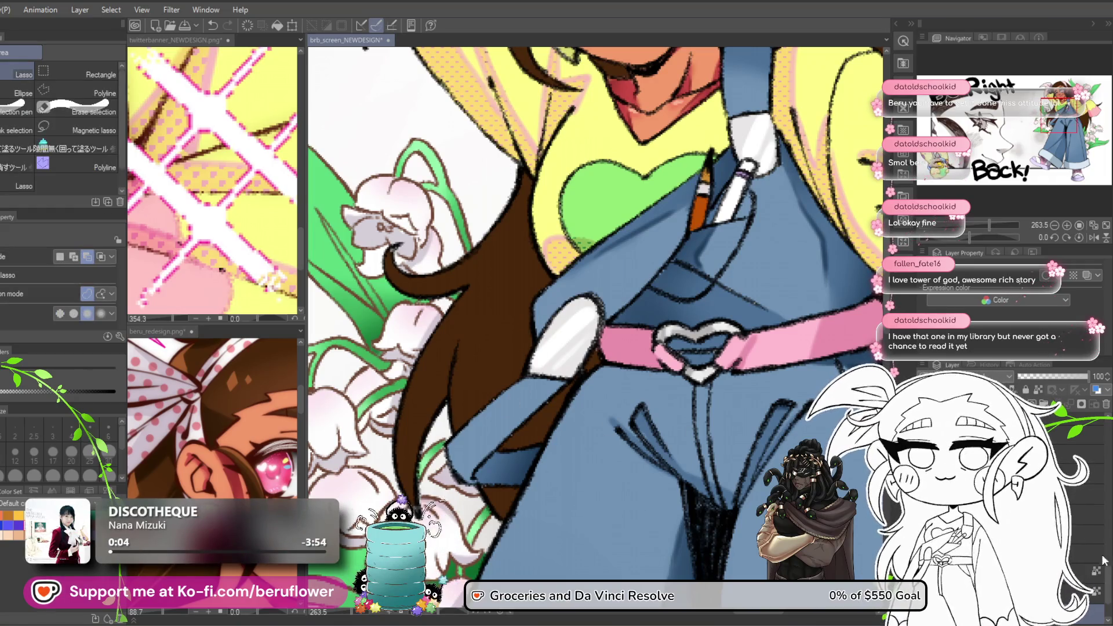
pyautogui.press('o')
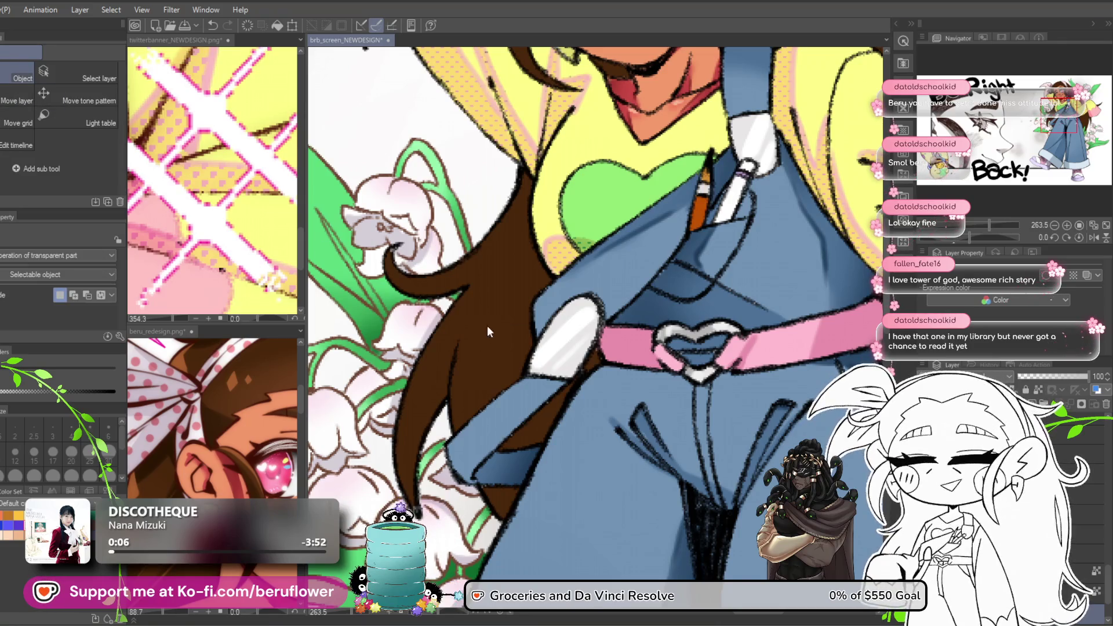
pyautogui.press('m')
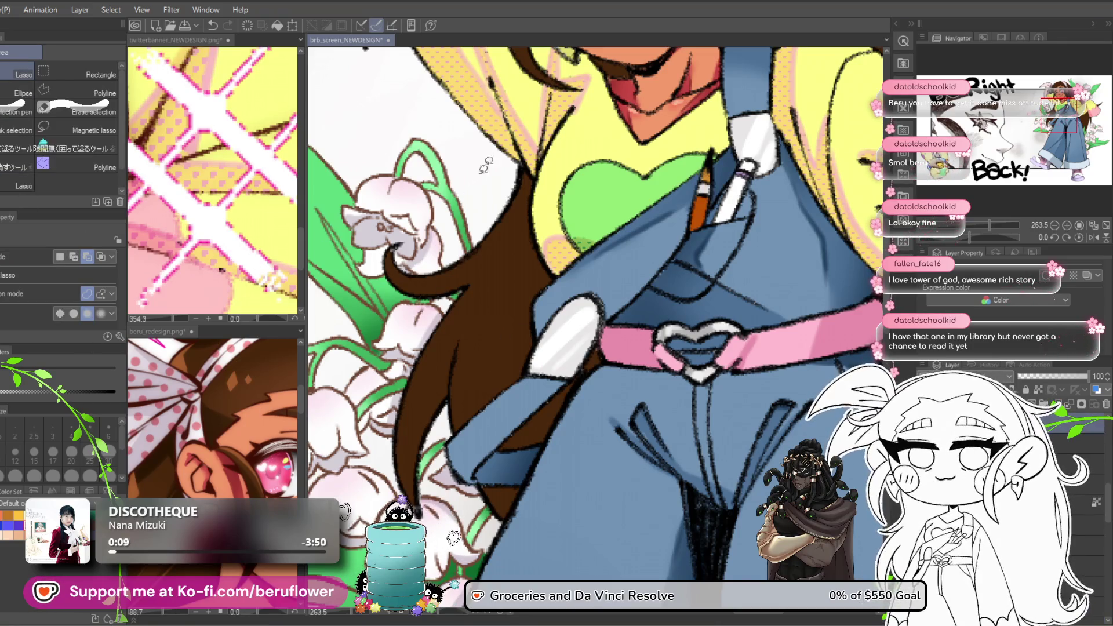
pyautogui.moveTo(617, 188); pyautogui.dragTo(487, 152)
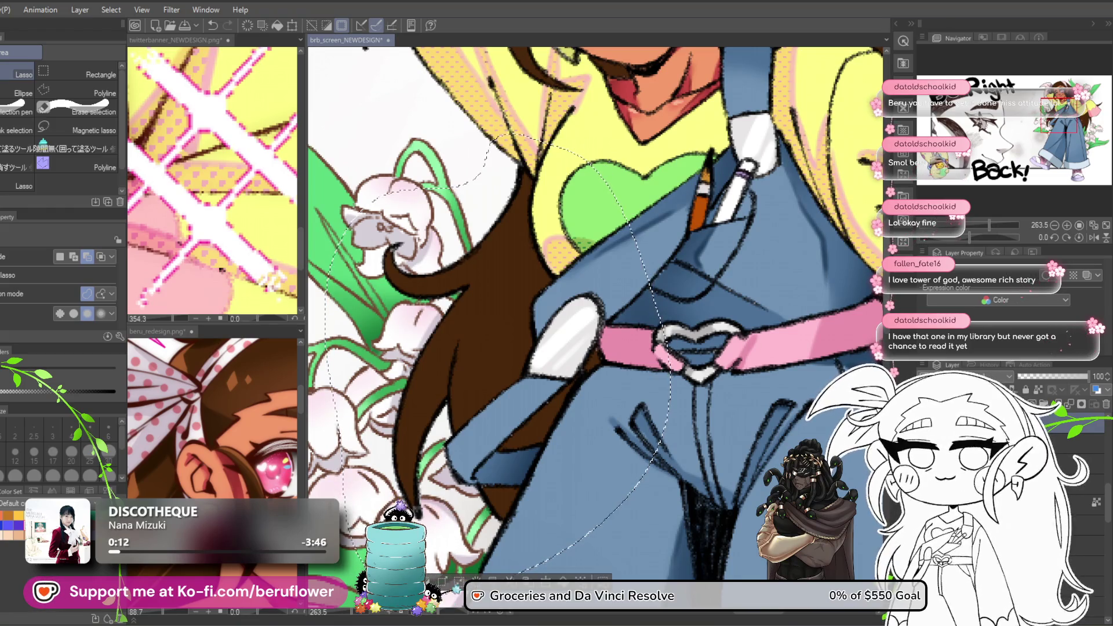
pyautogui.press('Delete')
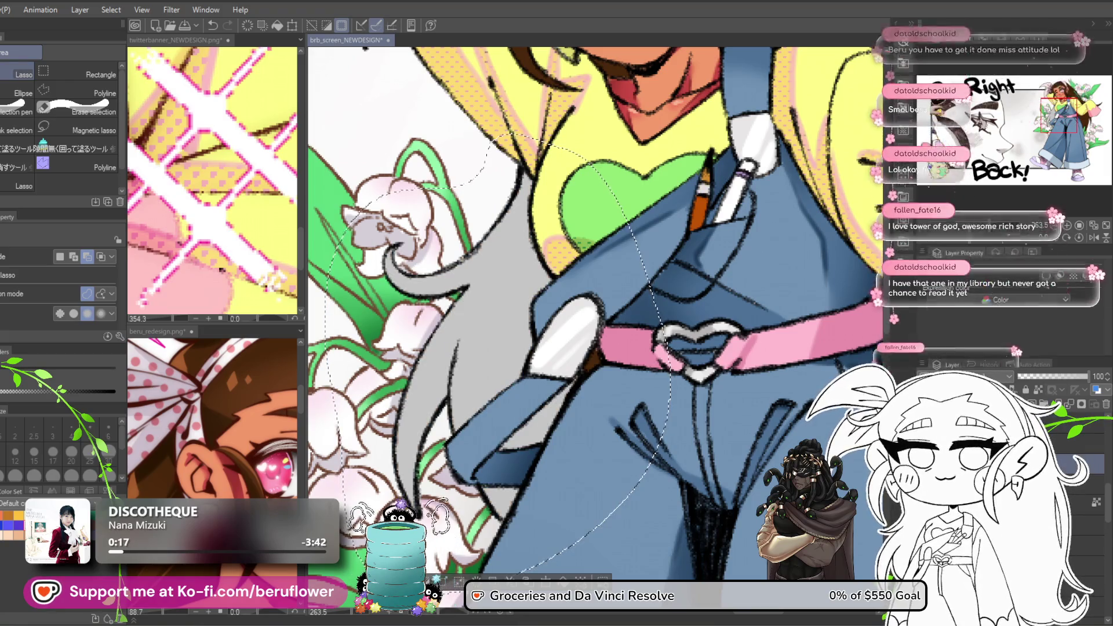
pyautogui.hotkey('alt', 'BackSpace')
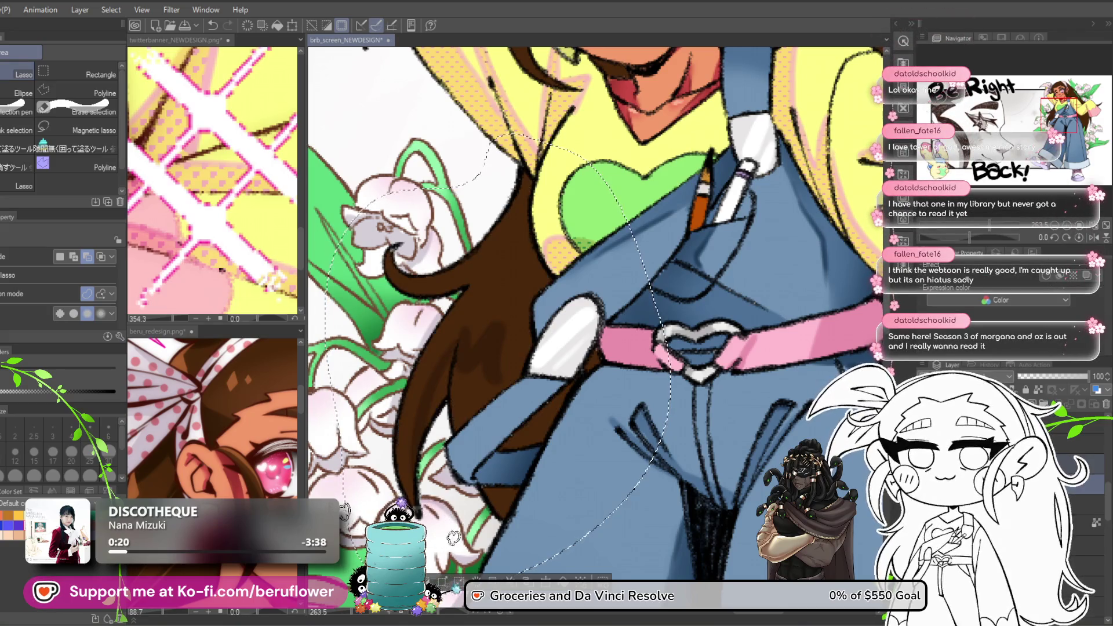
pyautogui.rightClick(988, 464)
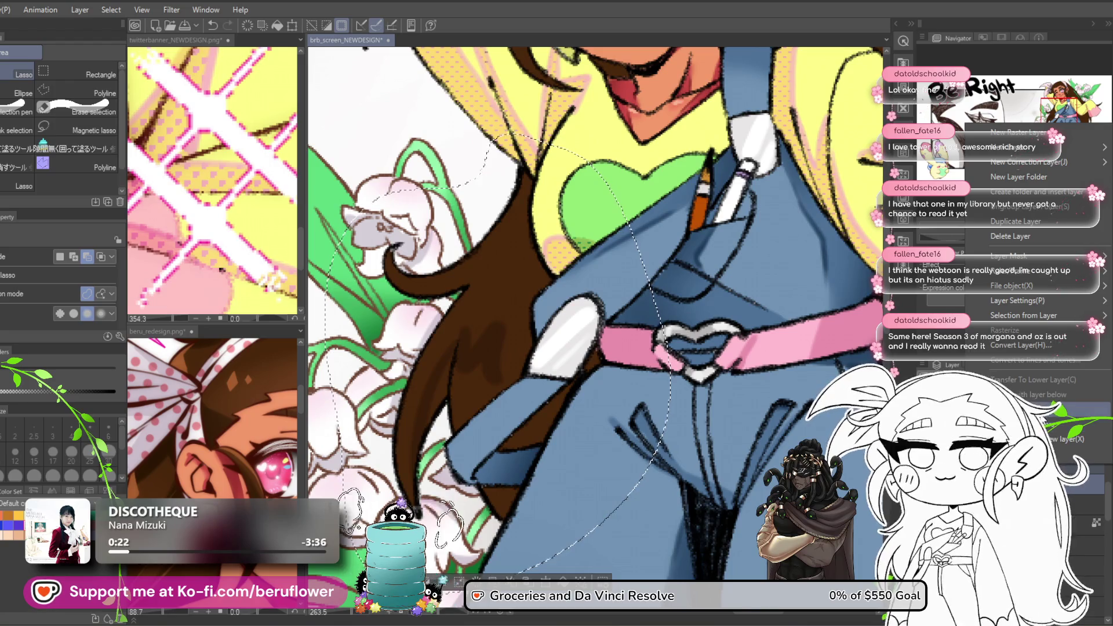
pyautogui.press('Escape')
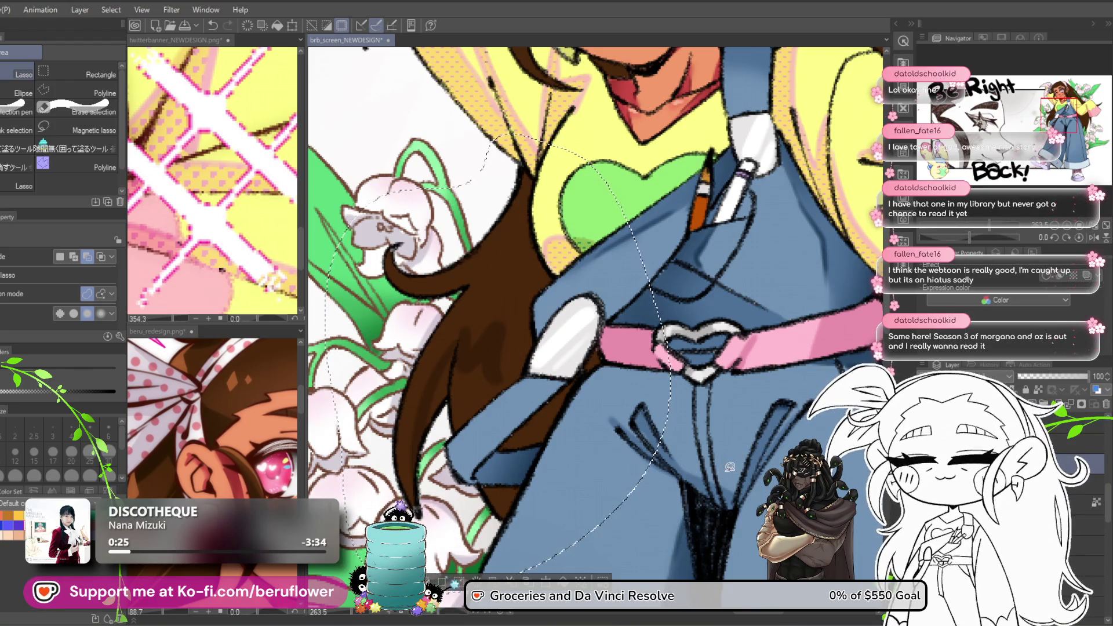
pyautogui.hotkey('ctrl', 'd')
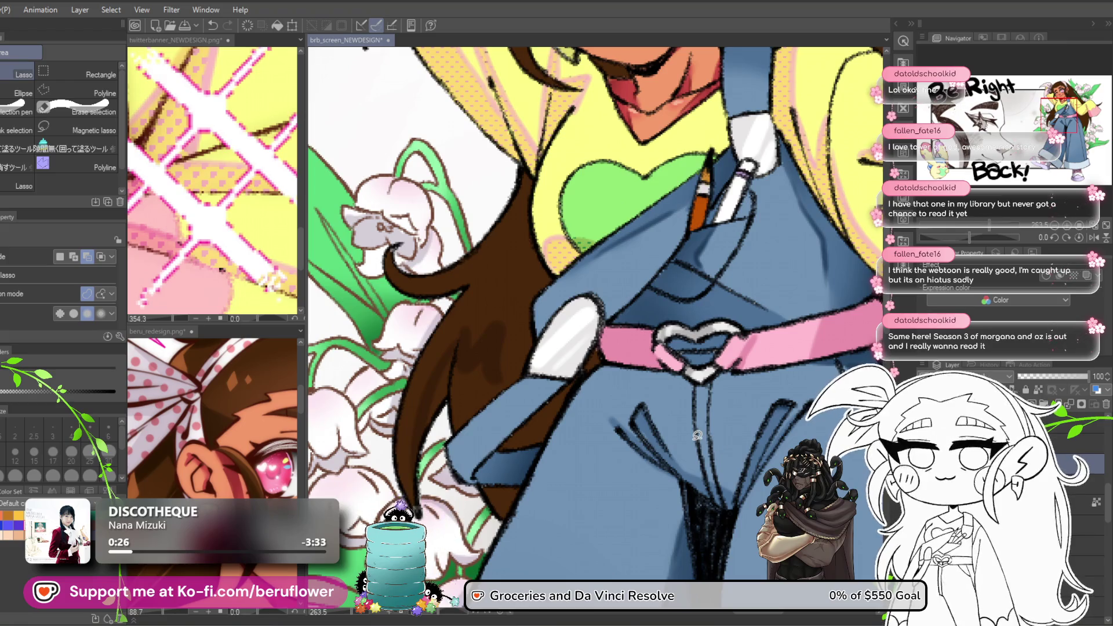
pyautogui.scroll(-3, 697, 435)
pyautogui.hscroll(3, 594, 328)
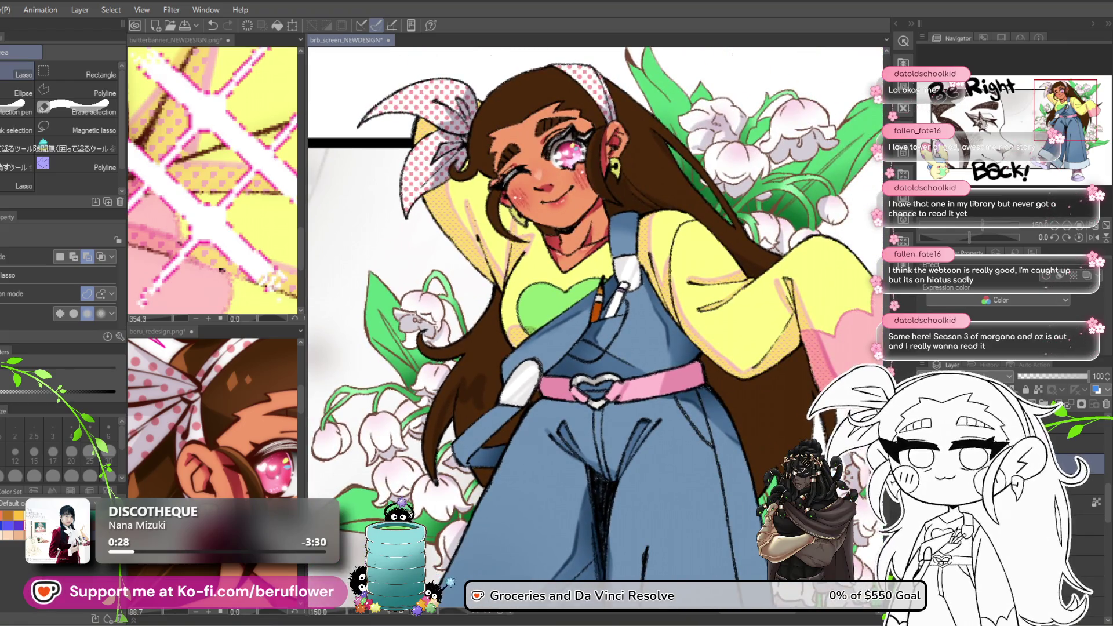
# Compare the hair in grey and brown with undo/redo, leaving it flat grey.
pyautogui.hotkey('ctrl', 'z')
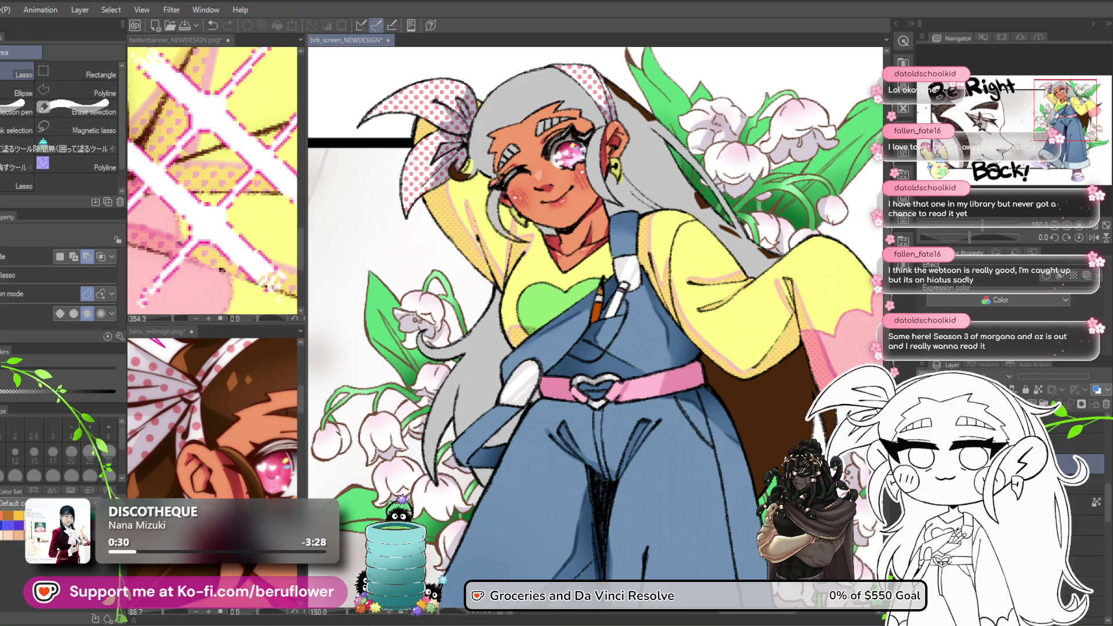
pyautogui.hotkey('ctrl', 'y')
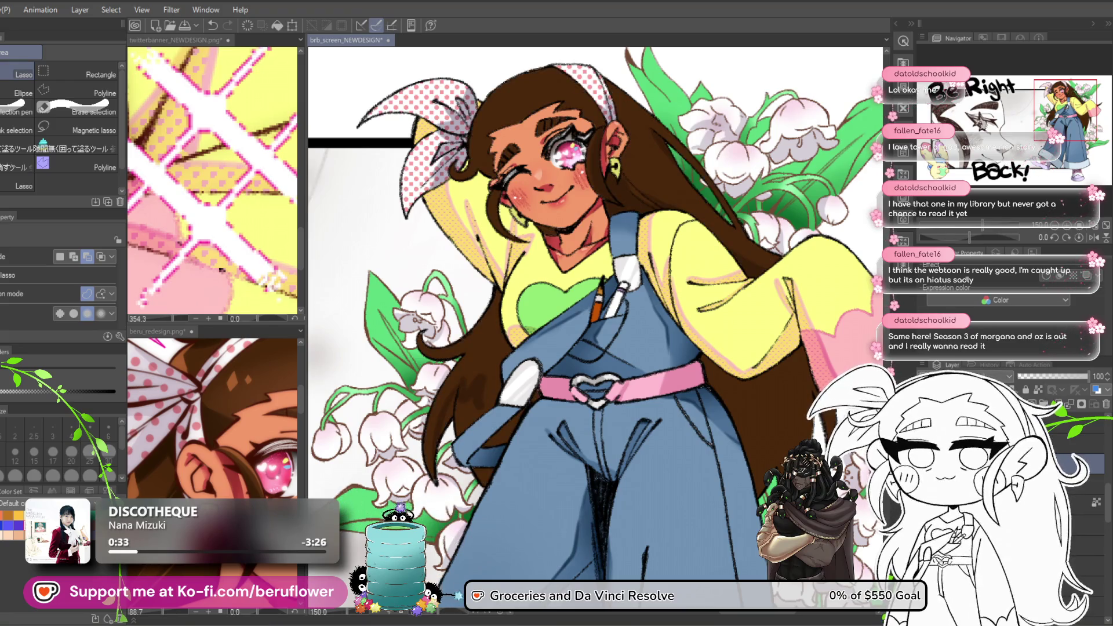
pyautogui.hotkey('ctrl', 'z')
pyautogui.hotkey('ctrl', 'y')
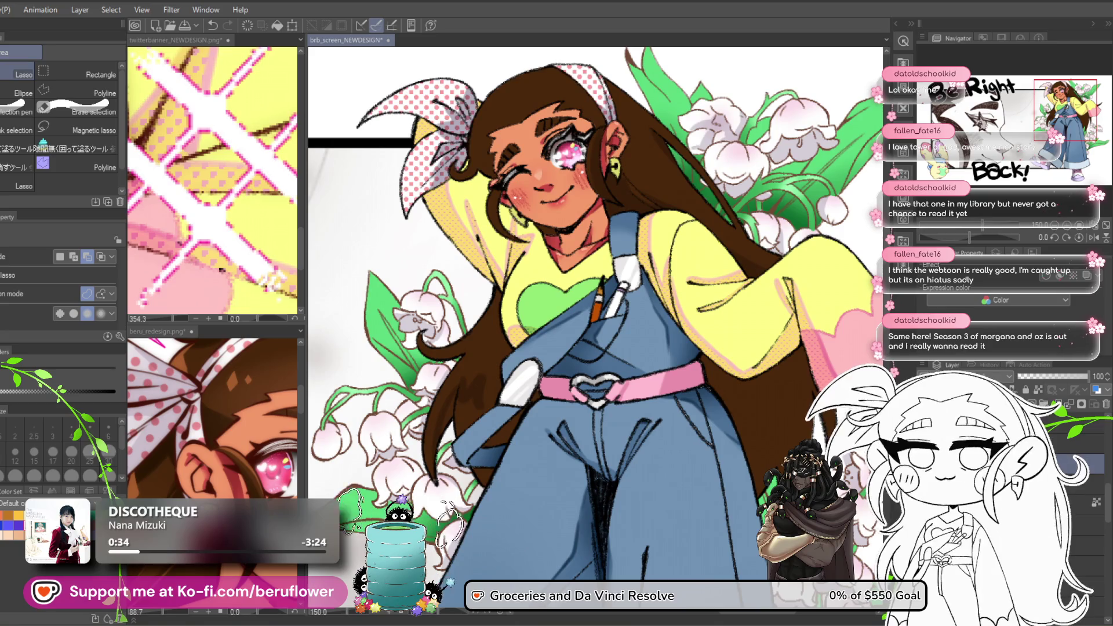
pyautogui.hotkey('ctrl', 'z')
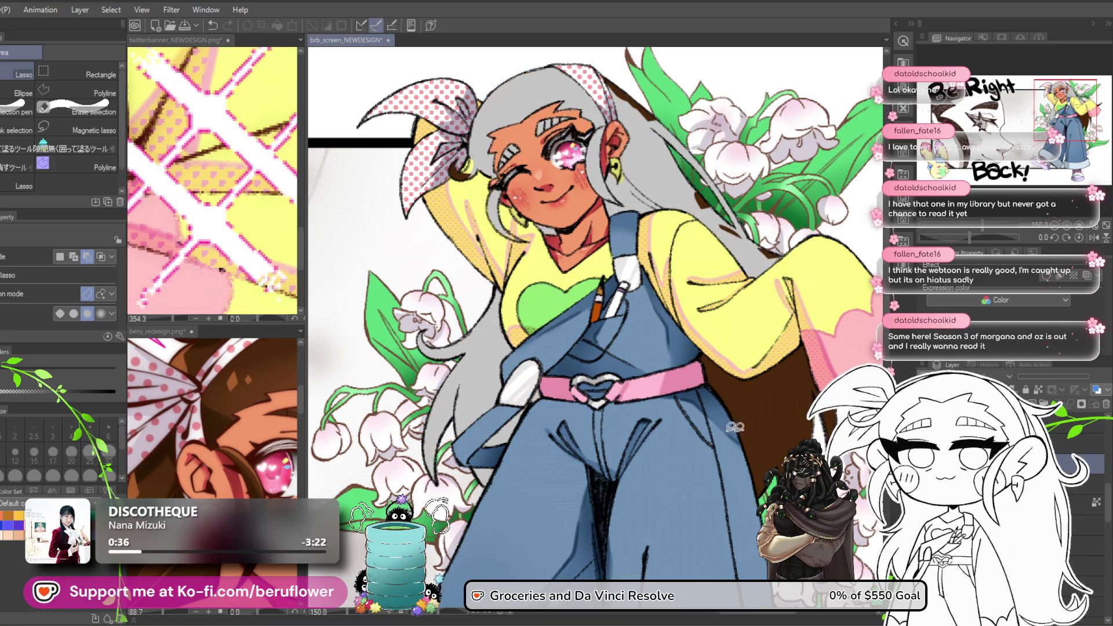
# Lasso around the hair and undo the stray brown fill at the left edge.
pyautogui.moveTo(580, 174)
pyautogui.mouseDown()
pyautogui.moveTo(566, 108)
pyautogui.moveTo(555, 137)
pyautogui.moveTo(449, 122)
pyautogui.moveTo(415, 223)
pyautogui.mouseUp()
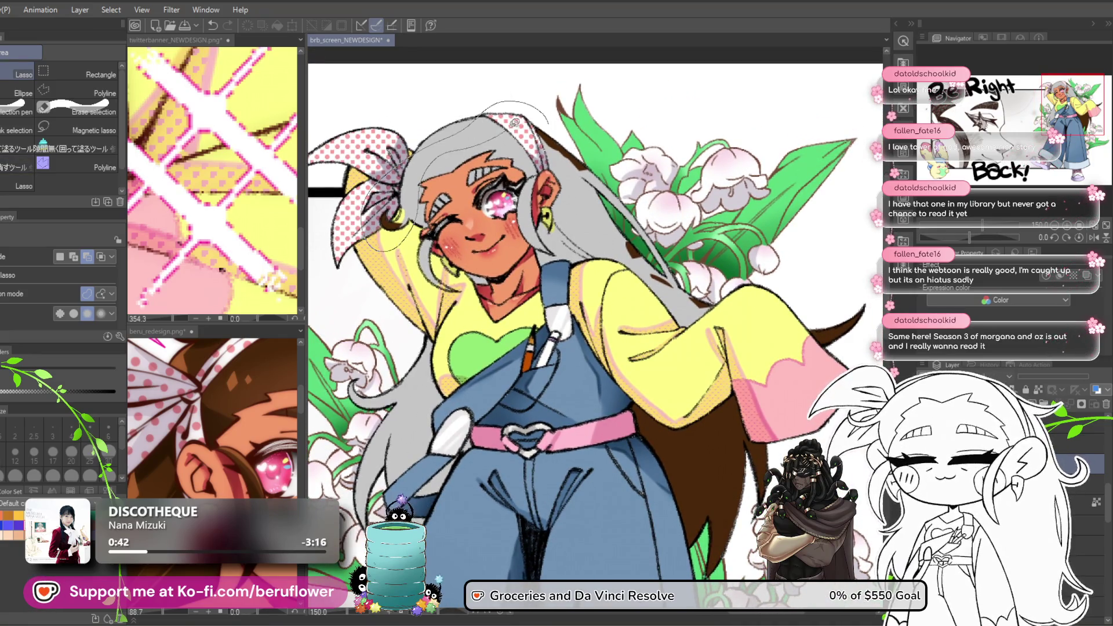
pyautogui.moveTo(510, 125); pyautogui.dragTo(513, 124)
pyautogui.moveTo(495, 543); pyautogui.dragTo(453, 538)
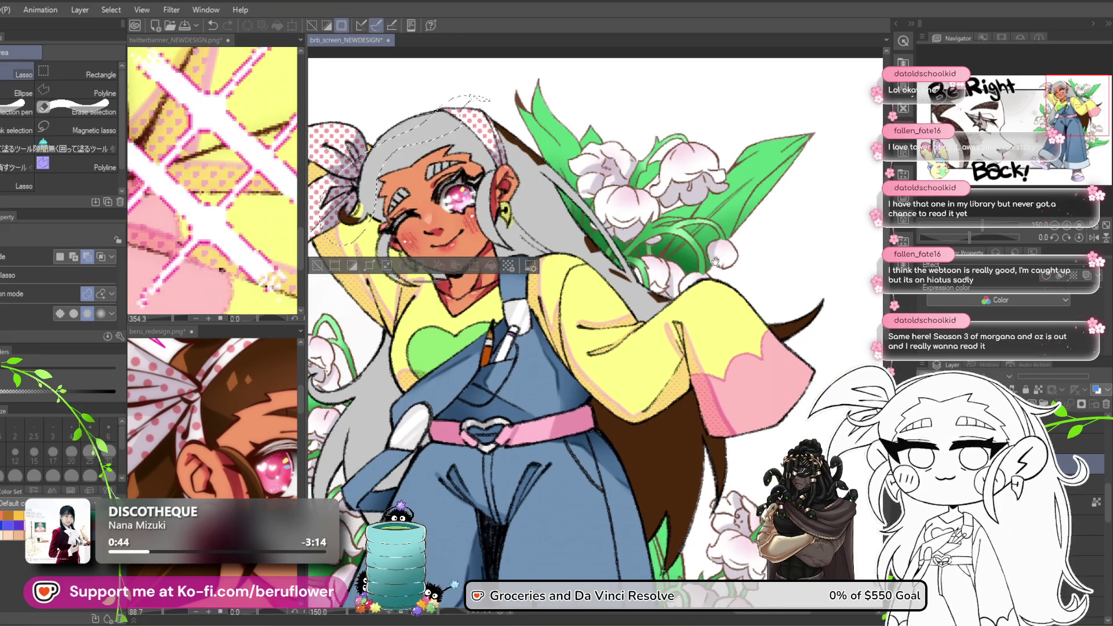
pyautogui.moveTo(714, 253); pyautogui.dragTo(690, 245)
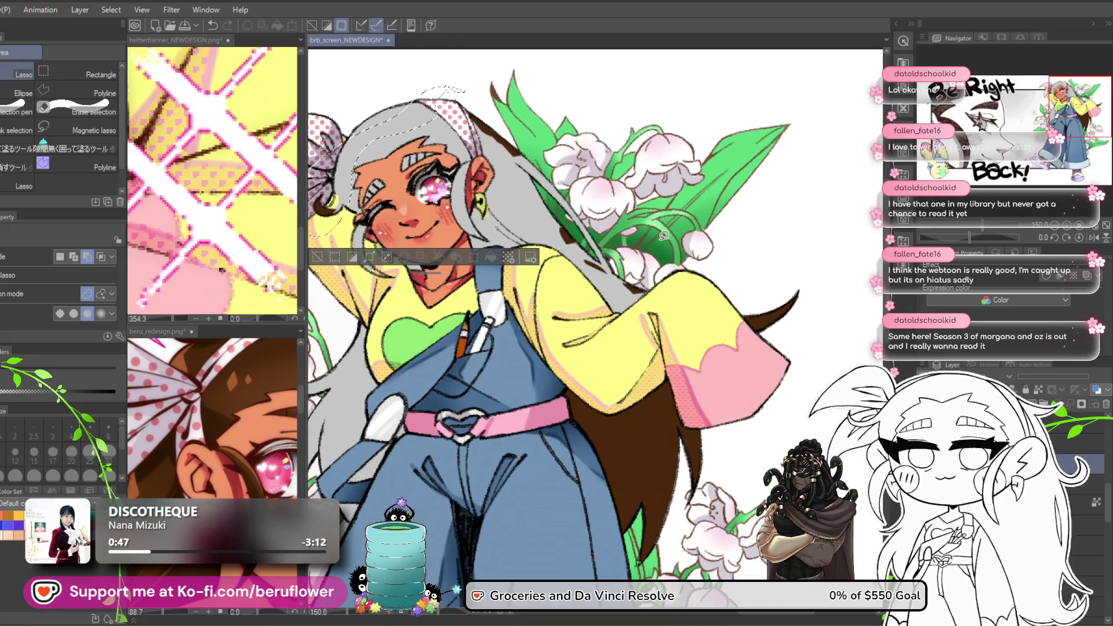
pyautogui.moveTo(464, 525); pyautogui.dragTo(453, 539)
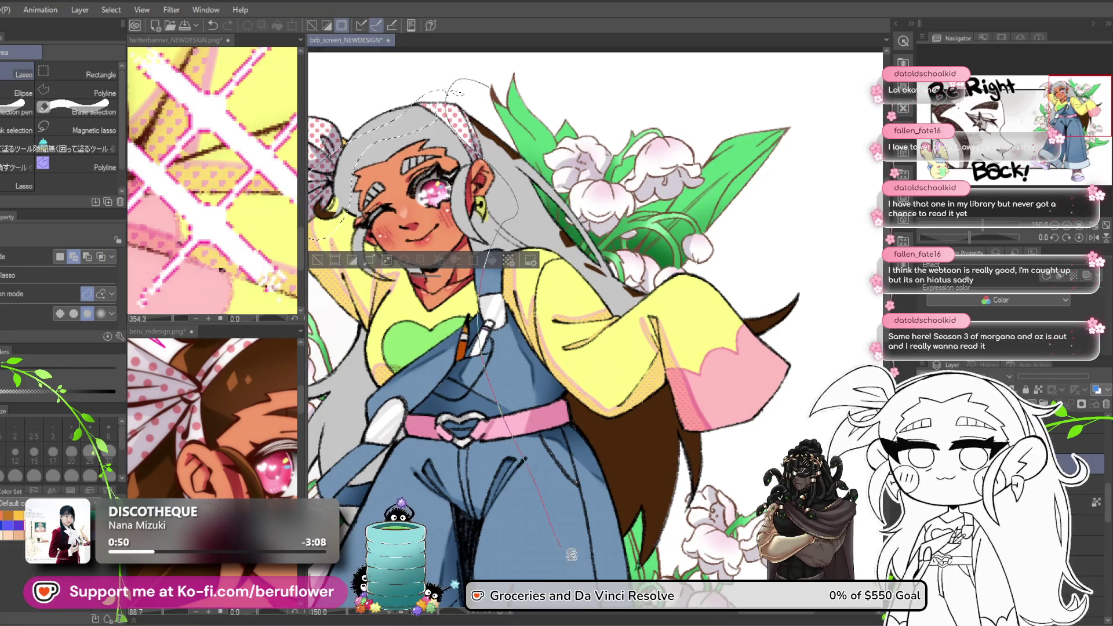
pyautogui.moveTo(565, 545); pyautogui.dragTo(454, 538)
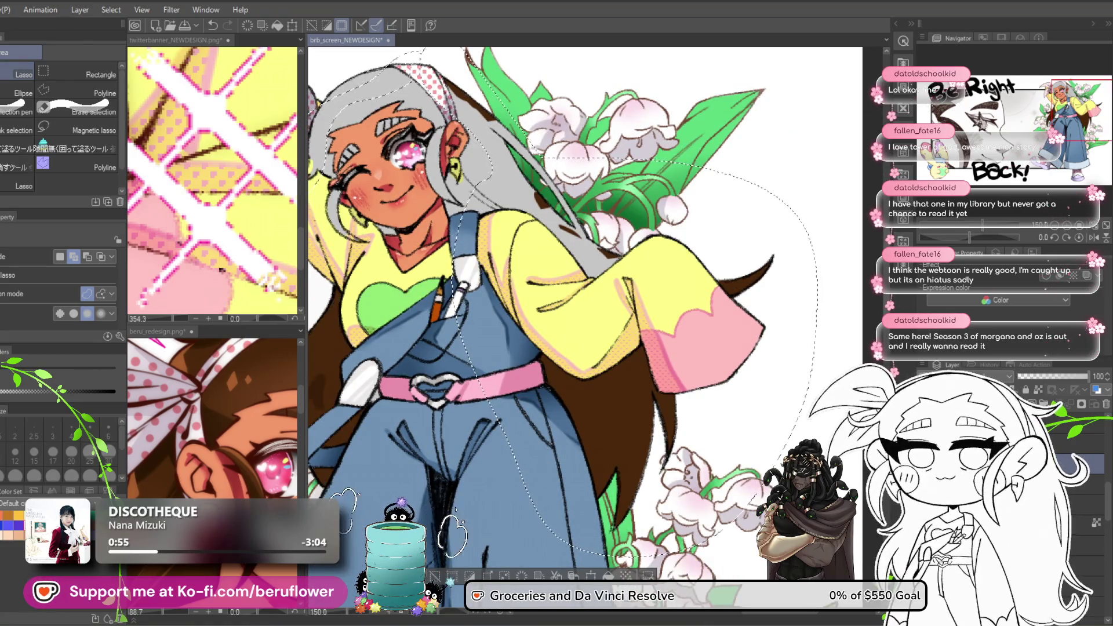
pyautogui.hotkey('ctrl', 'z')
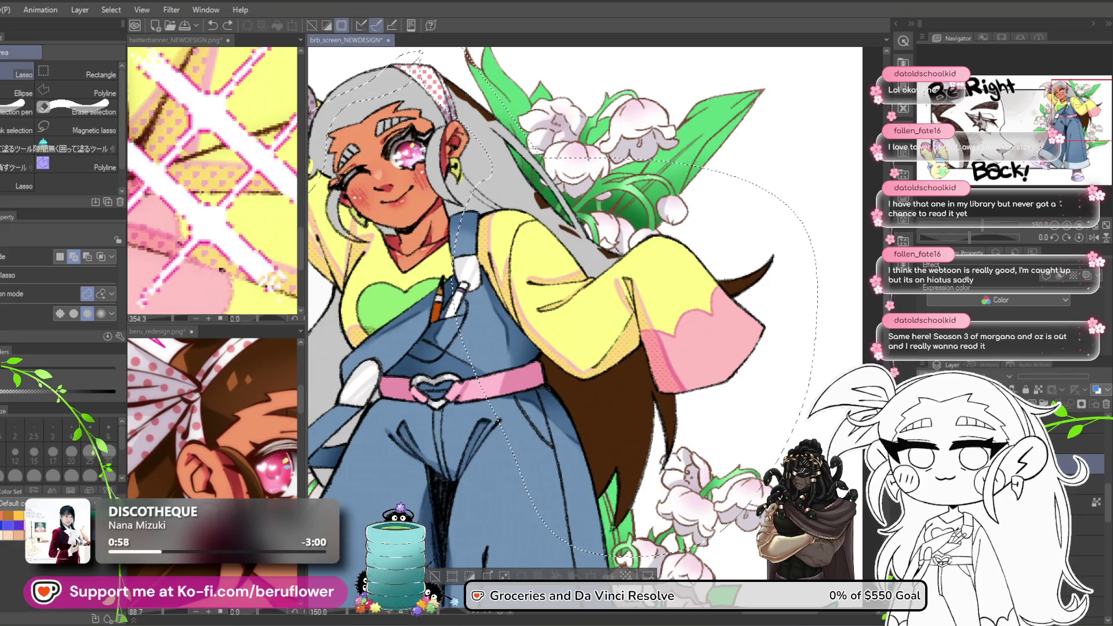
pyautogui.hotkey('ctrl', 'z')
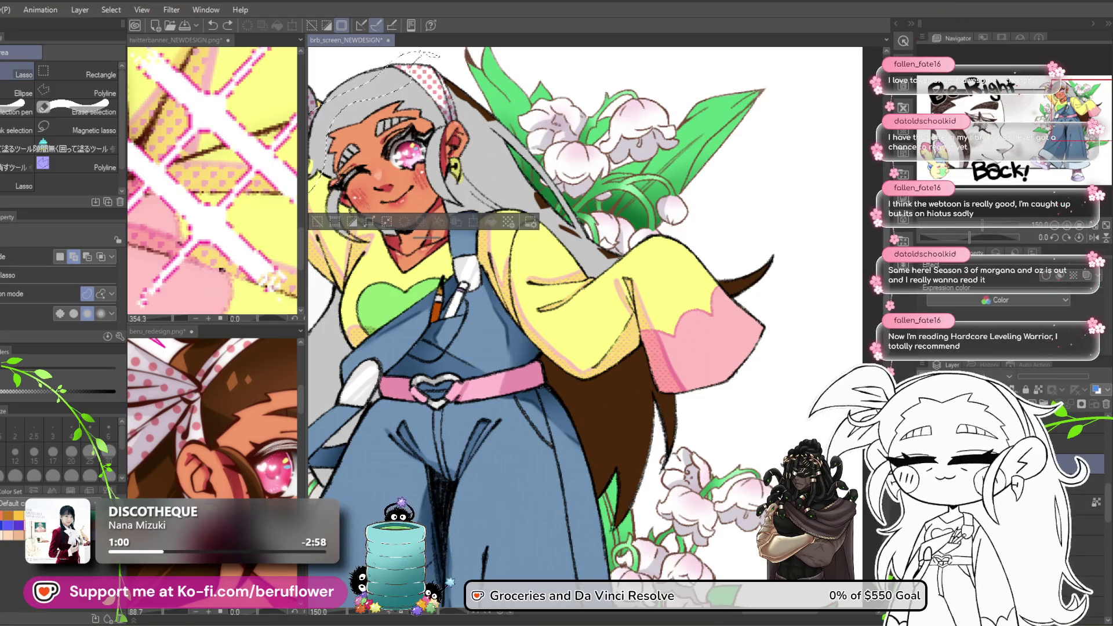
pyautogui.moveTo(525, 147)
pyautogui.mouseDown()
pyautogui.moveTo(589, 219)
pyautogui.moveTo(580, 152)
pyautogui.moveTo(522, 127)
pyautogui.moveTo(621, 219)
pyautogui.moveTo(666, 244)
pyautogui.moveTo(771, 249)
pyautogui.moveTo(794, 279)
pyautogui.moveTo(731, 314)
pyautogui.moveTo(550, 522)
pyautogui.moveTo(493, 348)
pyautogui.mouseUp()
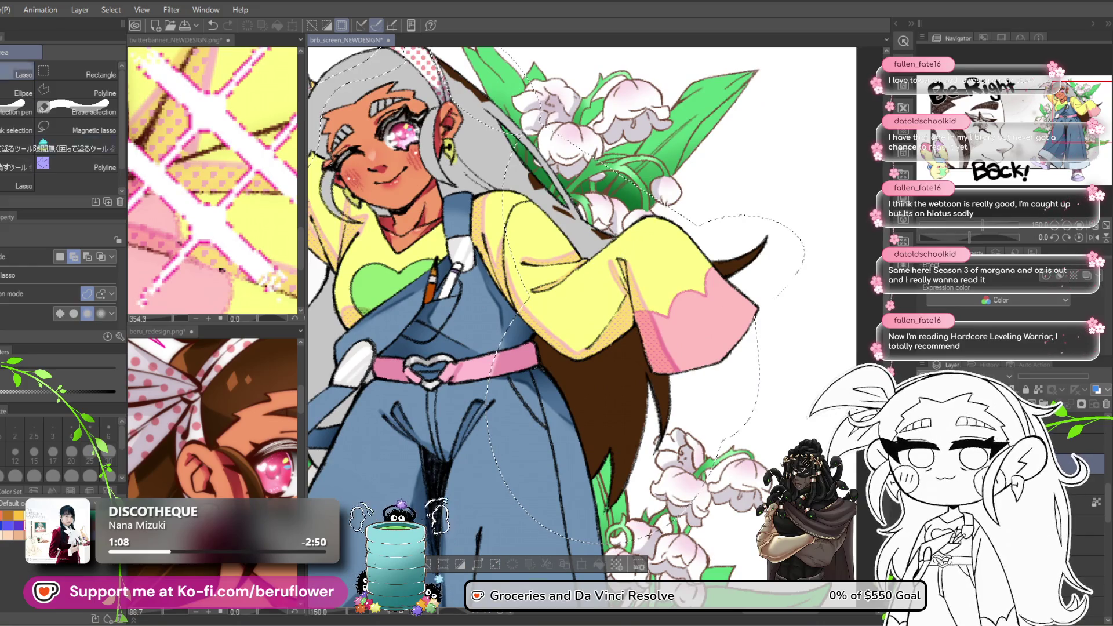
# Extend the selection to the lower hair, test it grey, and restore brown.
pyautogui.press('o')
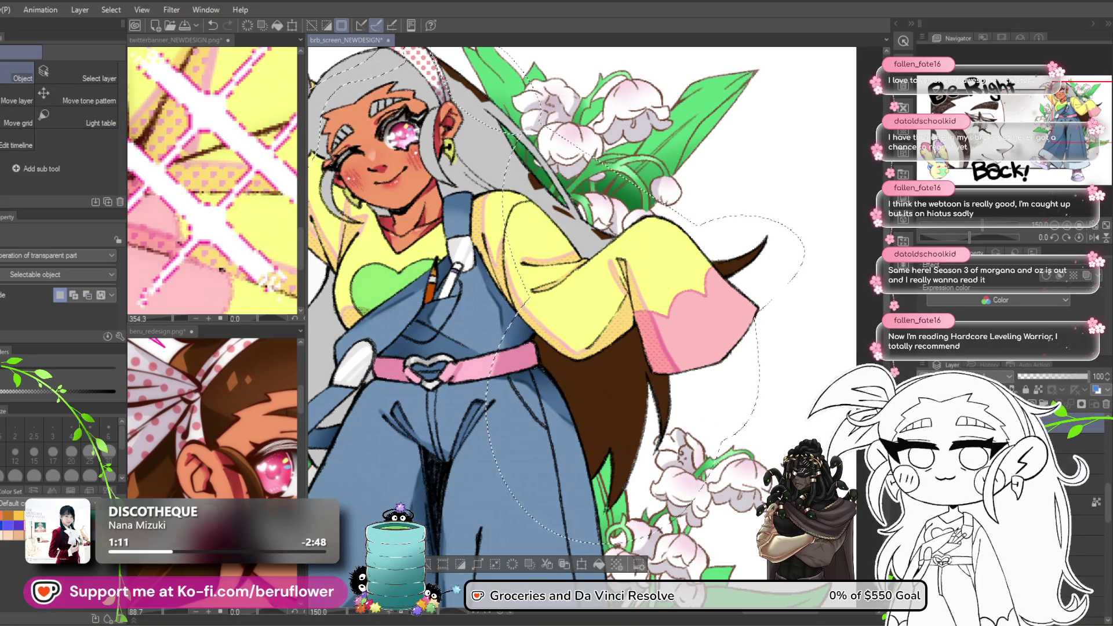
pyautogui.press('Delete')
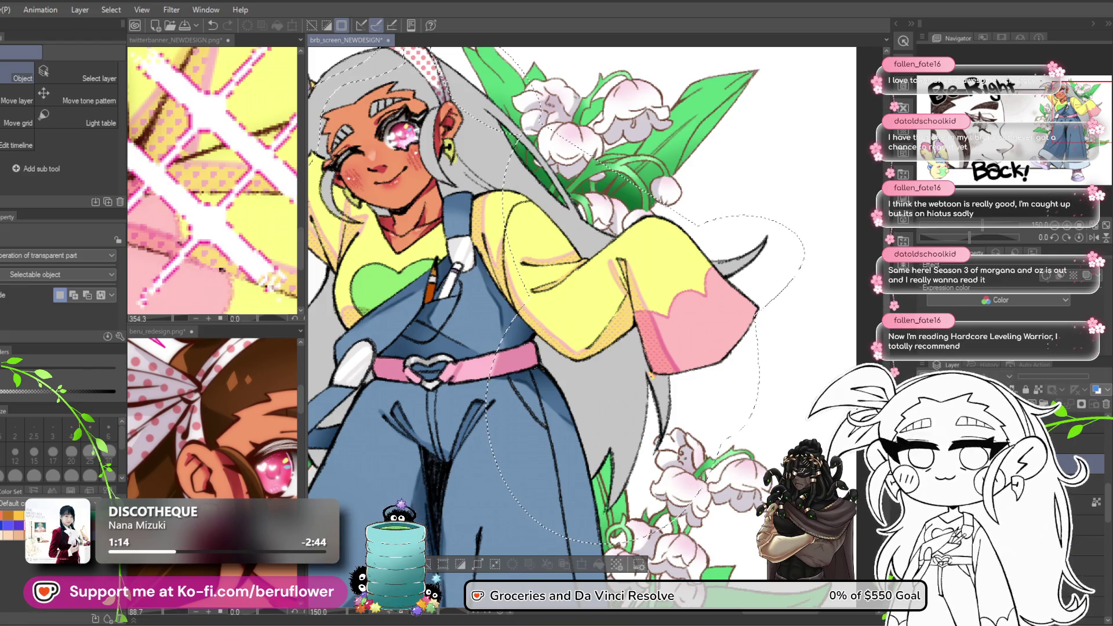
pyautogui.hotkey('ctrl', 'z')
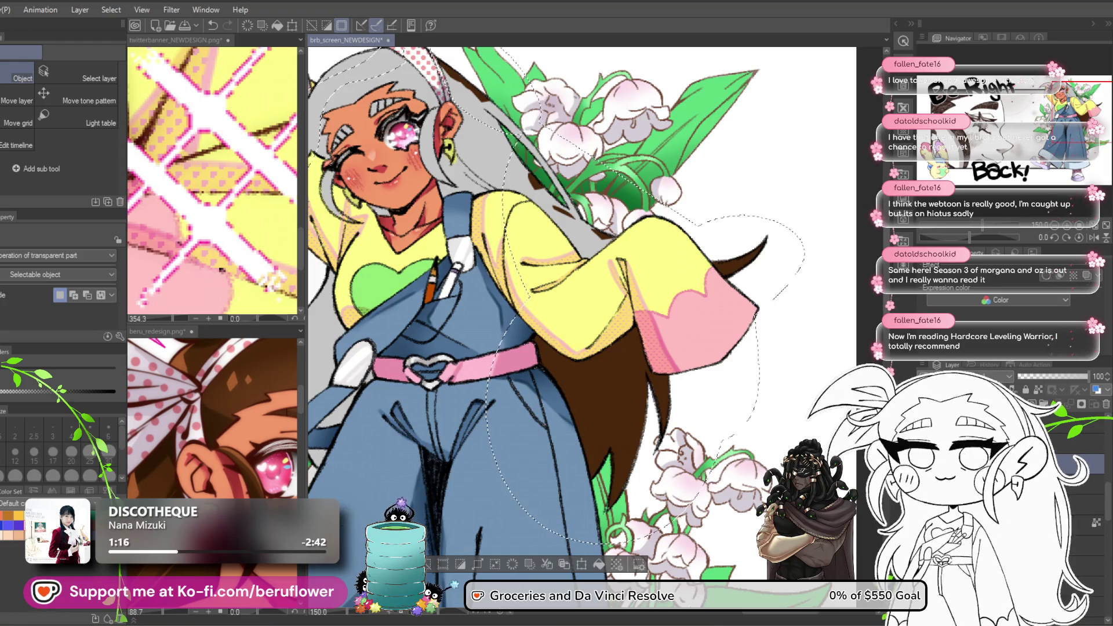
pyautogui.hotkey('ctrl', 'c')
pyautogui.hotkey('ctrl', 'v')
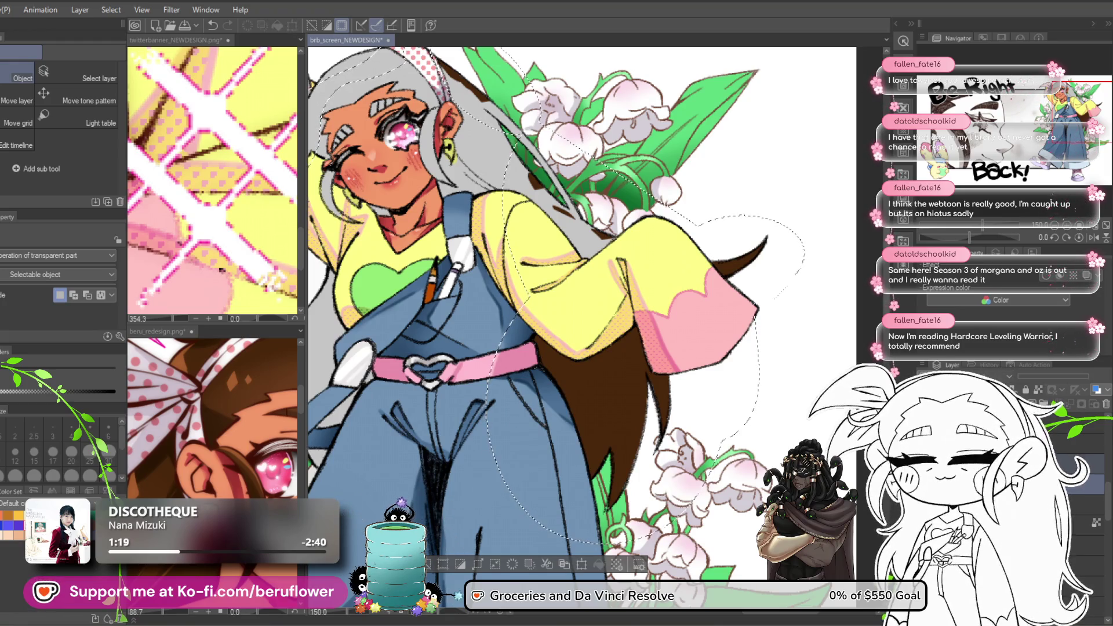
pyautogui.hotkey('ctrl', 'z')
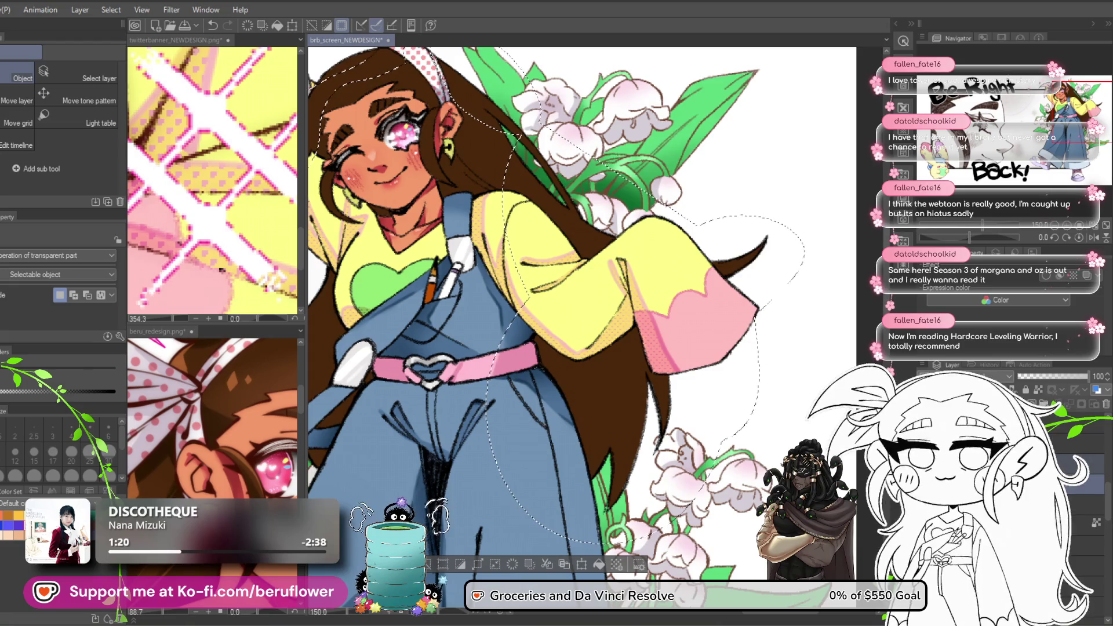
pyautogui.rightClick(988, 481)
pyautogui.press('Escape')
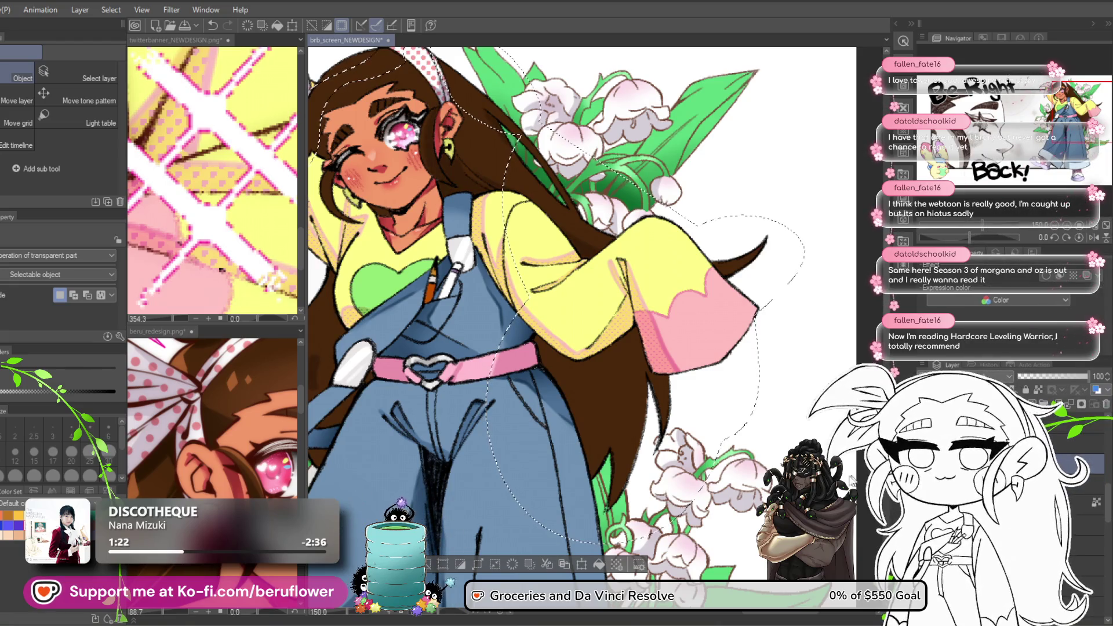
# Deselect and toggle the whole hair between grey and brown, ending on brown.
pyautogui.hotkey('ctrl', 'd')
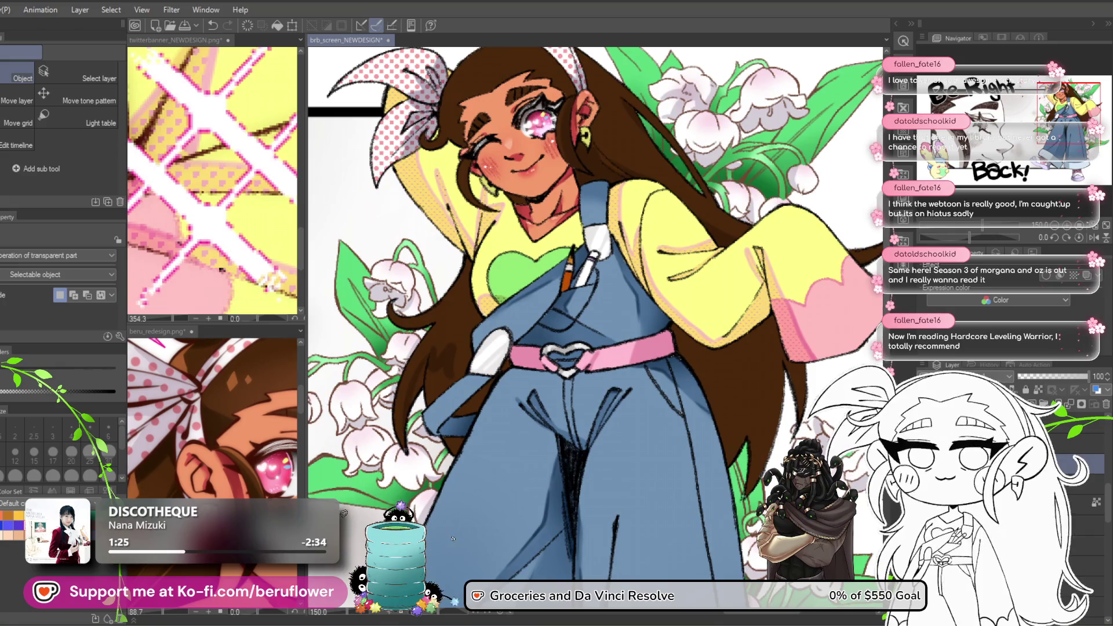
pyautogui.hotkey('ctrl', 'z')
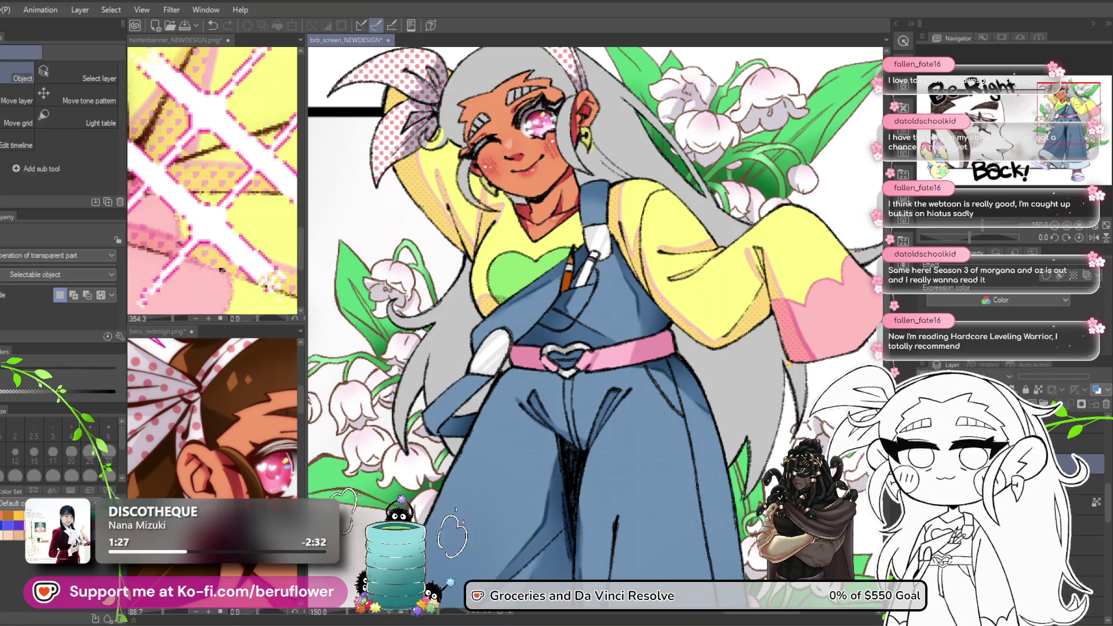
pyautogui.hotkey('ctrl', 'y')
pyautogui.hotkey('ctrl', 'z')
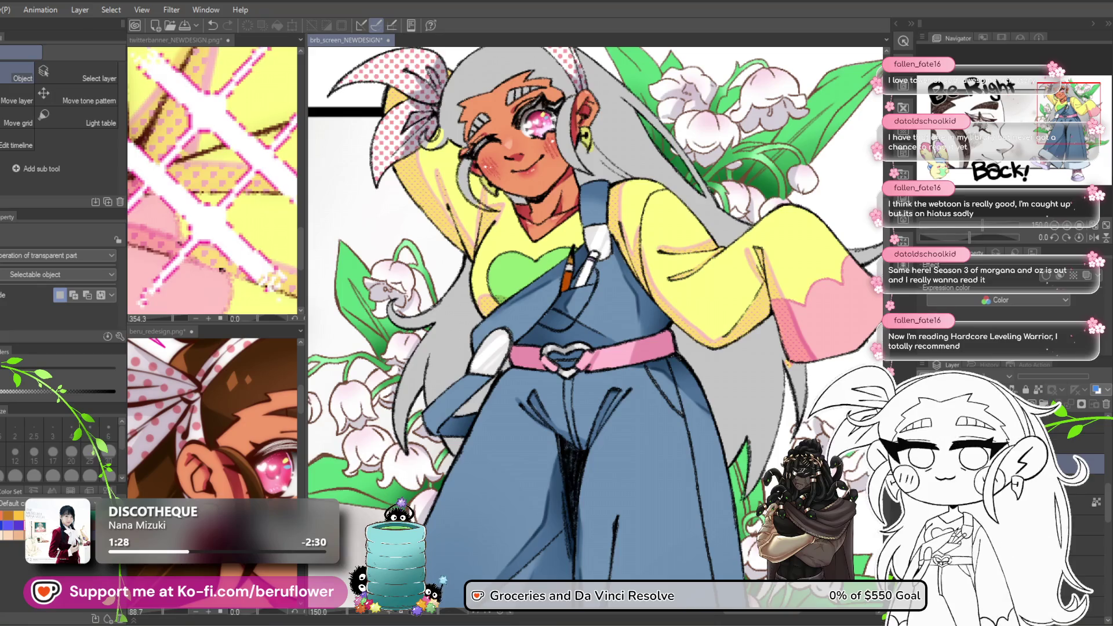
pyautogui.hotkey('ctrl', 'y')
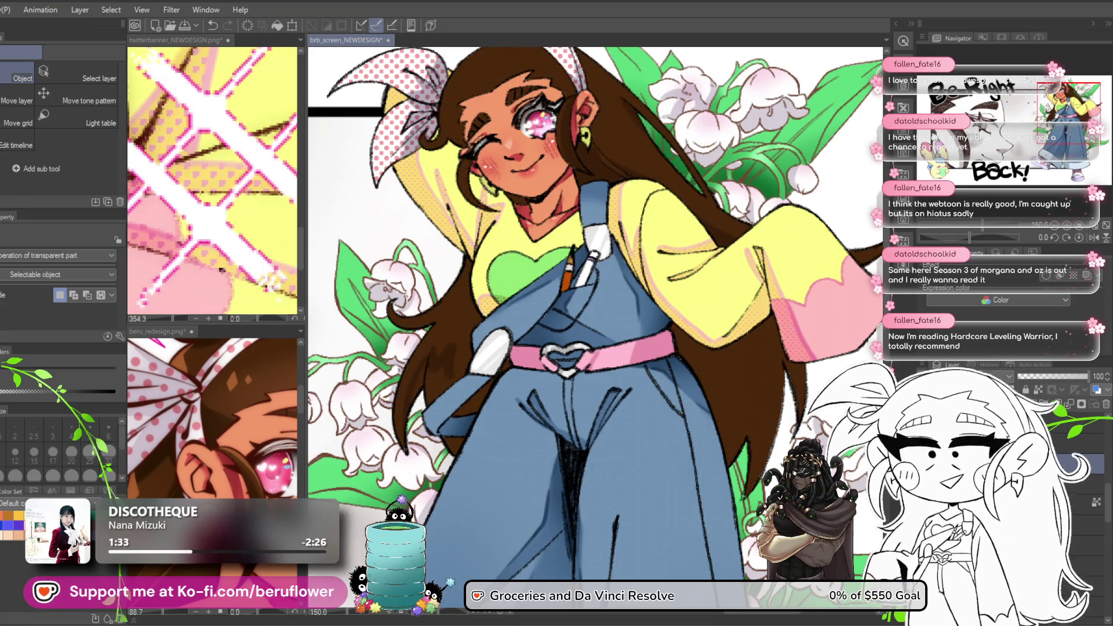
# Paint over the brown hair locks beside the overalls, hip, face and ear with the pen.
pyautogui.scroll(3, 430, 357)
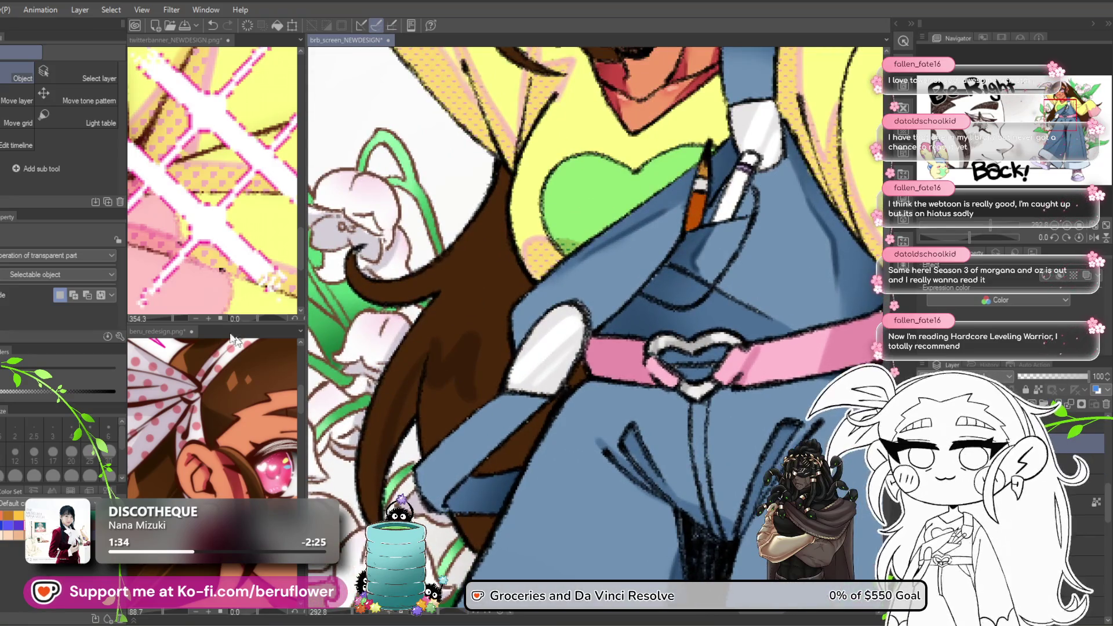
pyautogui.press('p')
pyautogui.scroll(-1, 449, 357)
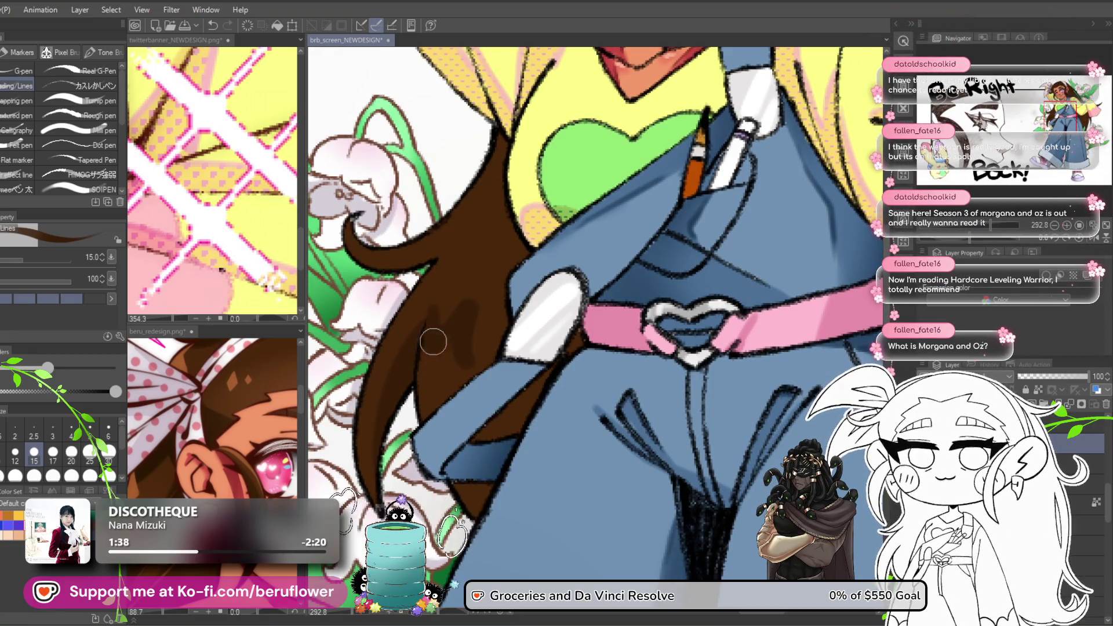
pyautogui.moveTo(442, 337); pyautogui.dragTo(430, 319)
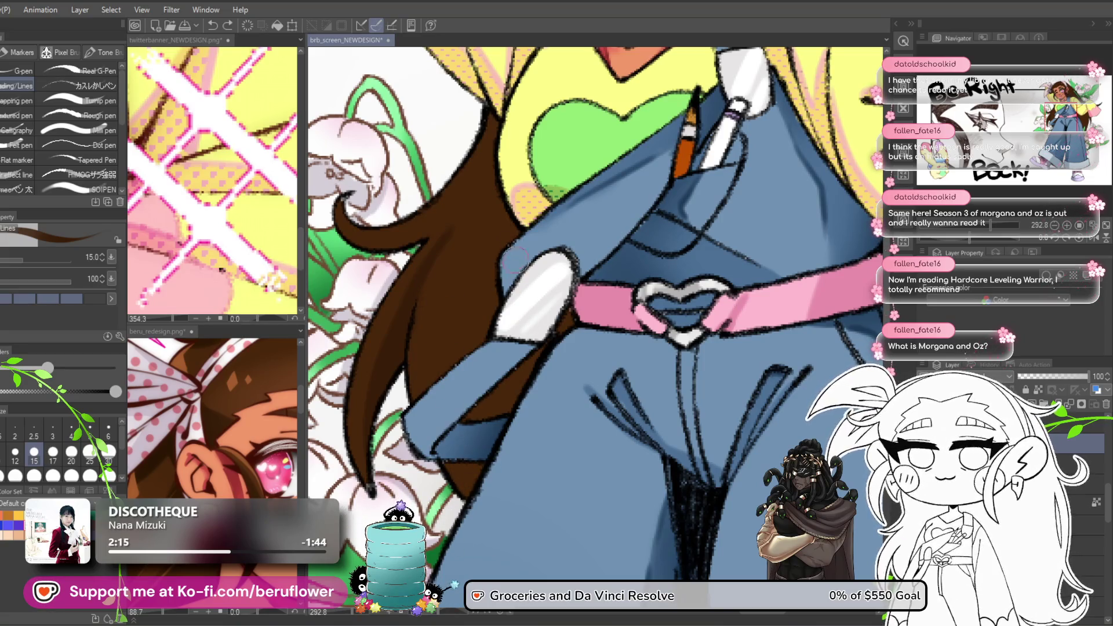
pyautogui.scroll(2, 476, 303)
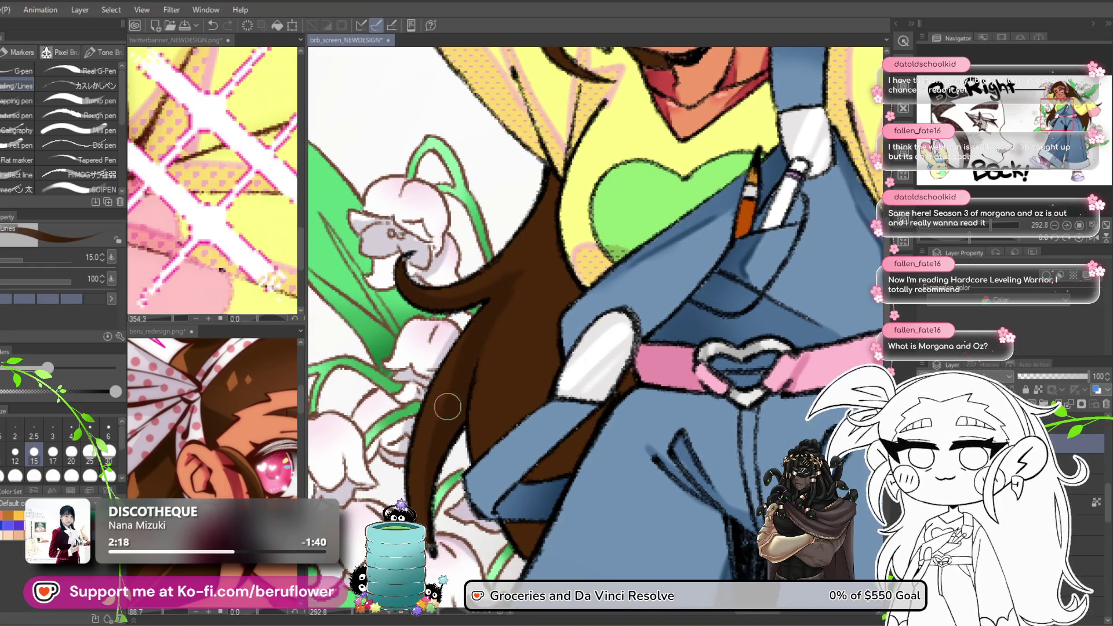
pyautogui.hscroll(2, 464, 342)
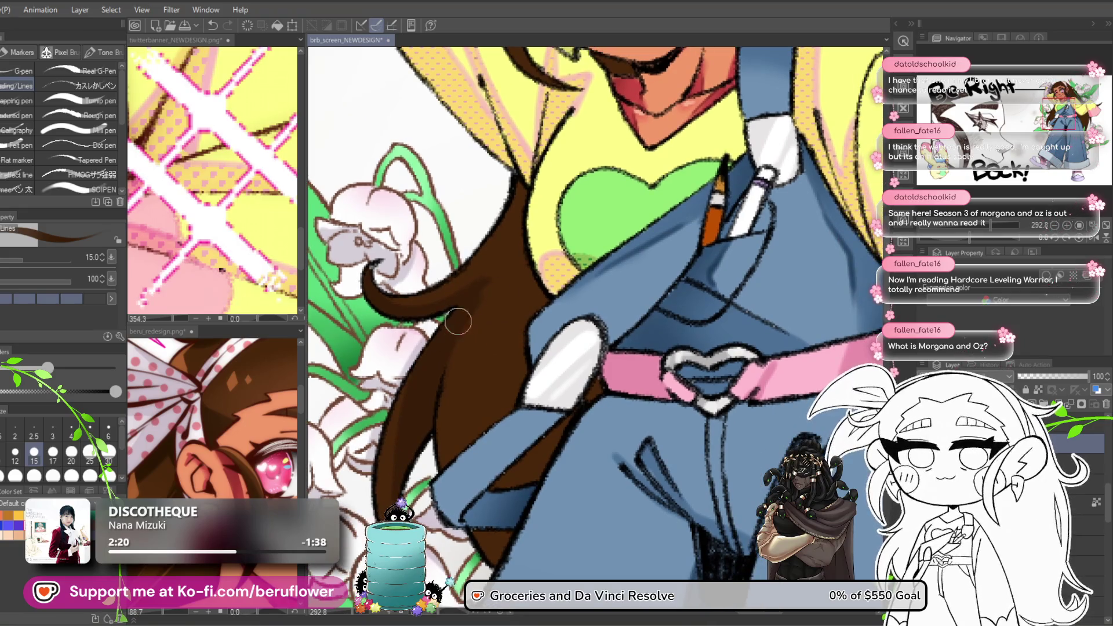
pyautogui.scroll(-2, 478, 434)
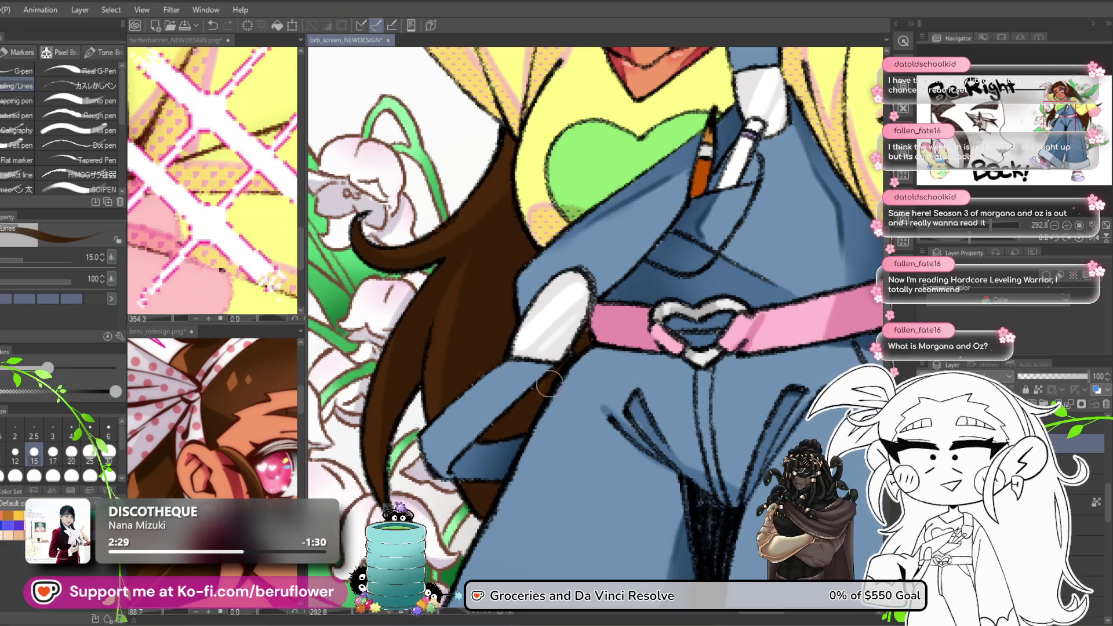
pyautogui.moveTo(548, 389); pyautogui.dragTo(527, 404)
pyautogui.moveTo(552, 363); pyautogui.dragTo(530, 416)
pyautogui.moveTo(525, 232); pyautogui.dragTo(519, 328)
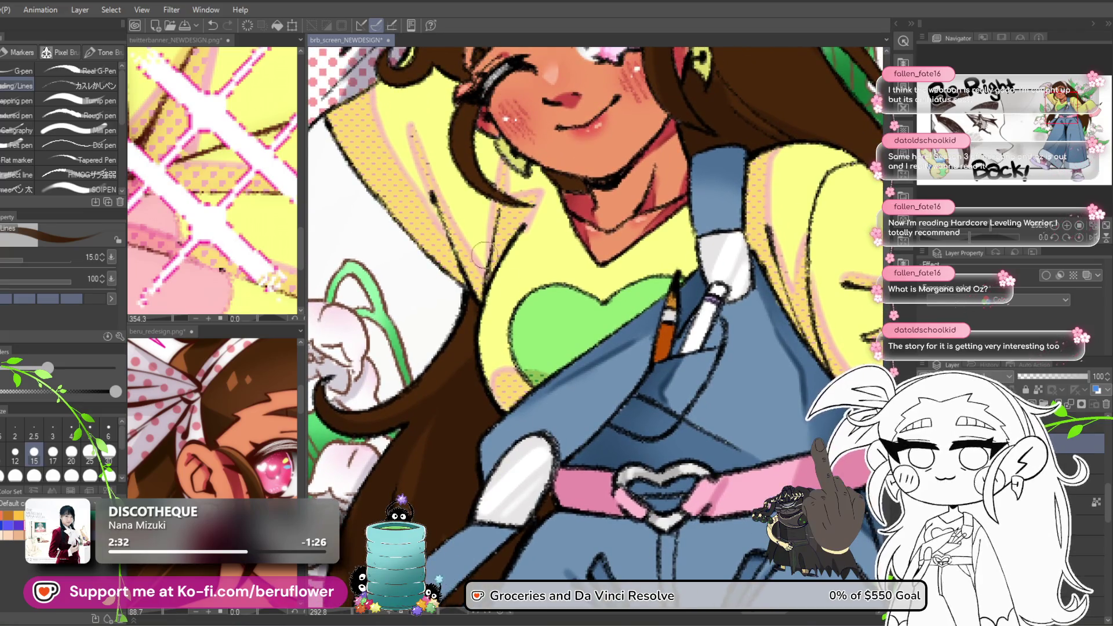
pyautogui.moveTo(553, 370); pyautogui.dragTo(510, 398)
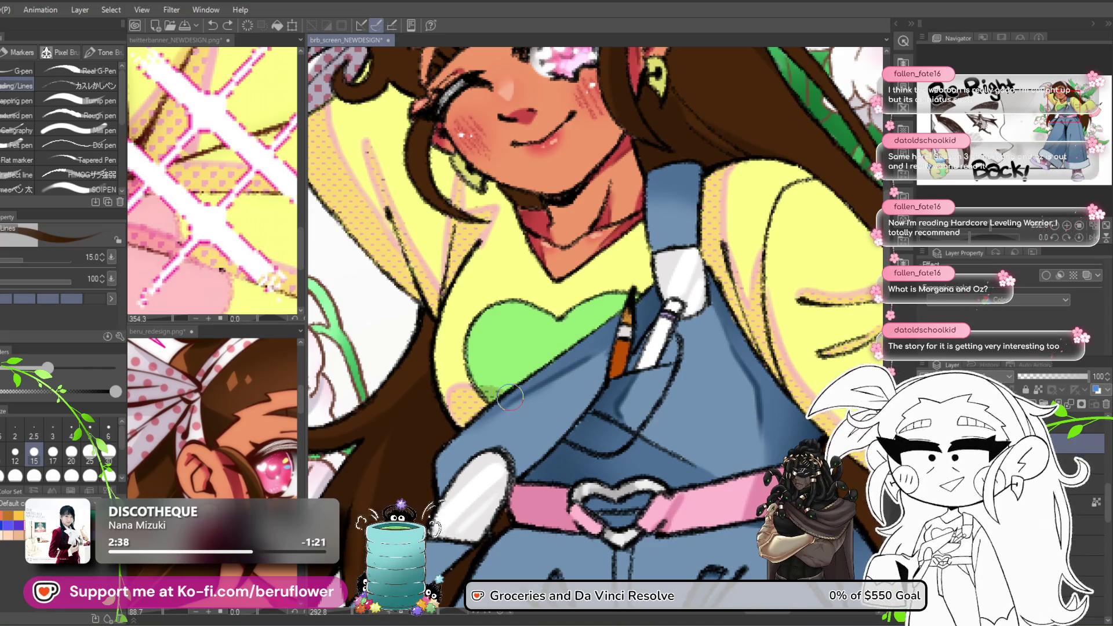
pyautogui.moveTo(510, 398)
pyautogui.mouseDown()
pyautogui.moveTo(649, 253)
pyautogui.moveTo(620, 271)
pyautogui.moveTo(547, 231)
pyautogui.moveTo(623, 247)
pyautogui.moveTo(452, 538)
pyautogui.mouseUp()
pyautogui.scroll(2, 617, 243)
# Paint darker brown streaks along the hair over the shoulder on a rotated canvas.
pyautogui.scroll(-5, 617, 243)
pyautogui.scroll(4, 617, 243)
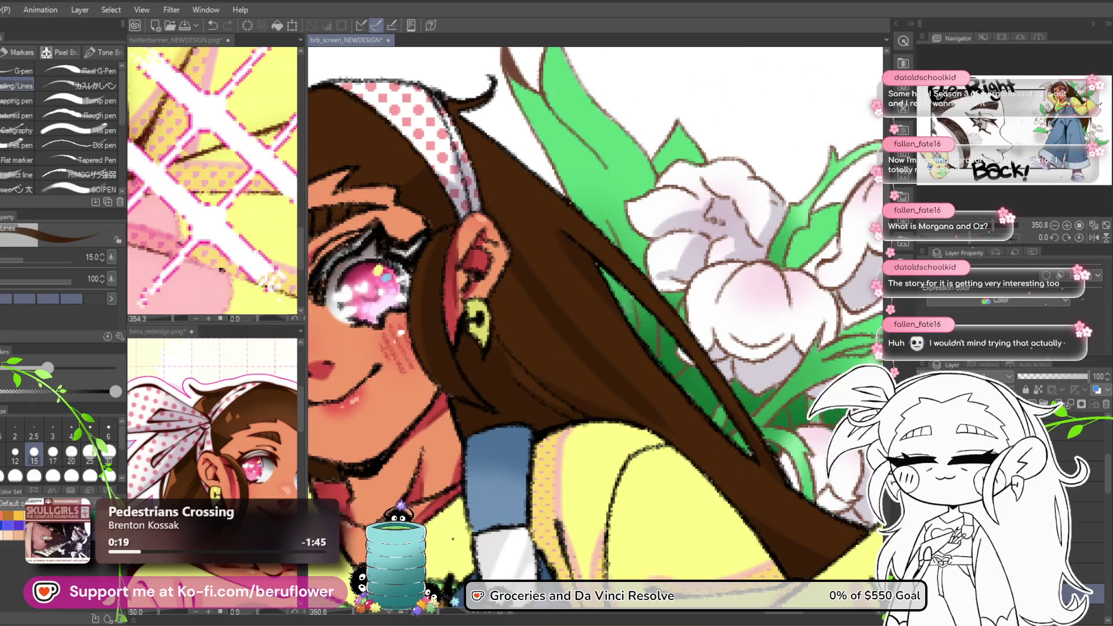
pyautogui.moveTo(580, 348); pyautogui.dragTo(627, 374)
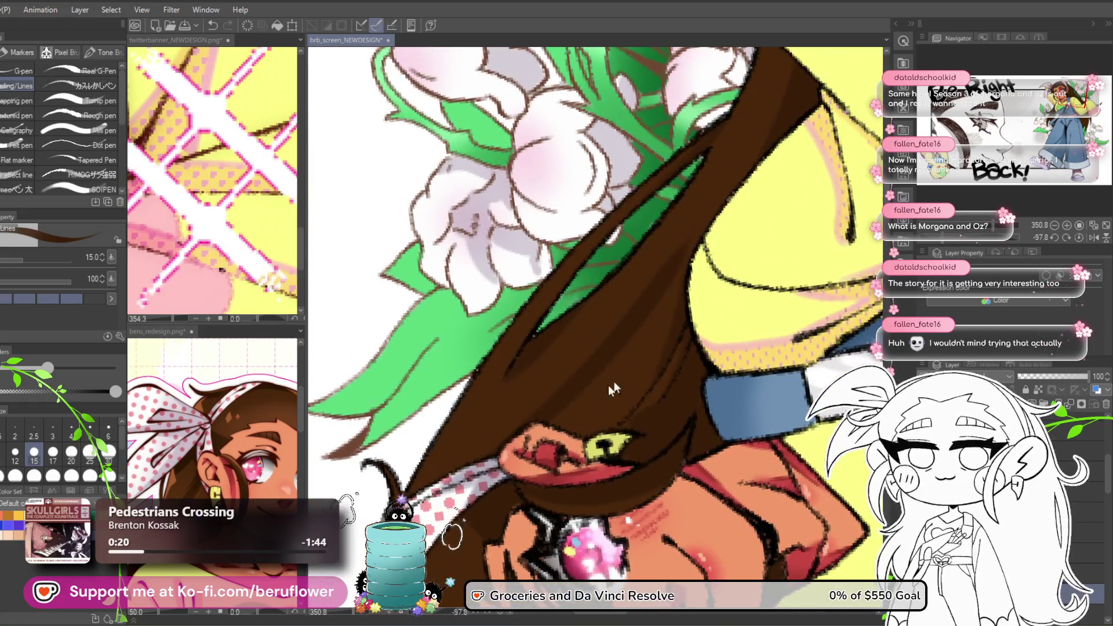
pyautogui.moveTo(678, 295)
pyautogui.mouseDown()
pyautogui.moveTo(663, 231)
pyautogui.moveTo(625, 318)
pyautogui.moveTo(567, 362)
pyautogui.mouseUp()
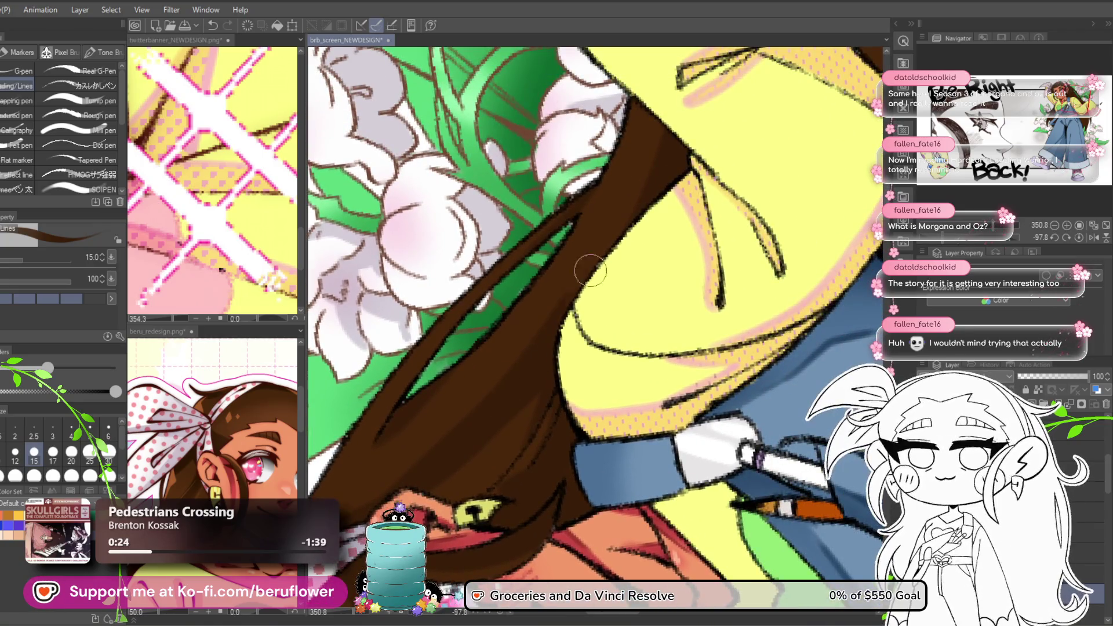
pyautogui.moveTo(572, 239)
pyautogui.mouseDown()
pyautogui.moveTo(556, 282)
pyautogui.moveTo(591, 220)
pyautogui.moveTo(592, 231)
pyautogui.moveTo(667, 142)
pyautogui.moveTo(654, 97)
pyautogui.mouseUp()
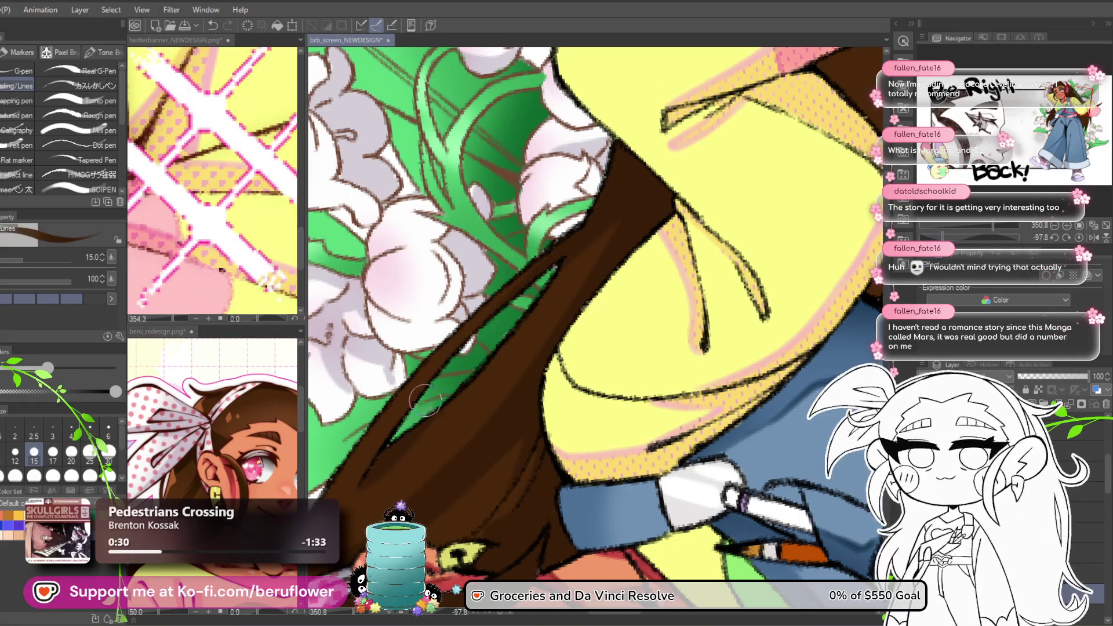
pyautogui.moveTo(666, 265)
pyautogui.mouseDown()
pyautogui.moveTo(646, 298)
pyautogui.moveTo(679, 246)
pyautogui.mouseUp()
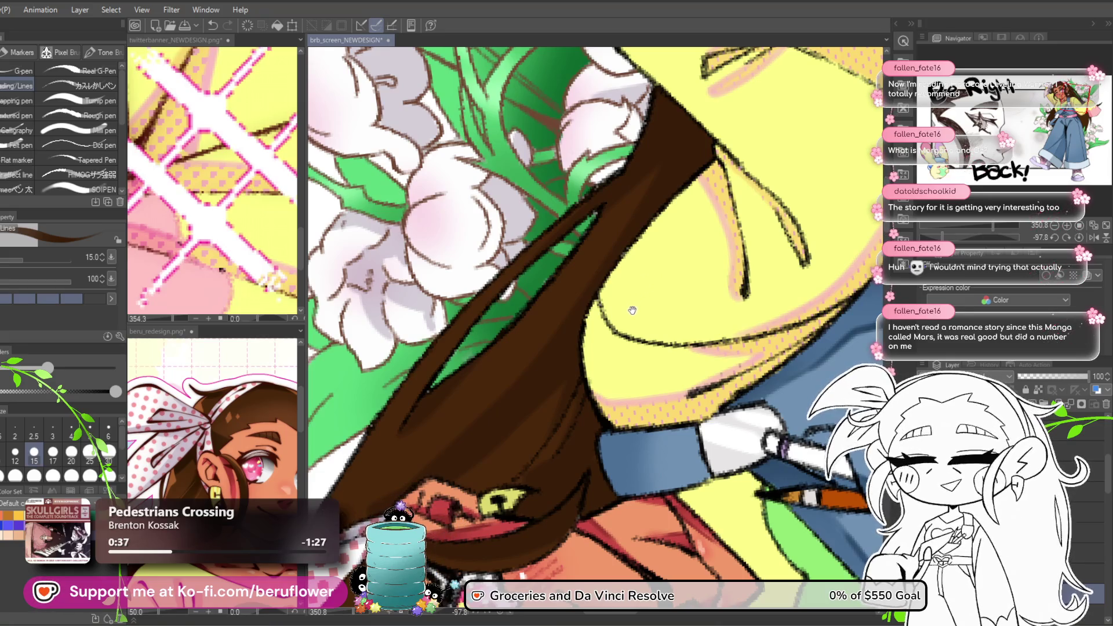
pyautogui.moveTo(654, 392); pyautogui.dragTo(613, 357)
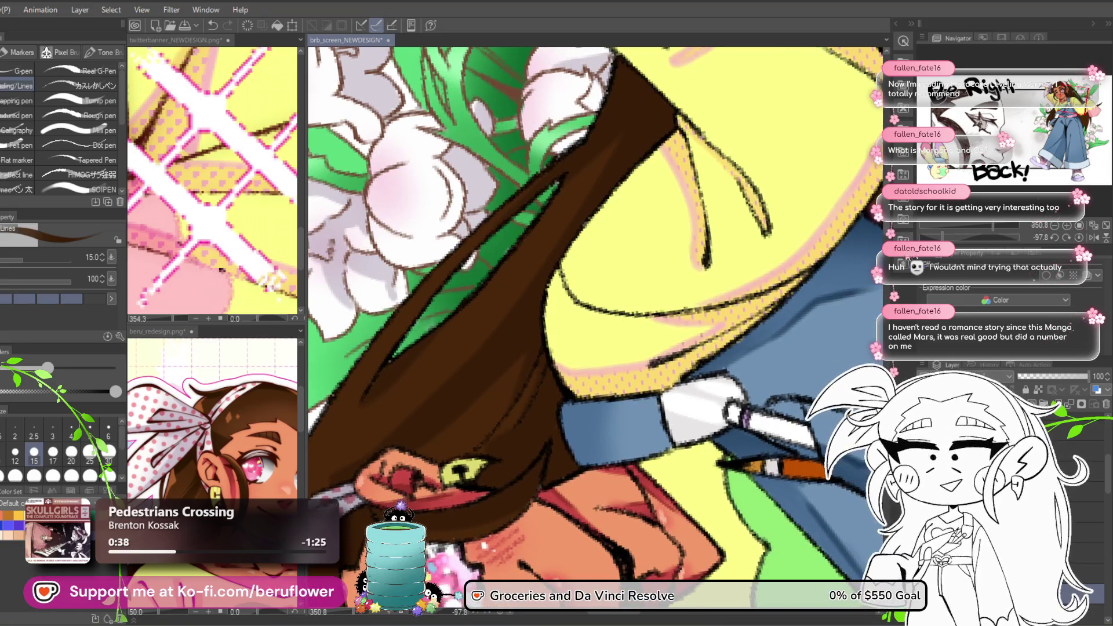
# Reset the canvas rotation and add darker streaks to the hair by the ear and face.
pyautogui.click(1079, 237)
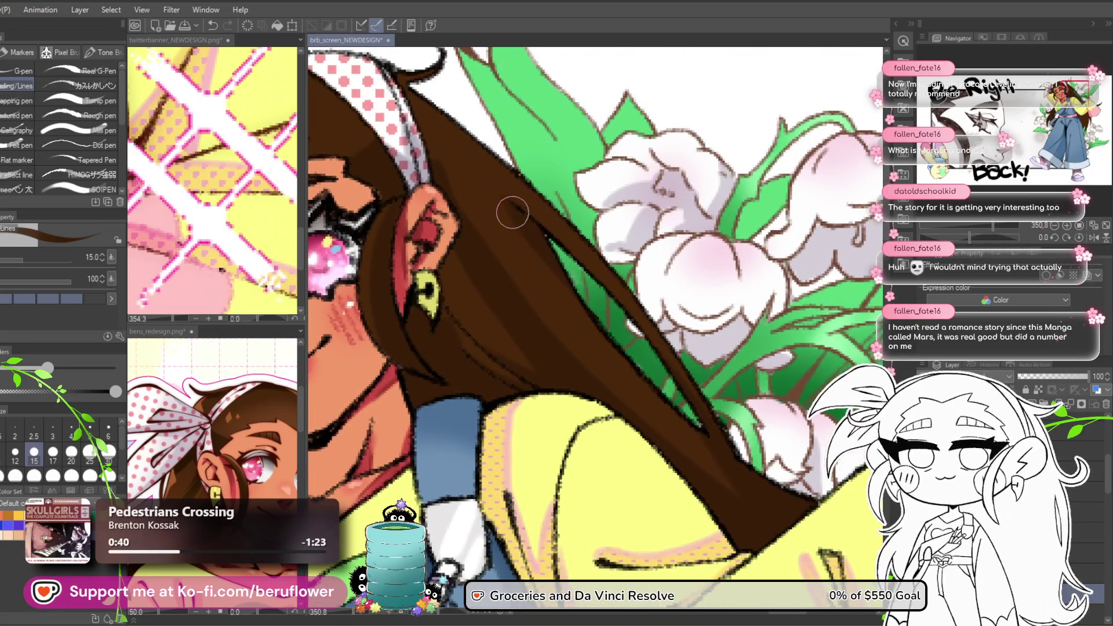
pyautogui.moveTo(657, 377); pyautogui.dragTo(610, 336)
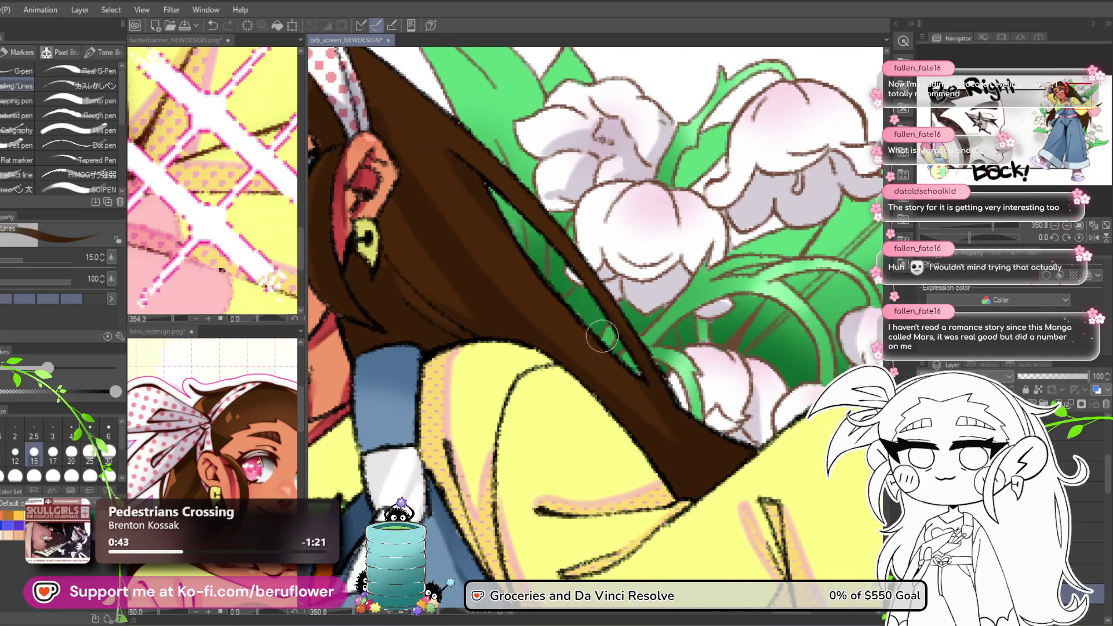
pyautogui.moveTo(654, 399)
pyautogui.mouseDown()
pyautogui.moveTo(811, 360)
pyautogui.moveTo(877, 399)
pyautogui.mouseUp()
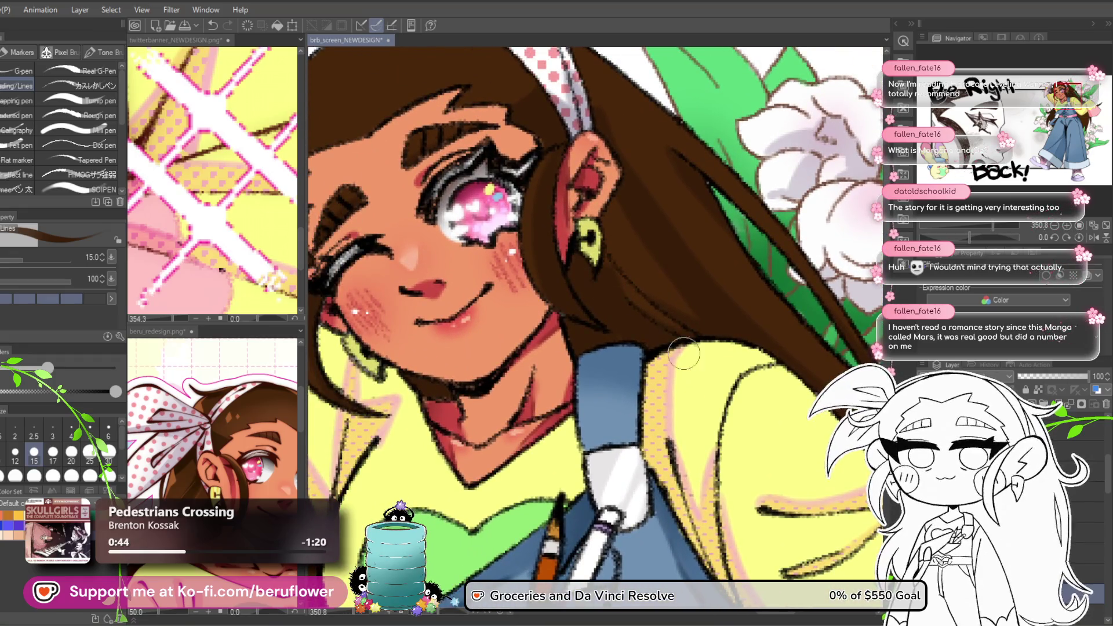
pyautogui.moveTo(571, 317)
pyautogui.mouseDown()
pyautogui.moveTo(728, 261)
pyautogui.moveTo(754, 290)
pyautogui.mouseUp()
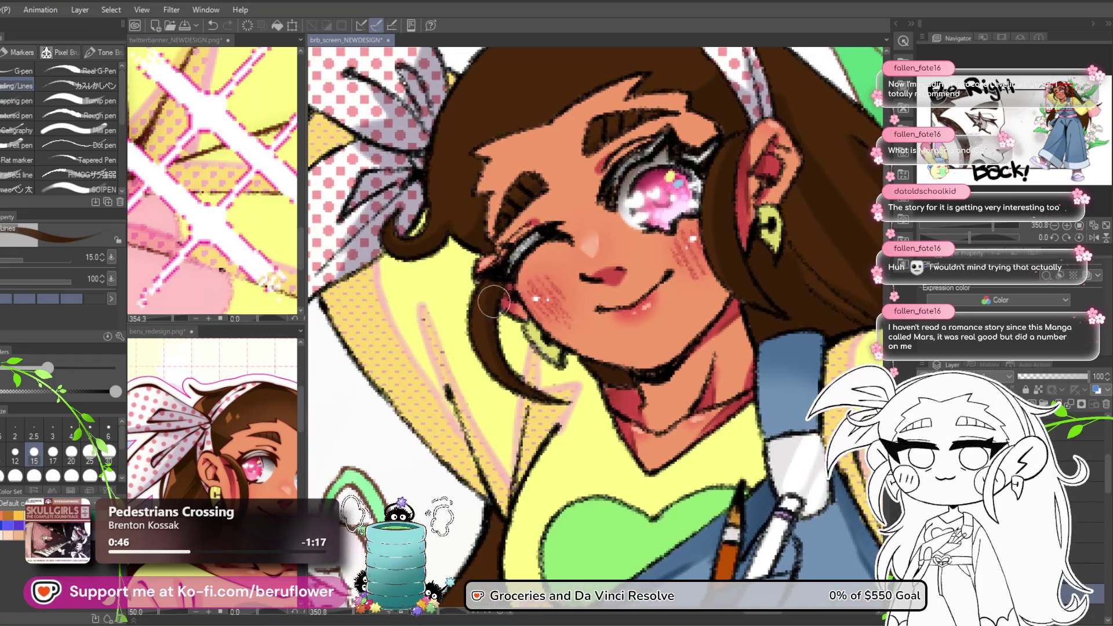
pyautogui.moveTo(567, 399)
pyautogui.mouseDown()
pyautogui.moveTo(565, 417)
pyautogui.moveTo(536, 167)
pyautogui.mouseUp()
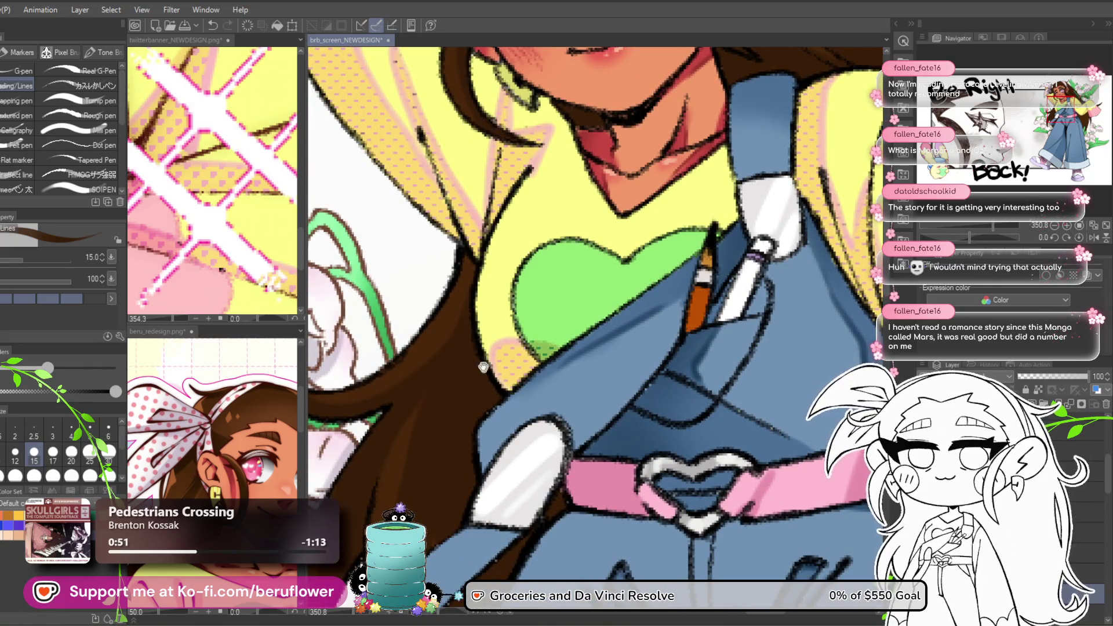
pyautogui.moveTo(483, 369); pyautogui.dragTo(456, 284)
pyautogui.scroll(-5, 436, 389)
pyautogui.moveTo(436, 388); pyautogui.dragTo(452, 464)
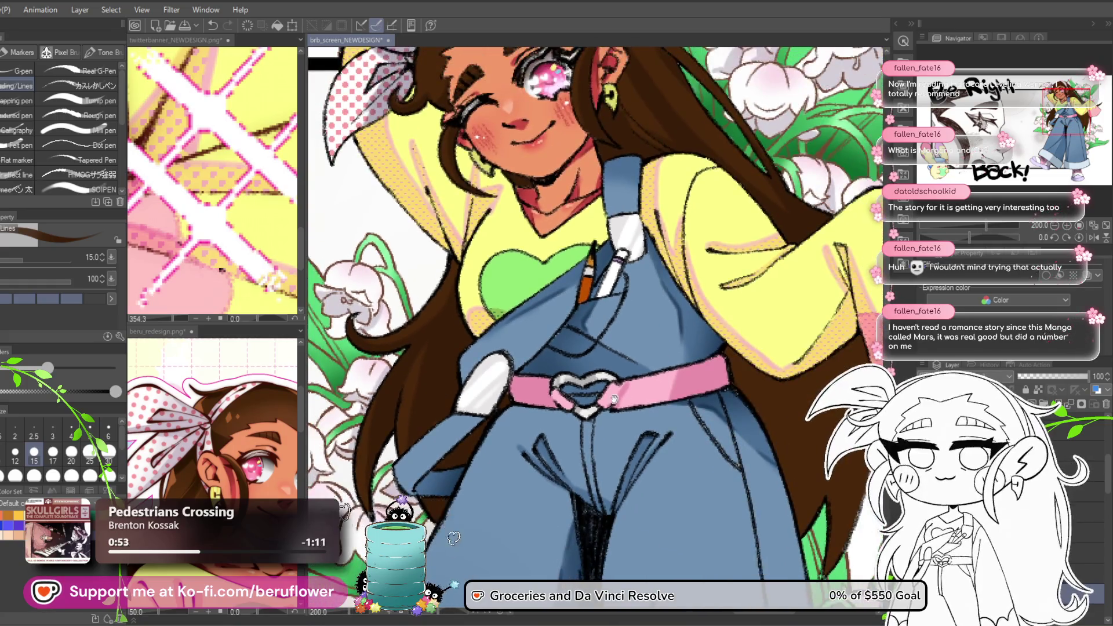
# Stroke darker brown over the light hair strands below the sleeve and beside the pink cuff.
pyautogui.scroll(3, 452, 464)
pyautogui.moveTo(812, 243)
pyautogui.mouseDown()
pyautogui.moveTo(554, 238)
pyautogui.moveTo(519, 354)
pyautogui.mouseUp()
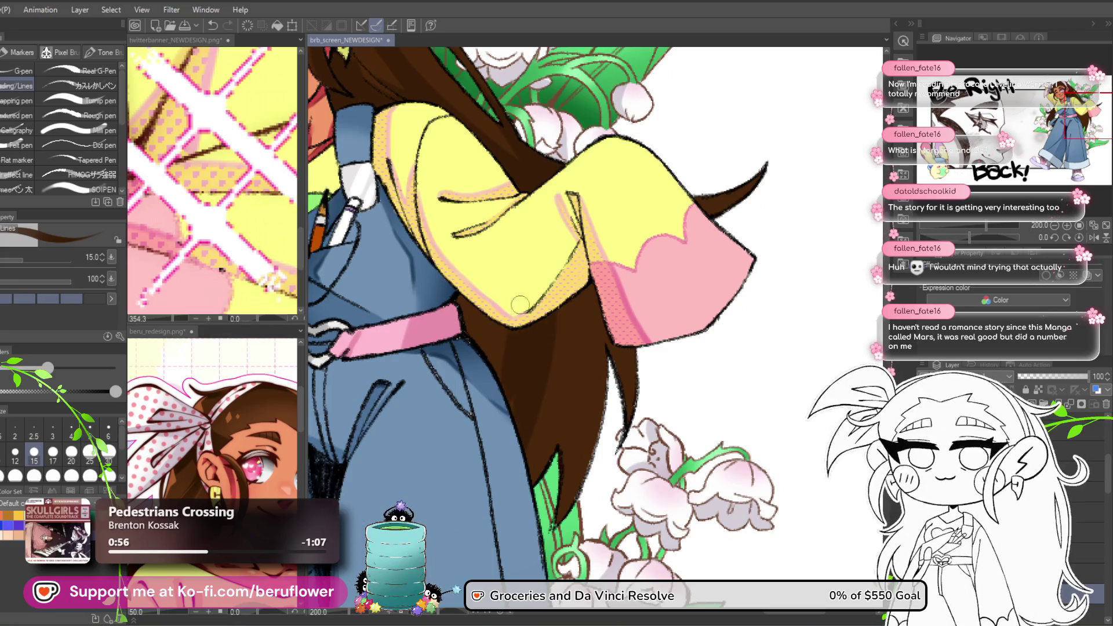
pyautogui.moveTo(453, 270)
pyautogui.mouseDown()
pyautogui.moveTo(405, 192)
pyautogui.moveTo(406, 212)
pyautogui.mouseUp()
pyautogui.moveTo(502, 270); pyautogui.dragTo(498, 302)
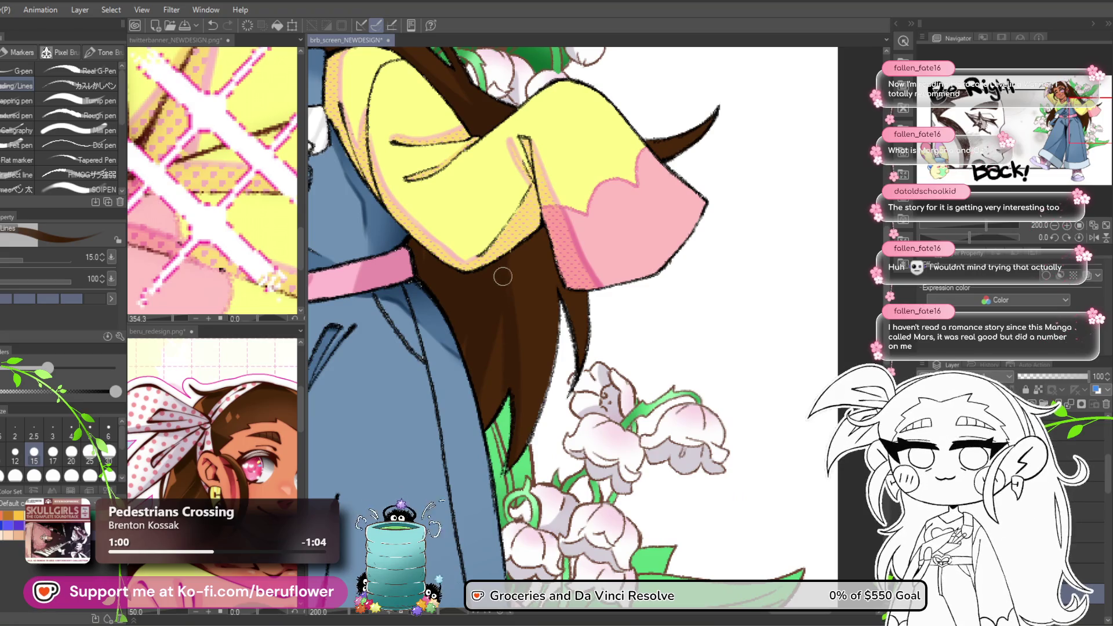
pyautogui.moveTo(564, 214)
pyautogui.mouseDown()
pyautogui.moveTo(516, 282)
pyautogui.moveTo(507, 484)
pyautogui.mouseUp()
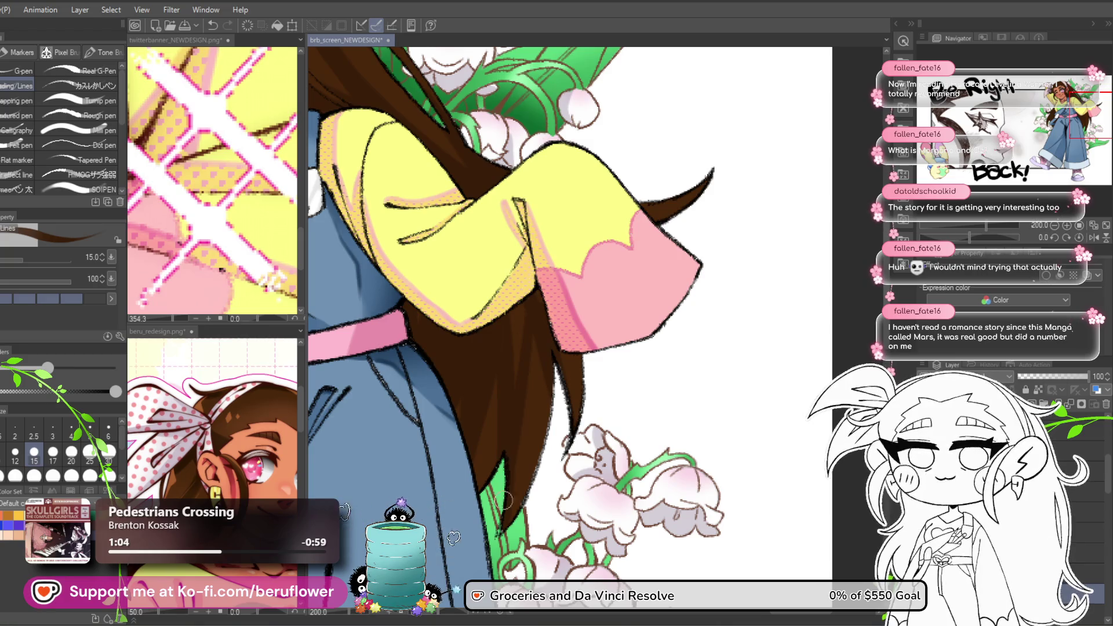
pyautogui.moveTo(524, 310); pyautogui.dragTo(516, 364)
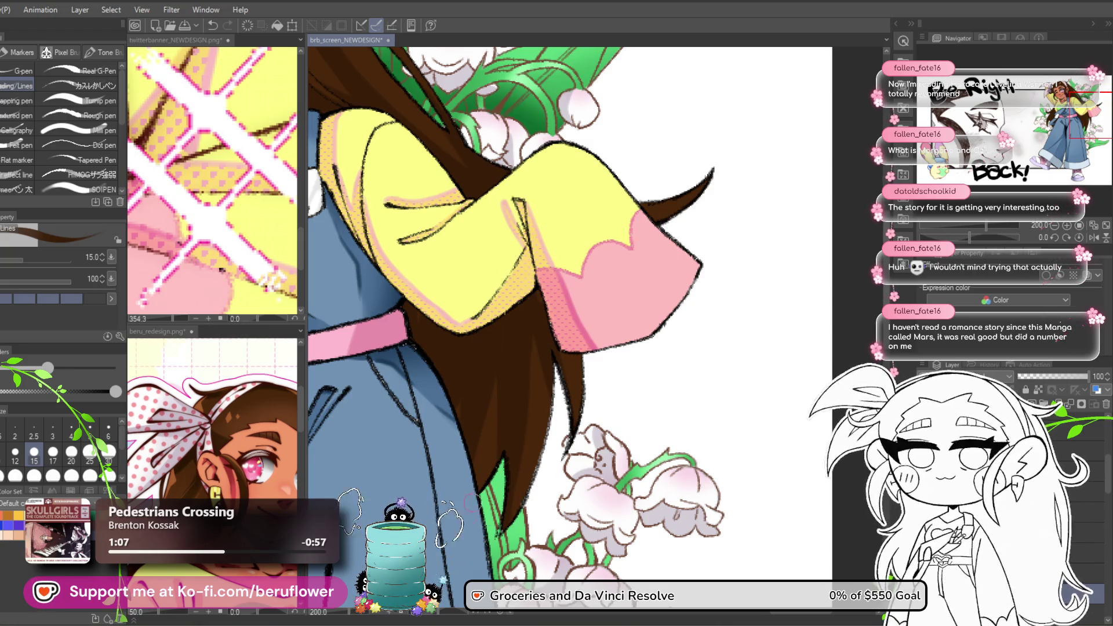
pyautogui.scroll(-5, 480, 465)
pyautogui.scroll(4, 480, 465)
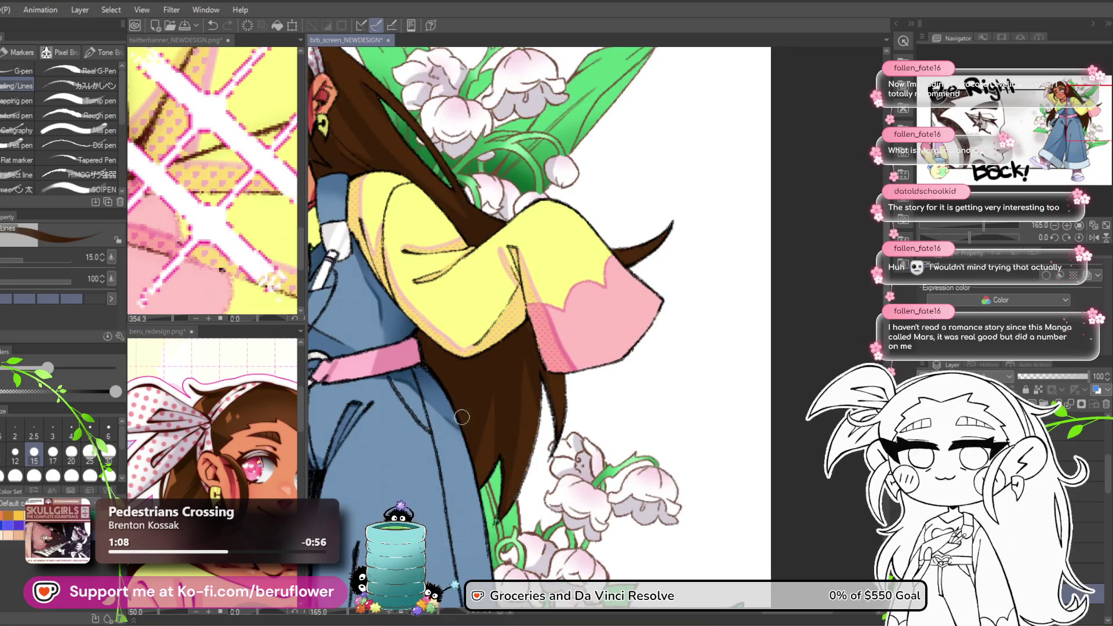
pyautogui.scroll(-2, 463, 402)
pyautogui.moveTo(663, 320)
pyautogui.mouseDown()
pyautogui.moveTo(675, 349)
pyautogui.moveTo(660, 340)
pyautogui.mouseUp()
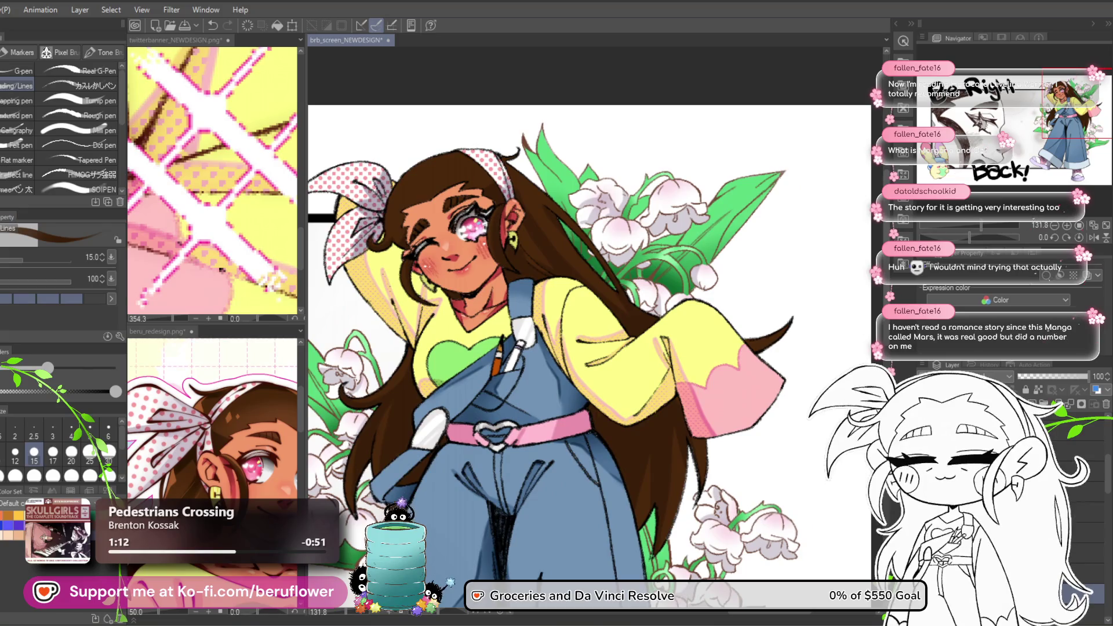
# Airbrush a soft lighter-brown glow onto the hair above her brow with Airbrush Soft.
pyautogui.press('b')
pyautogui.scroll(4, 445, 218)
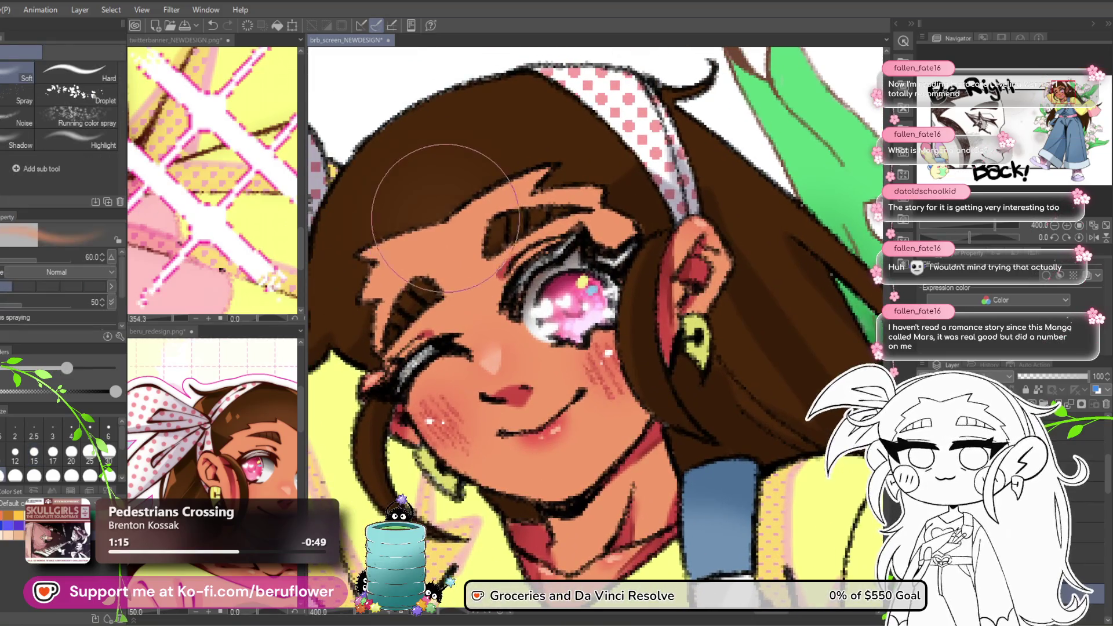
pyautogui.moveTo(445, 218)
pyautogui.mouseDown()
pyautogui.moveTo(394, 221)
pyautogui.moveTo(470, 209)
pyautogui.mouseUp()
pyautogui.scroll(-5, 465, 203)
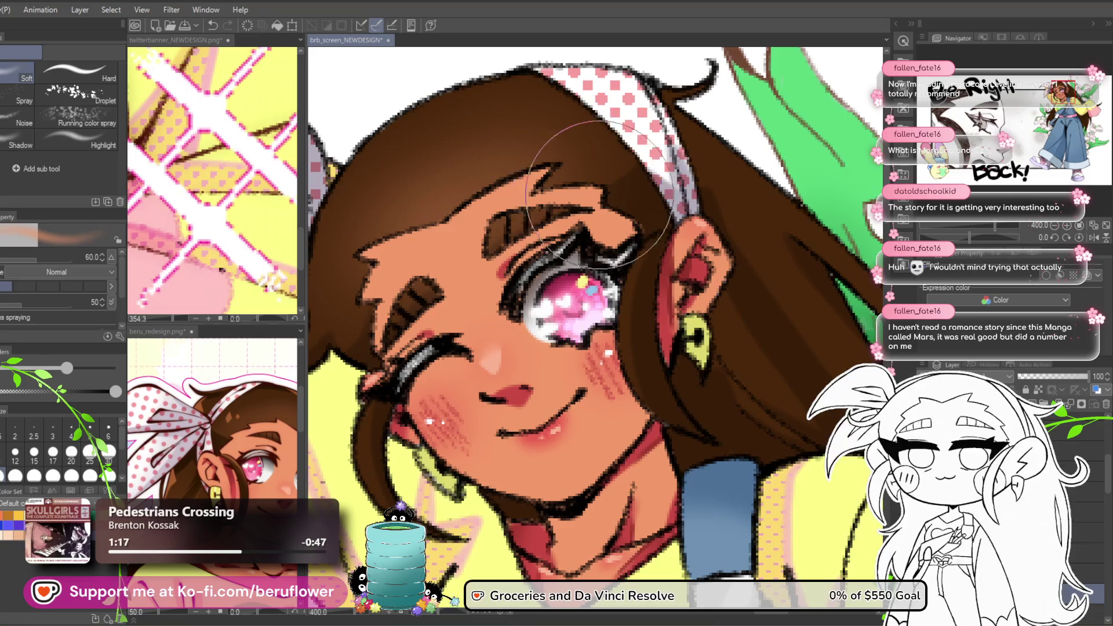
pyautogui.moveTo(614, 496)
pyautogui.mouseDown()
pyautogui.moveTo(536, 397)
pyautogui.moveTo(531, 334)
pyautogui.mouseUp()
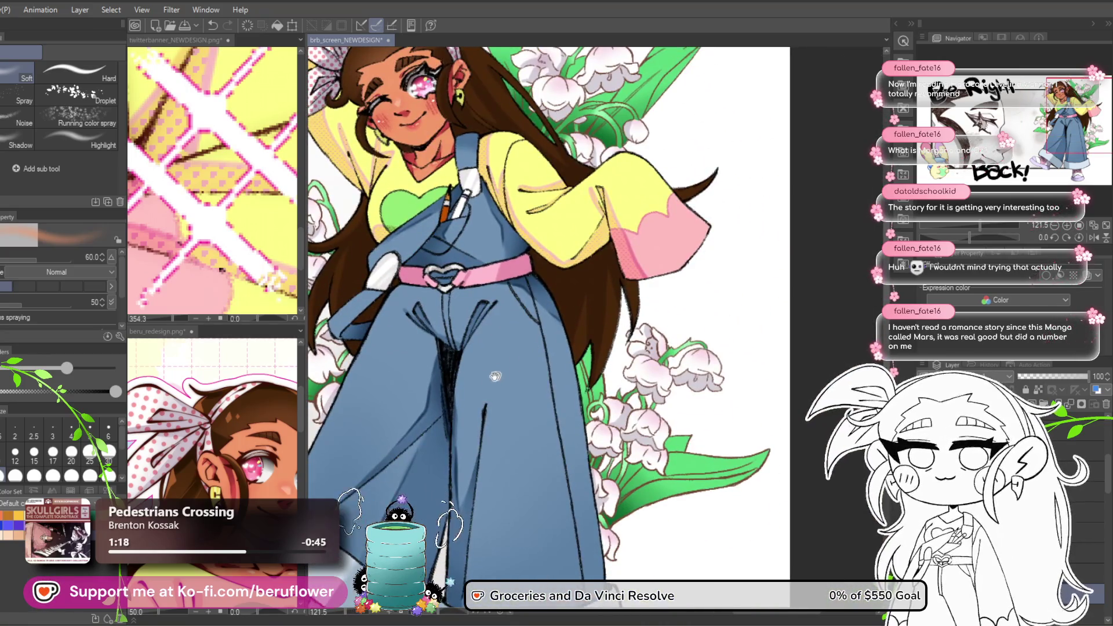
# Check the beru_redesign reference, then enlarge the airbrush at 100 opacity near the face.
pyautogui.click(235, 432)
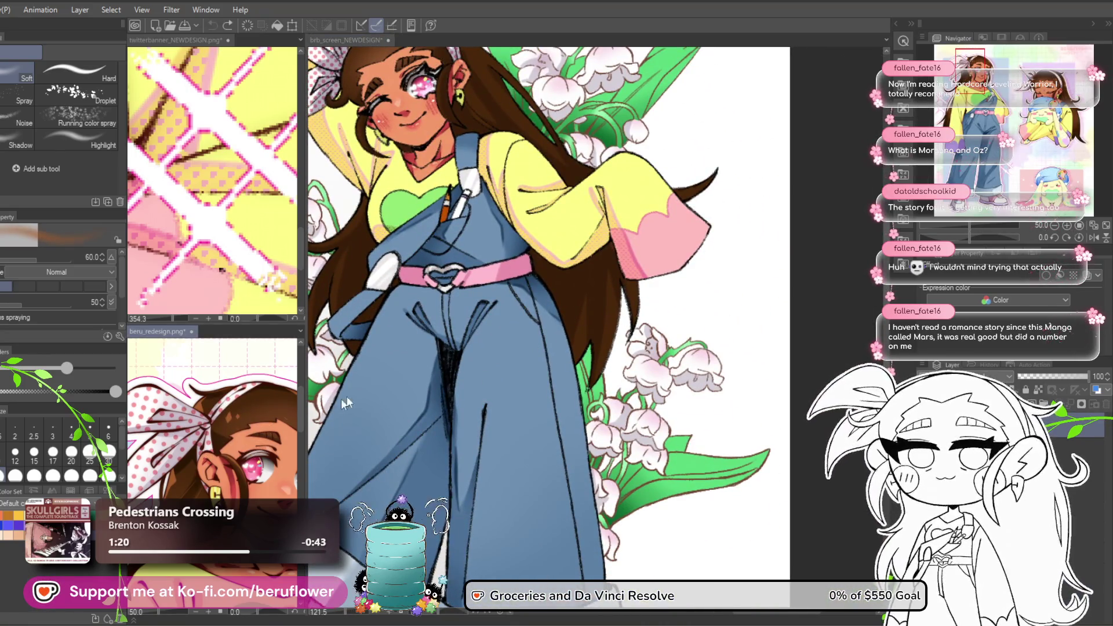
pyautogui.click(660, 290)
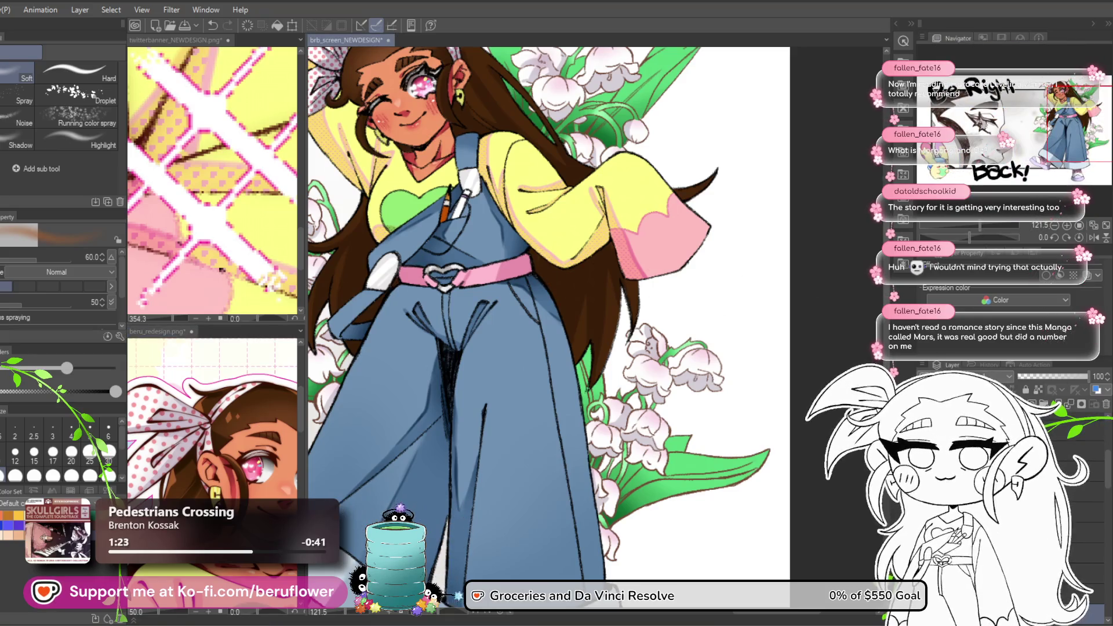
pyautogui.scroll(3, 563, 277)
pyautogui.moveTo(580, 127); pyautogui.dragTo(585, 336)
pyautogui.moveTo(583, 290)
pyautogui.mouseDown()
pyautogui.moveTo(585, 346)
pyautogui.moveTo(620, 379)
pyautogui.mouseUp()
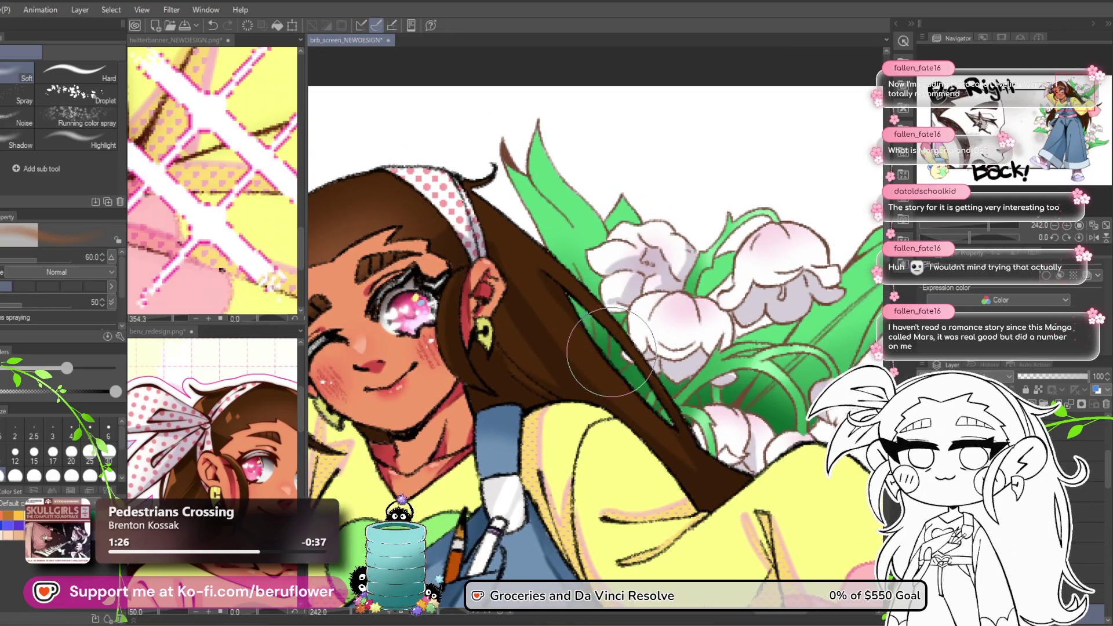
pyautogui.press(']')
pyautogui.press(']')
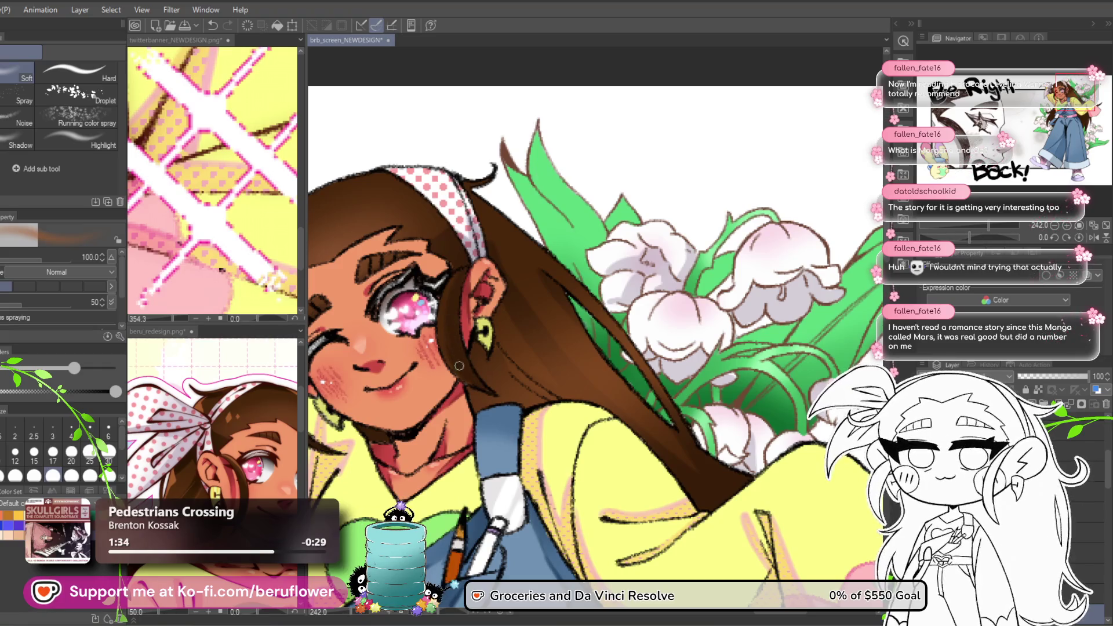
# Undo the last airbrush stroke and spray a pink tint beside the sleeve cuff.
pyautogui.moveTo(575, 332); pyautogui.dragTo(683, 147)
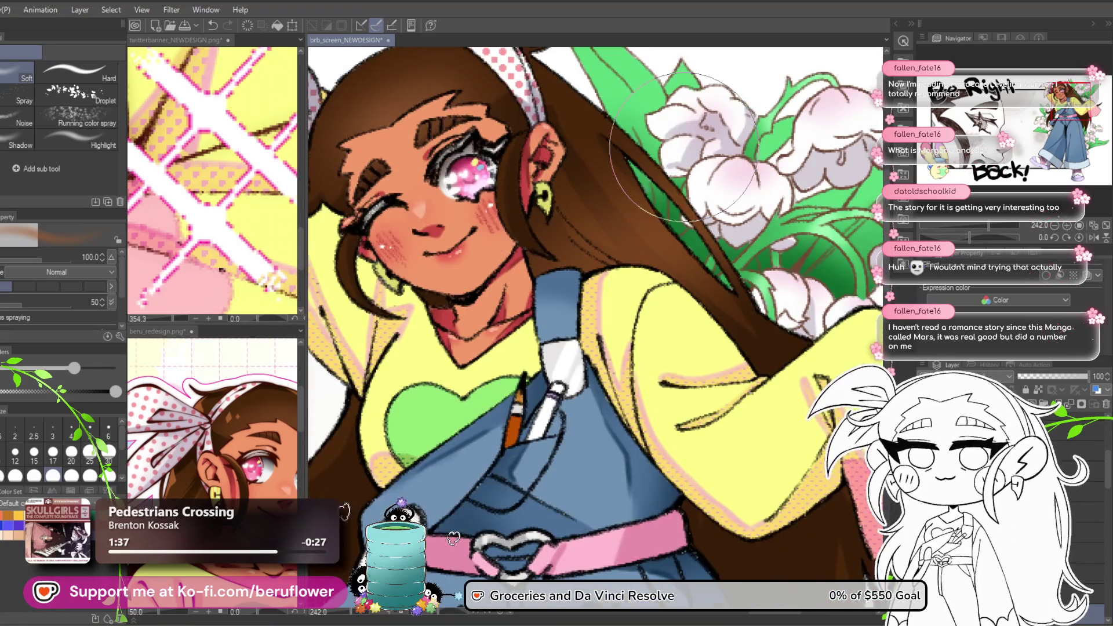
pyautogui.moveTo(542, 331)
pyautogui.mouseDown()
pyautogui.moveTo(548, 259)
pyautogui.moveTo(603, 232)
pyautogui.moveTo(548, 116)
pyautogui.moveTo(426, 77)
pyautogui.mouseUp()
pyautogui.moveTo(619, 413); pyautogui.dragTo(530, 322)
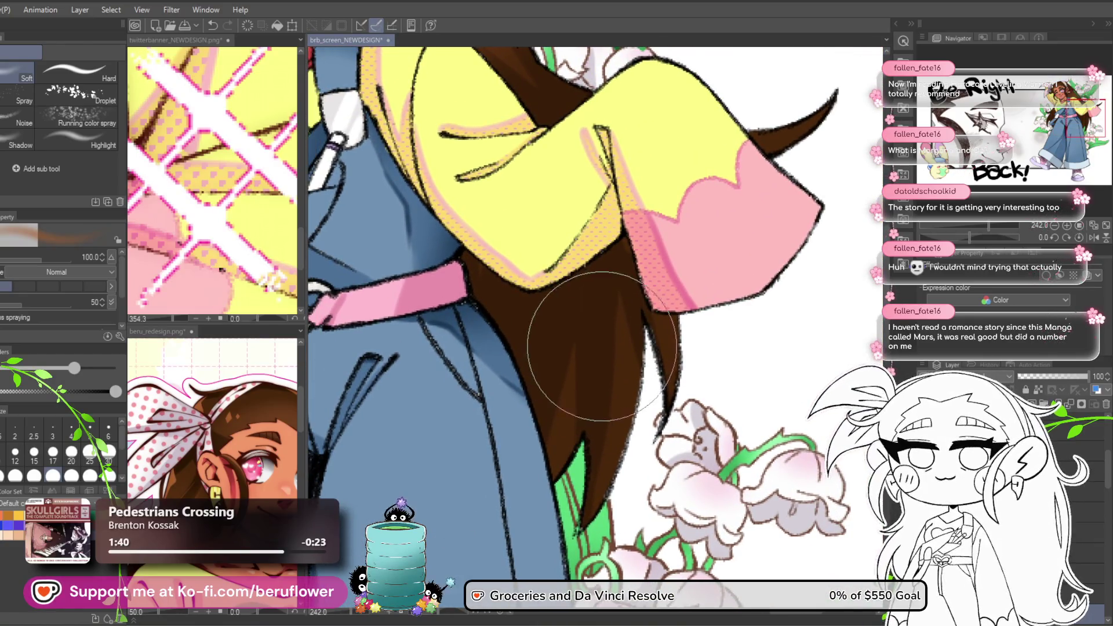
pyautogui.moveTo(458, 203); pyautogui.dragTo(588, 499)
pyautogui.hotkey('ctrl', 'z')
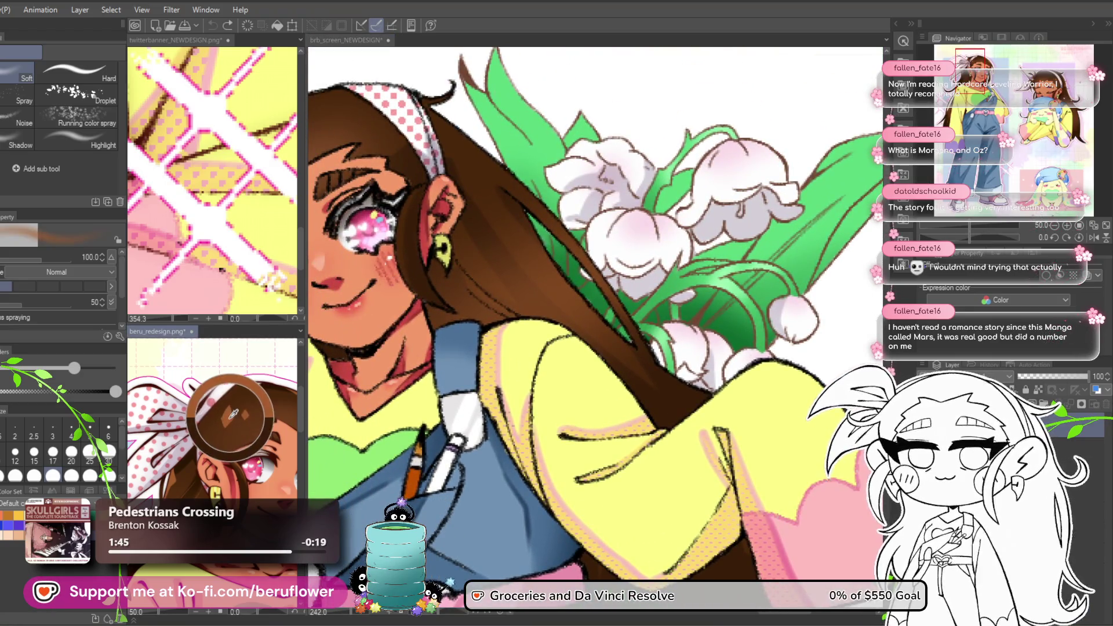
pyautogui.moveTo(595, 443); pyautogui.dragTo(497, 197)
pyautogui.moveTo(666, 289)
pyautogui.mouseDown()
pyautogui.moveTo(754, 243)
pyautogui.moveTo(738, 246)
pyautogui.mouseUp()
pyautogui.scroll(-4, 737, 246)
pyautogui.moveTo(609, 319); pyautogui.dragTo(605, 457)
# Switch back to the pen brushes and compare against the beru_redesign reference canvas.
pyautogui.press('p')
pyautogui.scroll(8, 522, 255)
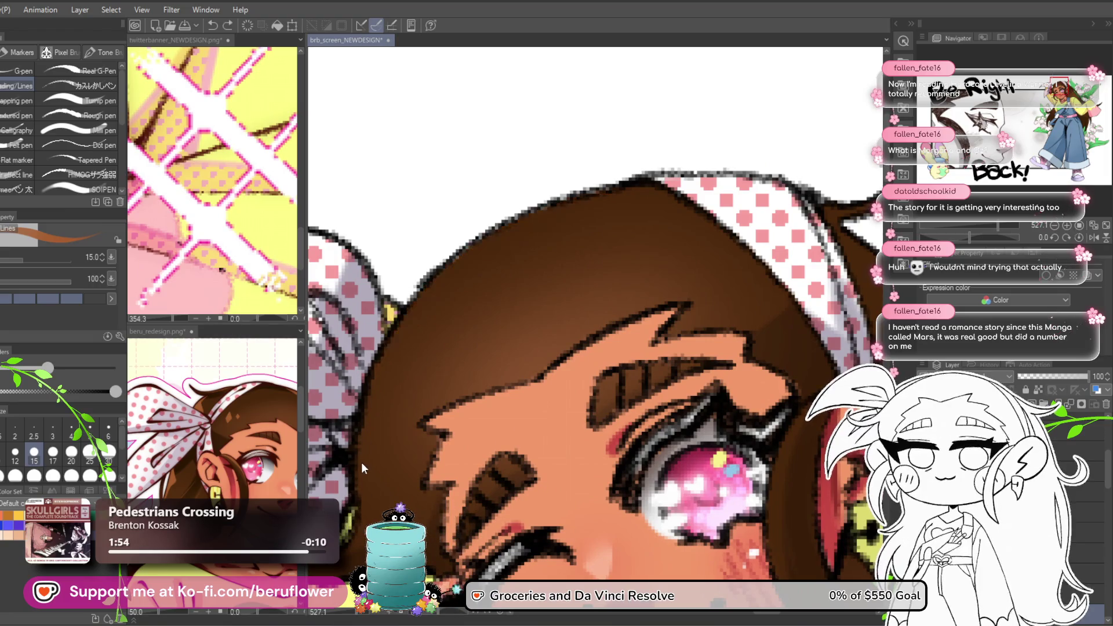
pyautogui.click(272, 510)
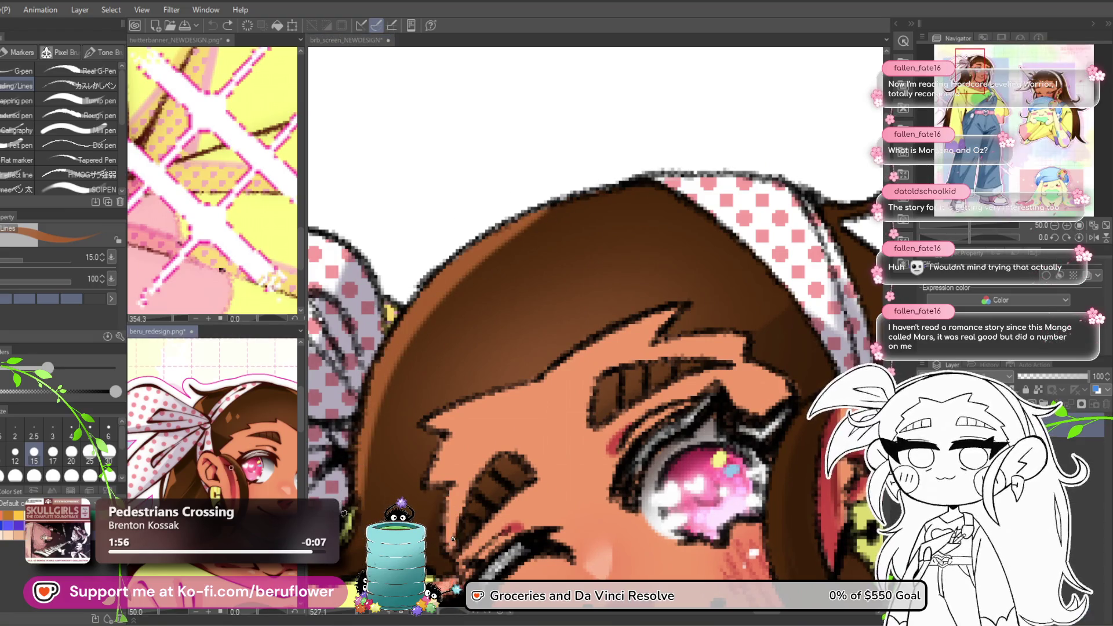
pyautogui.click(447, 305)
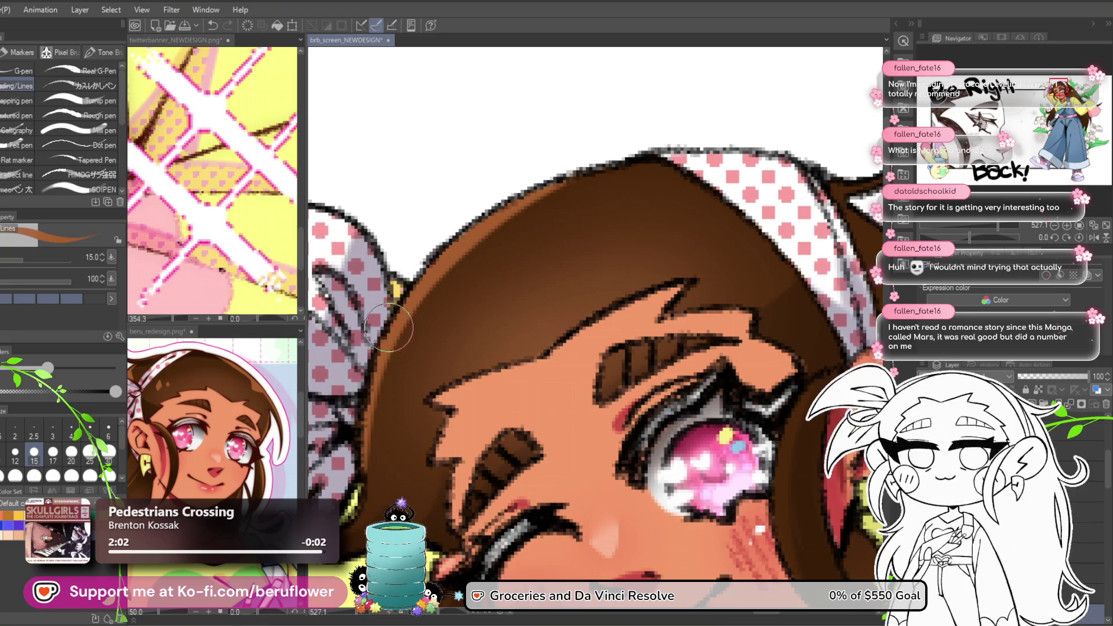
# Paint a lighter brown highlight on the hair strand beside the headband bow.
pyautogui.scroll(-2, 365, 490)
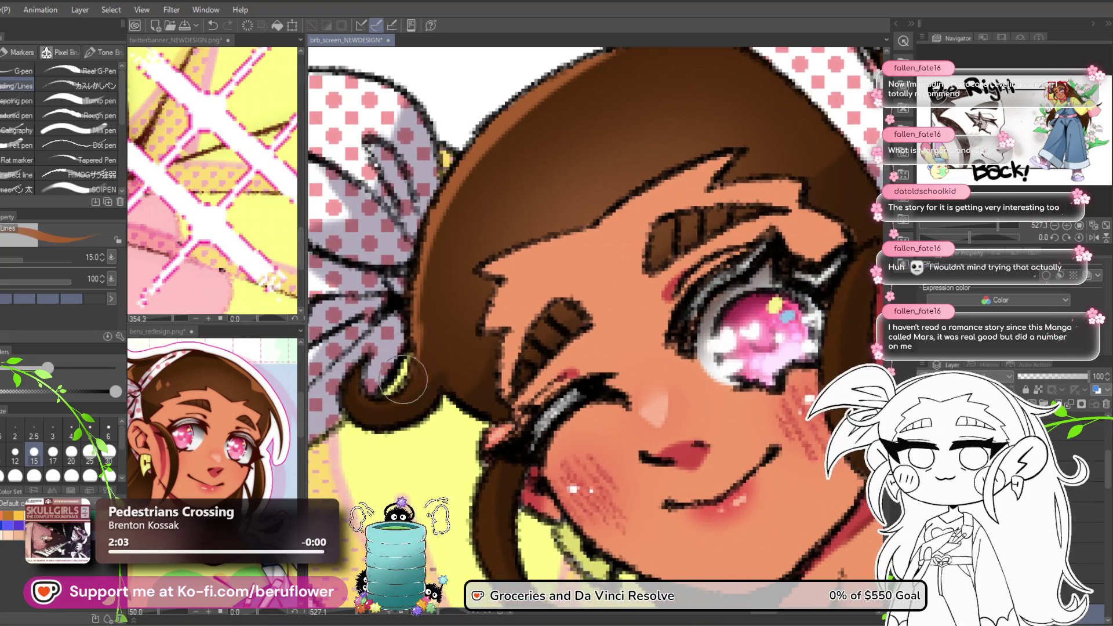
pyautogui.scroll(2, 511, 391)
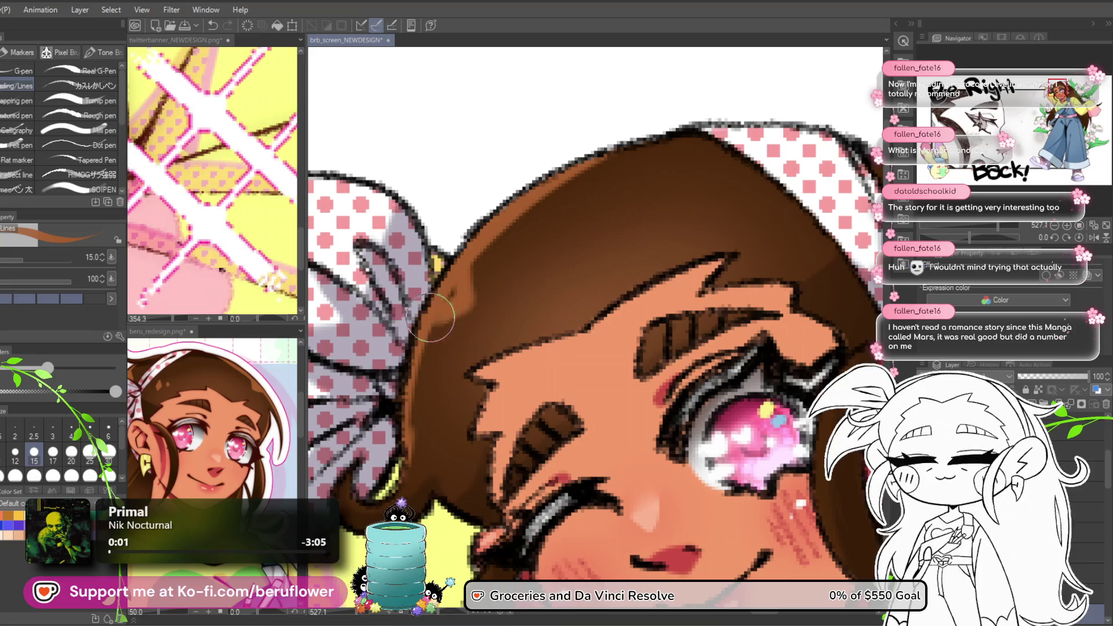
pyautogui.scroll(-3, 456, 297)
pyautogui.scroll(2, 456, 303)
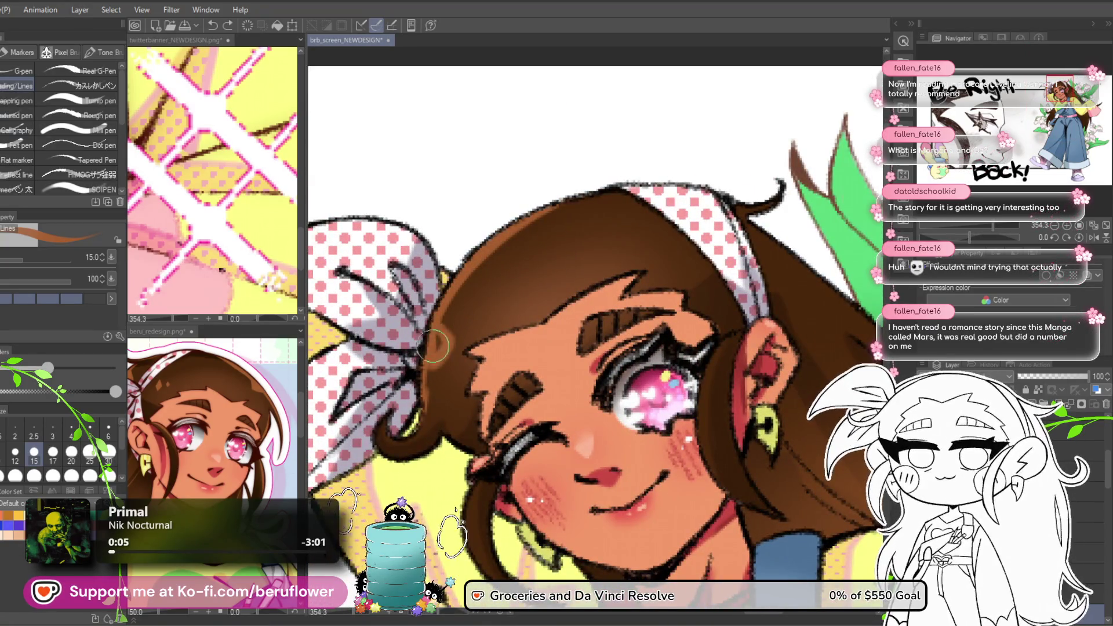
pyautogui.moveTo(445, 341); pyautogui.dragTo(450, 344)
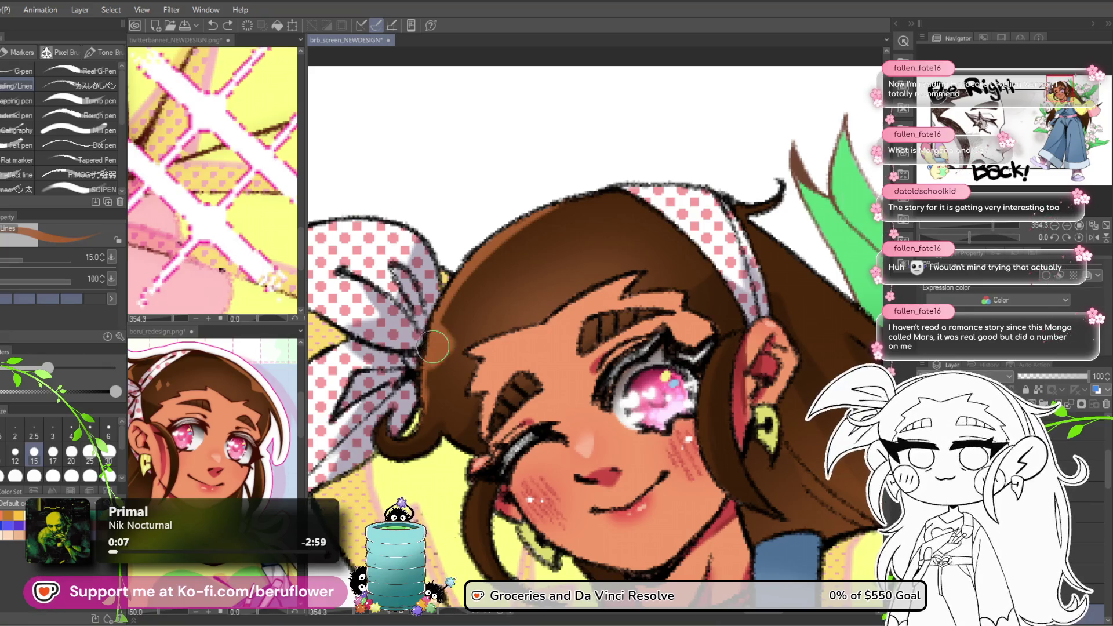
pyautogui.scroll(-3, 450, 344)
pyautogui.moveTo(697, 325); pyautogui.dragTo(658, 213)
pyautogui.moveTo(680, 315)
pyautogui.mouseDown()
pyautogui.moveTo(655, 273)
pyautogui.moveTo(684, 348)
pyautogui.mouseUp()
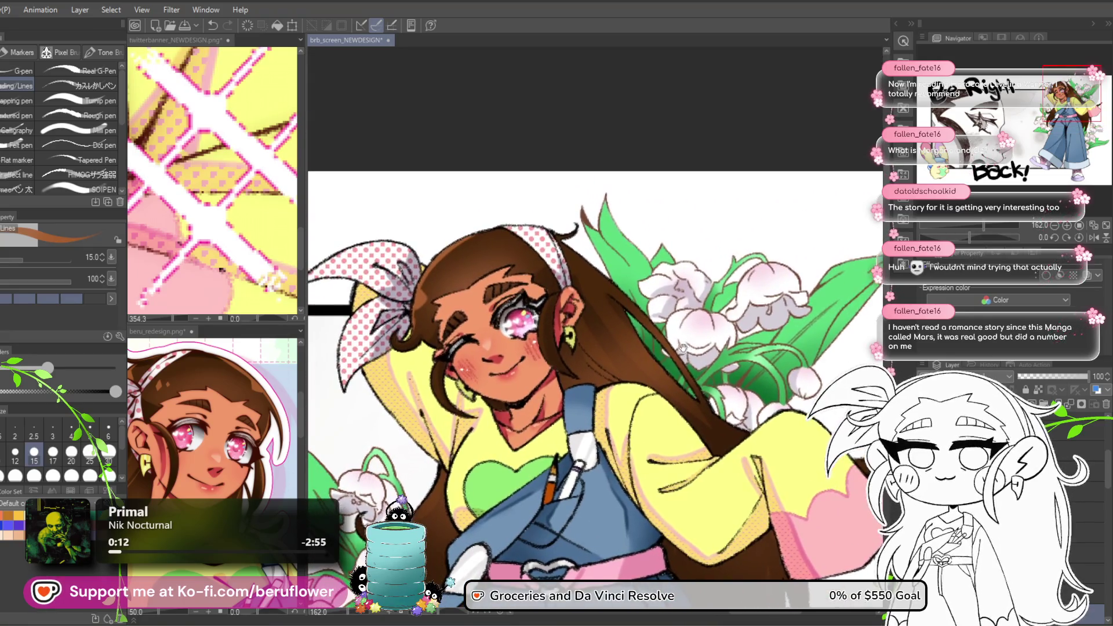
pyautogui.scroll(2, 568, 229)
# Pick the Lasso fill sub-tool and zoom out to frame the whole figure.
pyautogui.press('g')
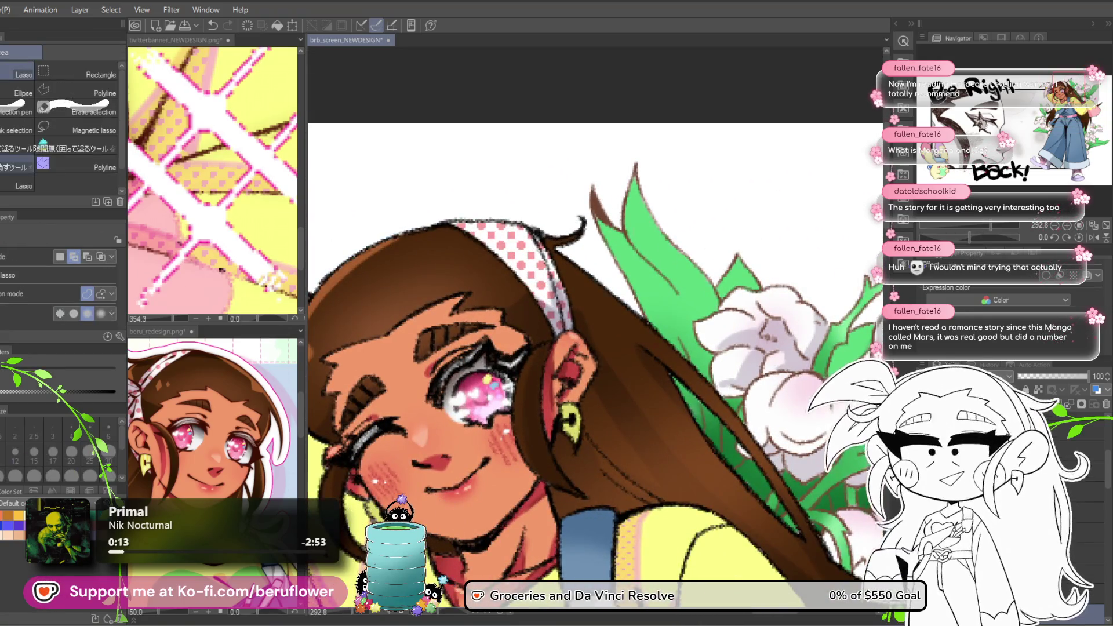
pyautogui.moveTo(495, 369); pyautogui.dragTo(536, 346)
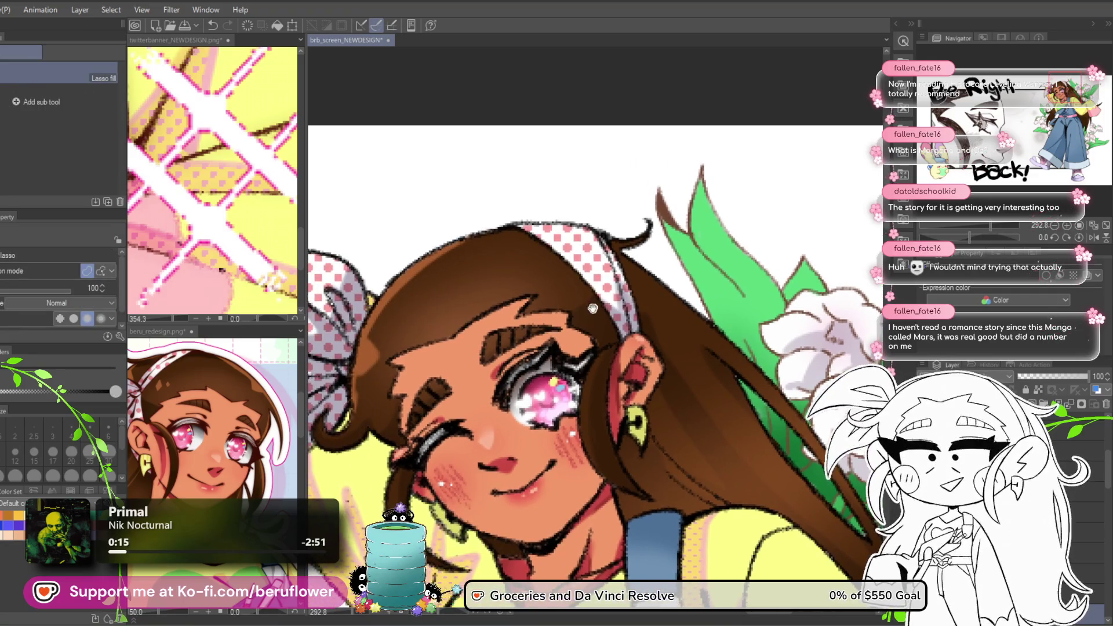
pyautogui.moveTo(593, 307); pyautogui.dragTo(585, 301)
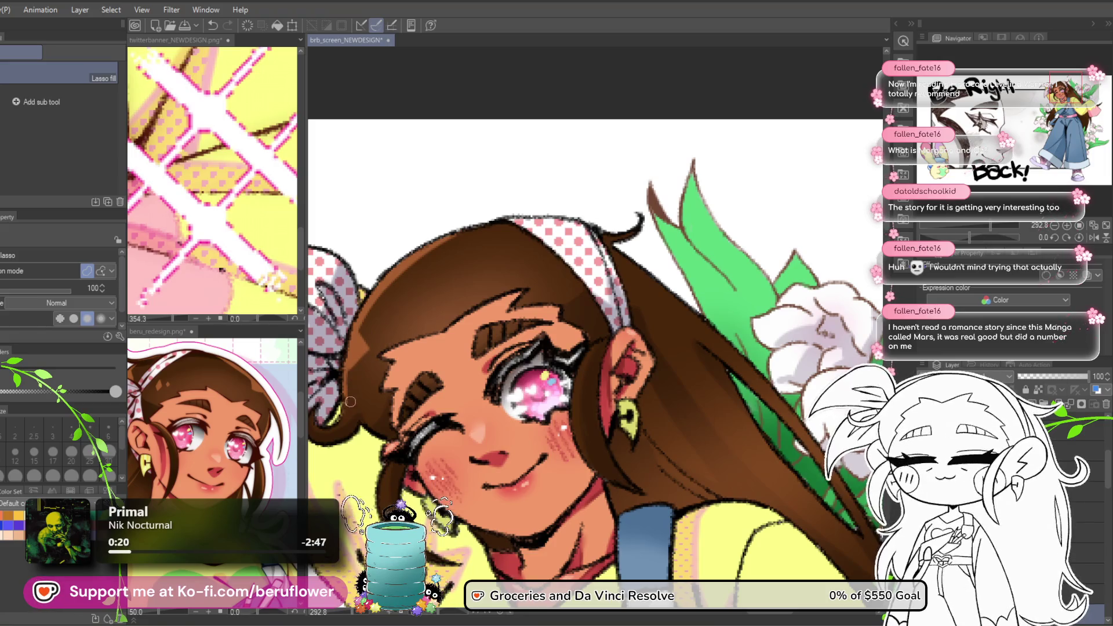
pyautogui.scroll(-3, 354, 359)
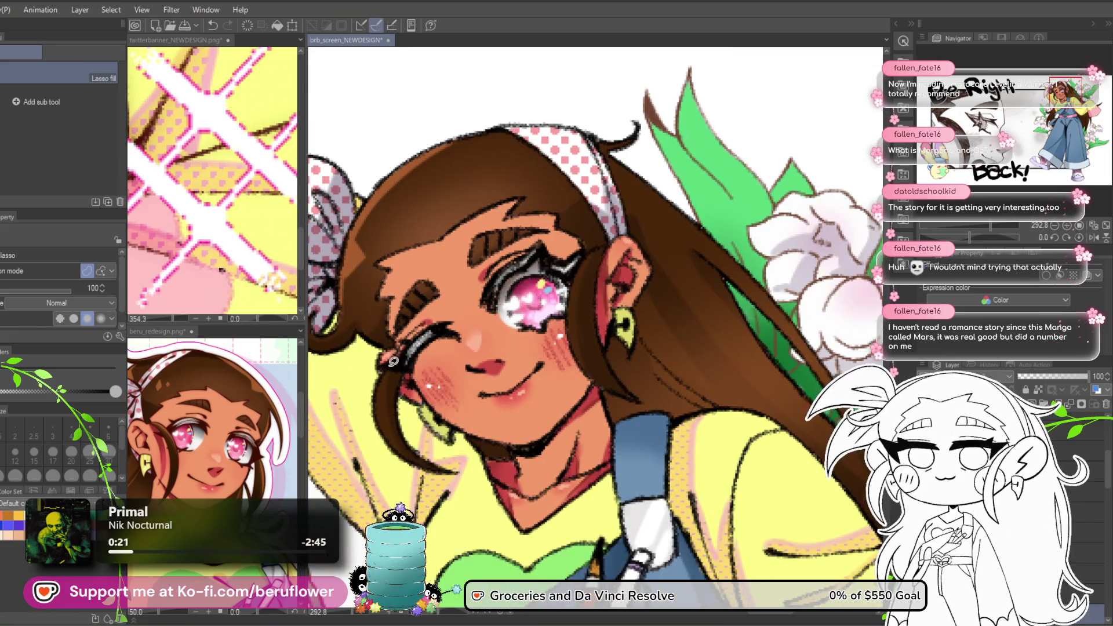
pyautogui.scroll(3, 392, 361)
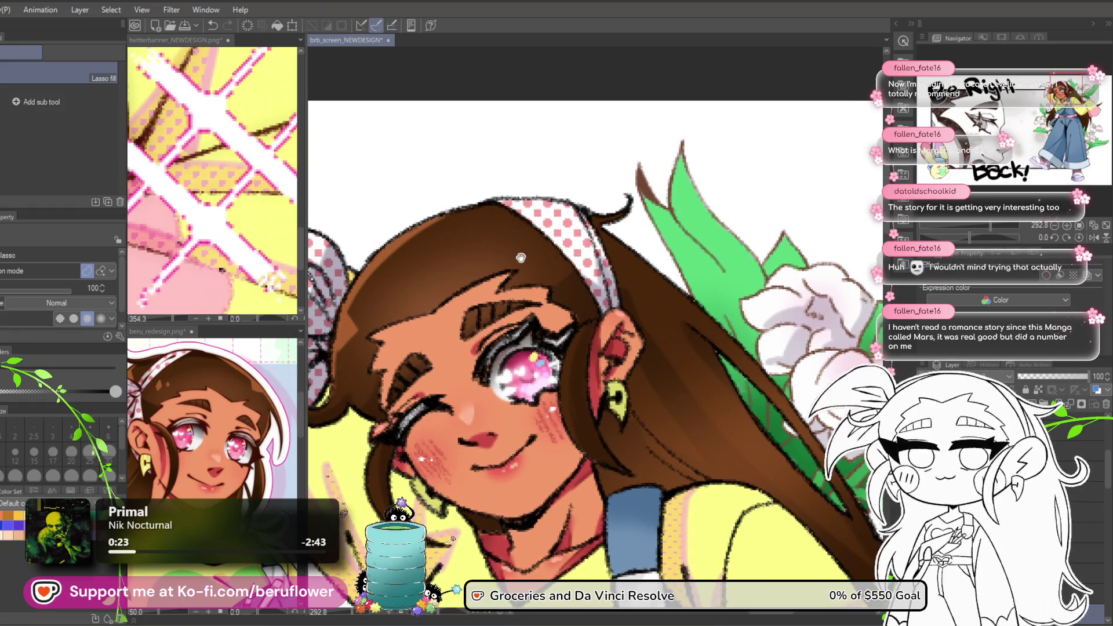
pyautogui.moveTo(520, 257); pyautogui.dragTo(513, 259)
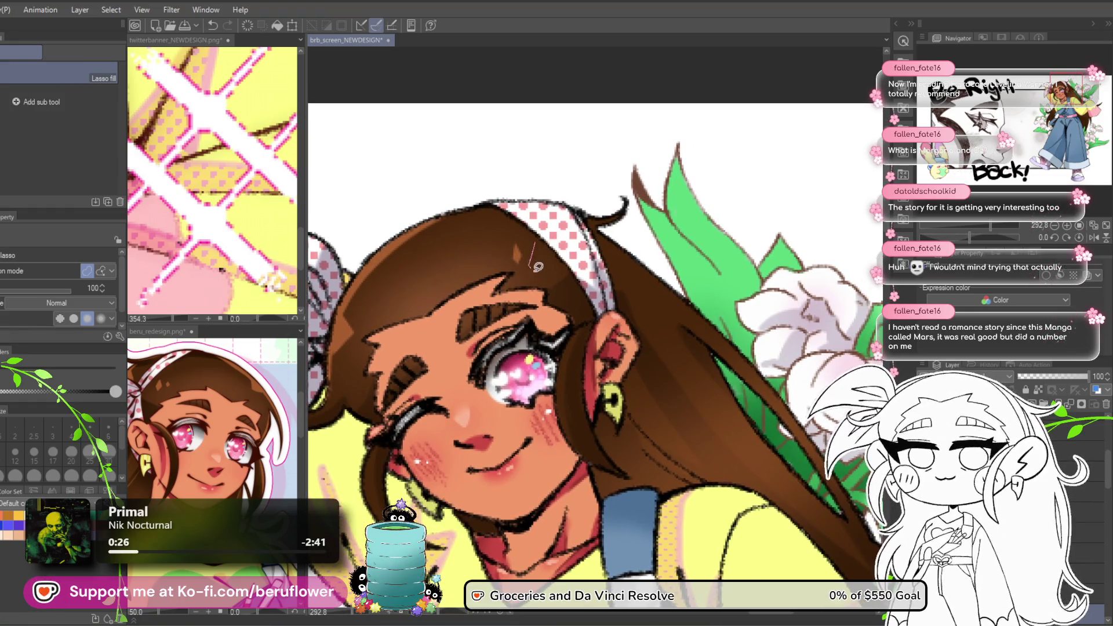
pyautogui.scroll(-3, 540, 236)
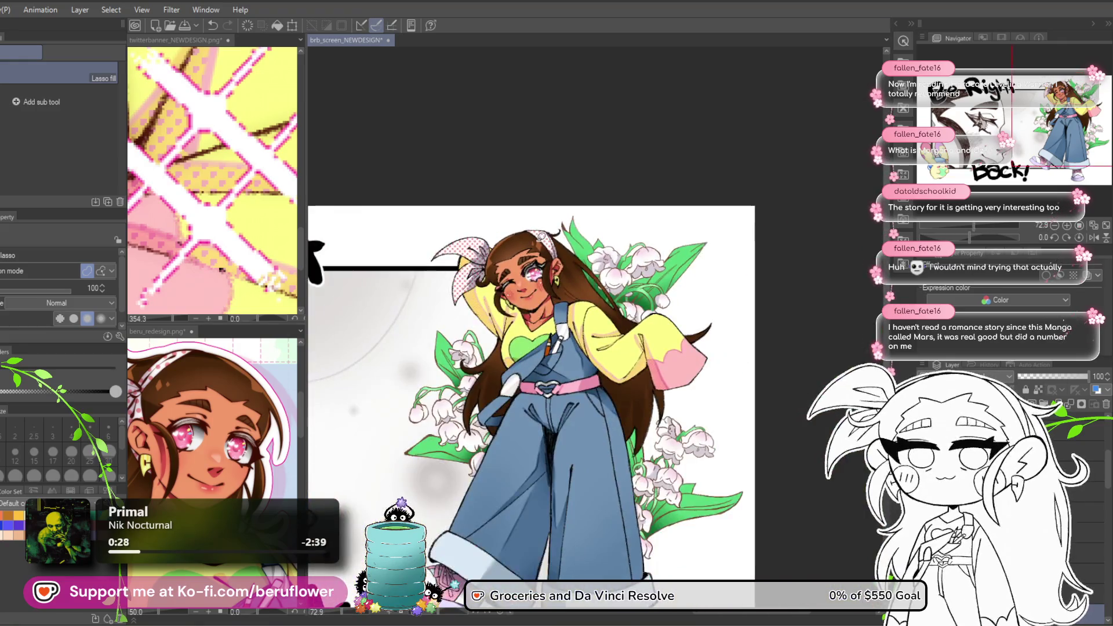
pyautogui.scroll(-4, 540, 237)
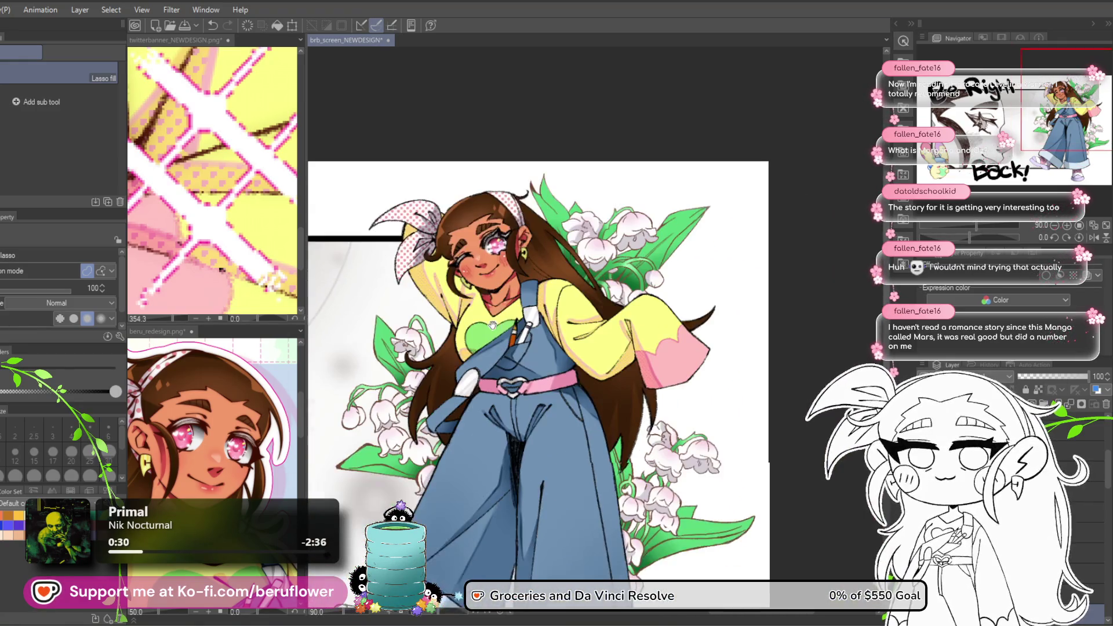
# Return to the pen brushes and shrink the brush size to 7 while viewing the hair.
pyautogui.press('p')
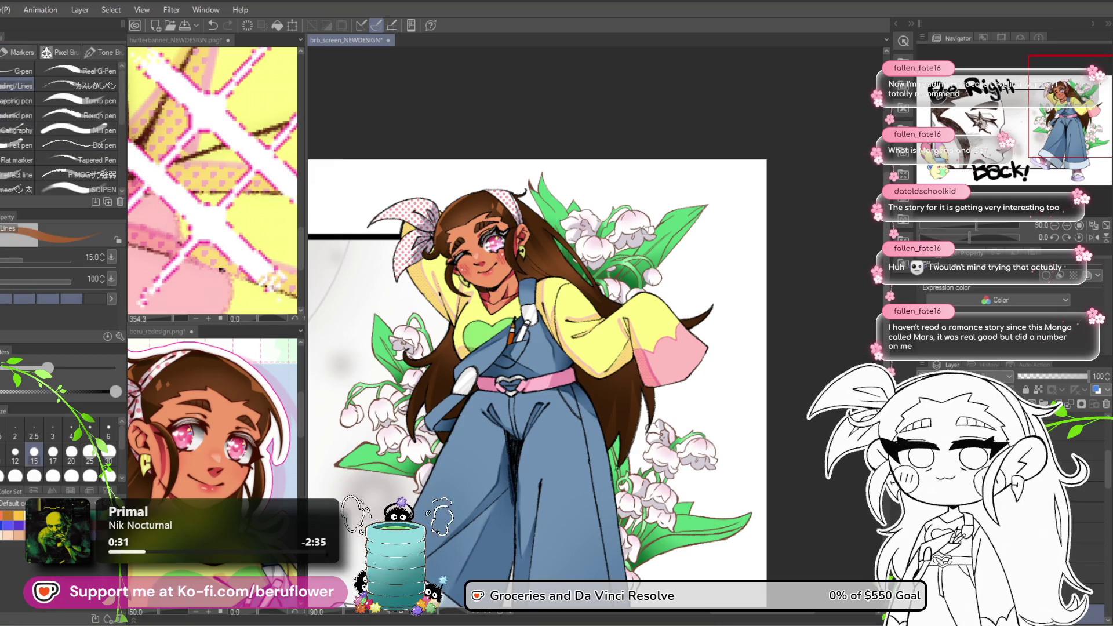
pyautogui.scroll(5, 505, 172)
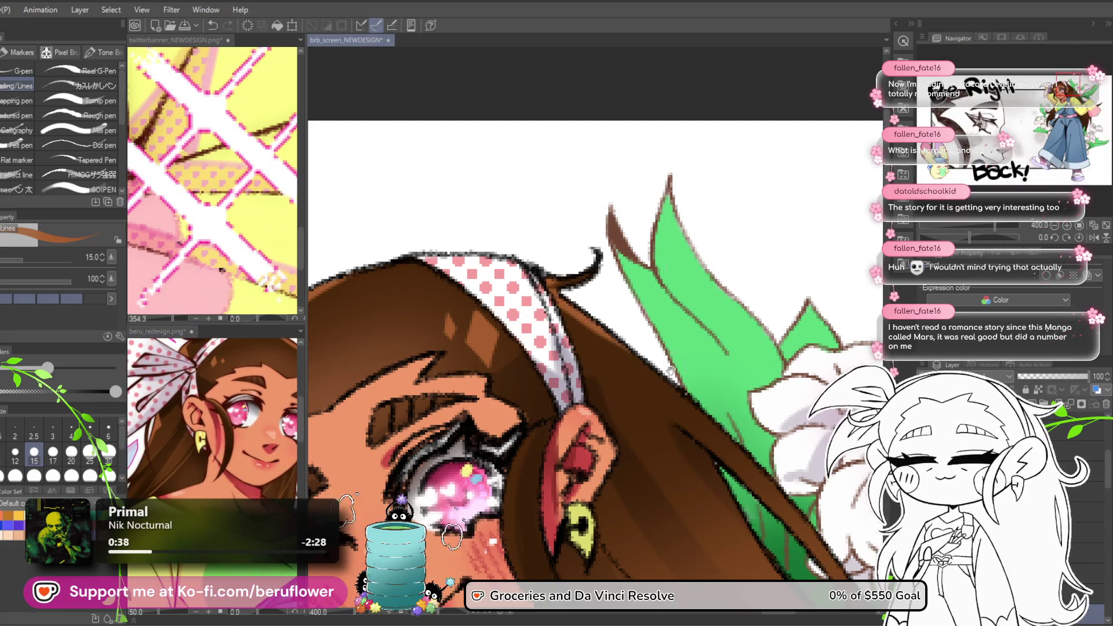
pyautogui.moveTo(671, 371); pyautogui.dragTo(566, 260)
pyautogui.moveTo(587, 302); pyautogui.dragTo(536, 259)
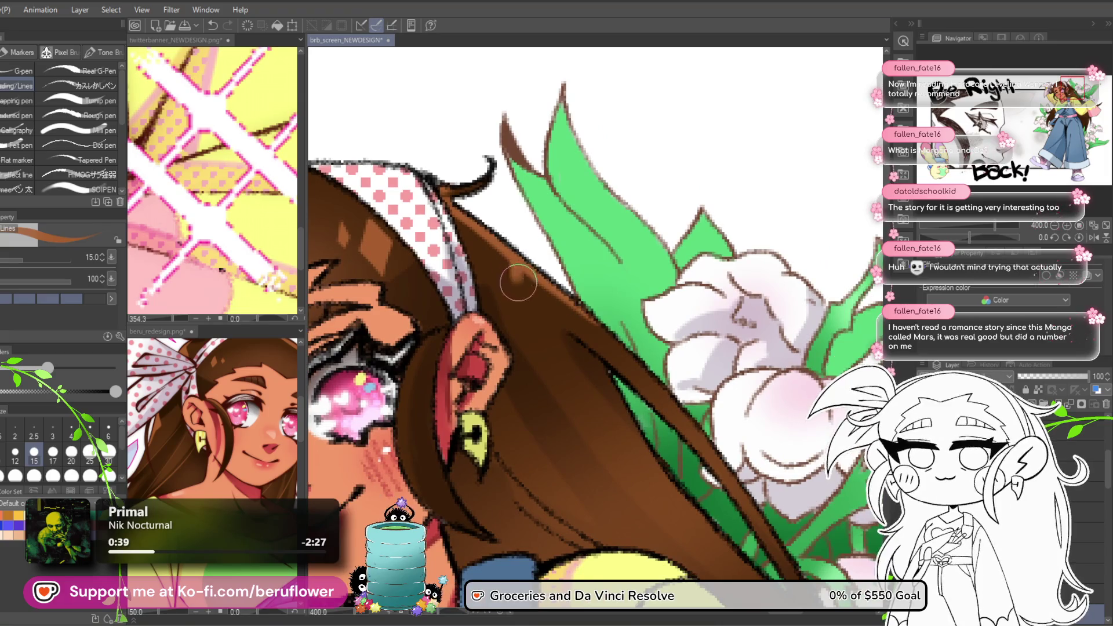
pyautogui.scroll(-8, 521, 284)
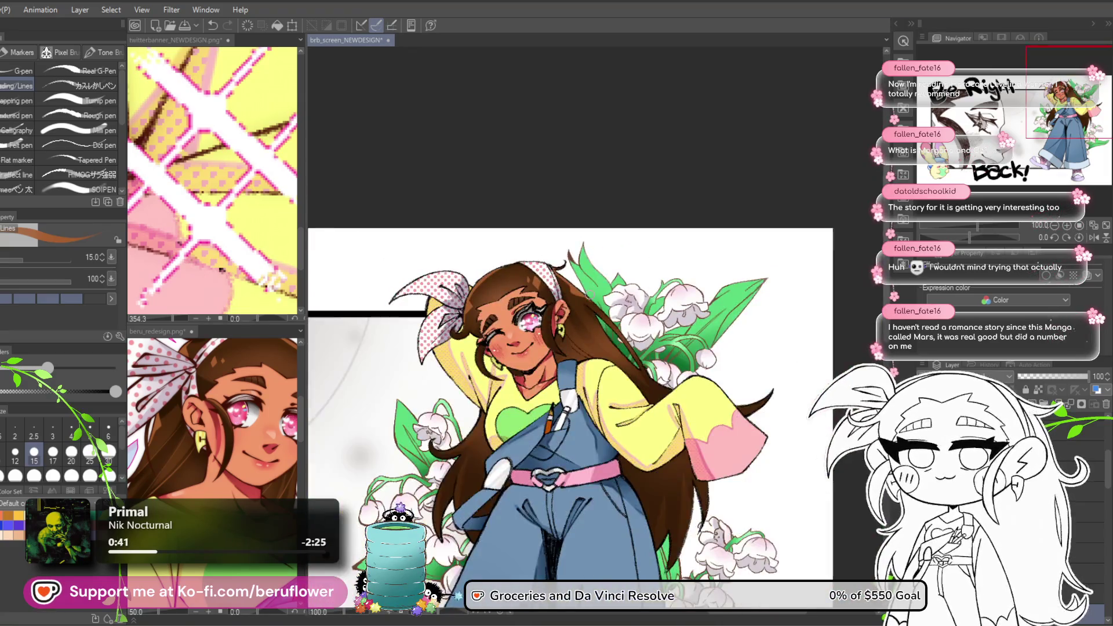
pyautogui.moveTo(702, 533)
pyautogui.mouseDown()
pyautogui.moveTo(608, 378)
pyautogui.moveTo(584, 430)
pyautogui.mouseUp()
pyautogui.scroll(2, 613, 307)
pyautogui.press('[')
# Rotate and zoom the view around the face, shoulder, flowers and sleeve for detail work.
pyautogui.moveTo(528, 193); pyautogui.dragTo(537, 225)
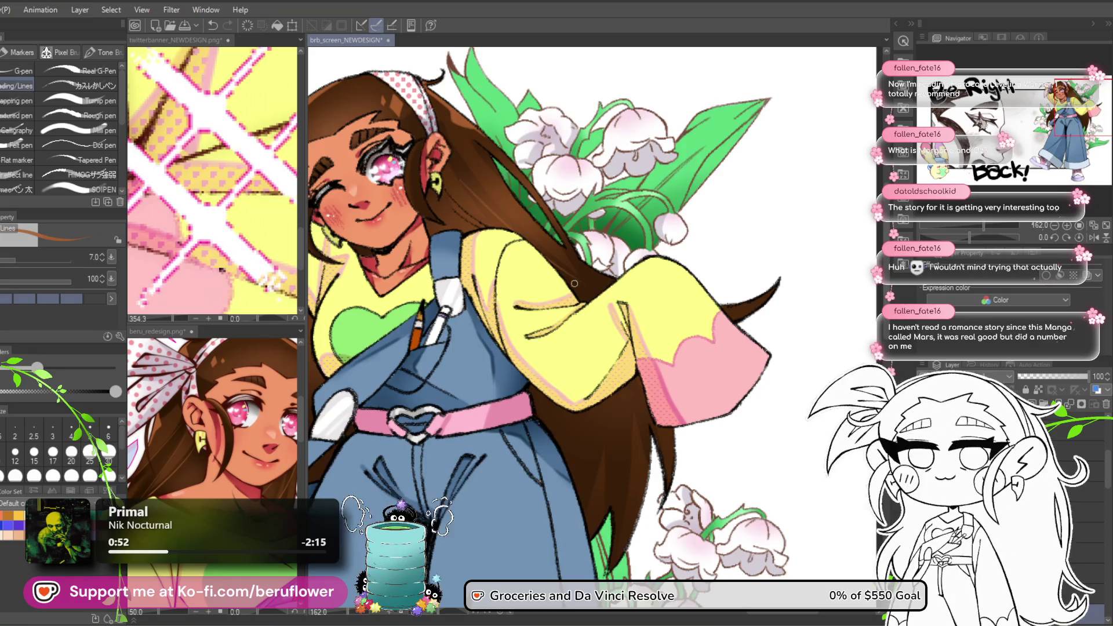
pyautogui.moveTo(553, 270); pyautogui.dragTo(539, 284)
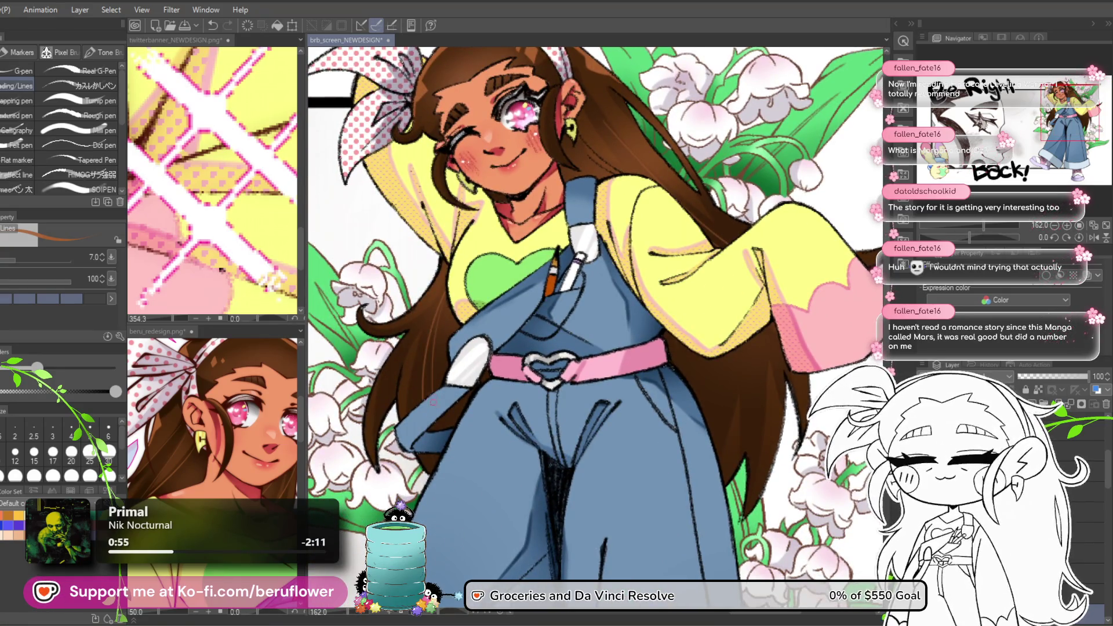
pyautogui.moveTo(494, 467); pyautogui.dragTo(480, 538)
pyautogui.scroll(3, 614, 229)
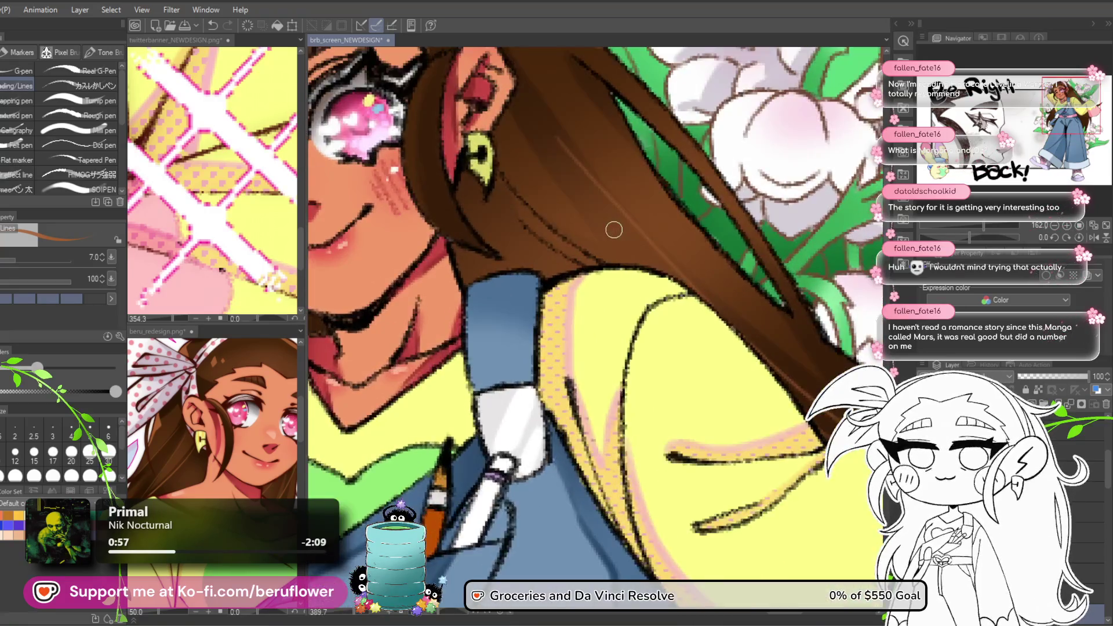
pyautogui.scroll(3, 579, 401)
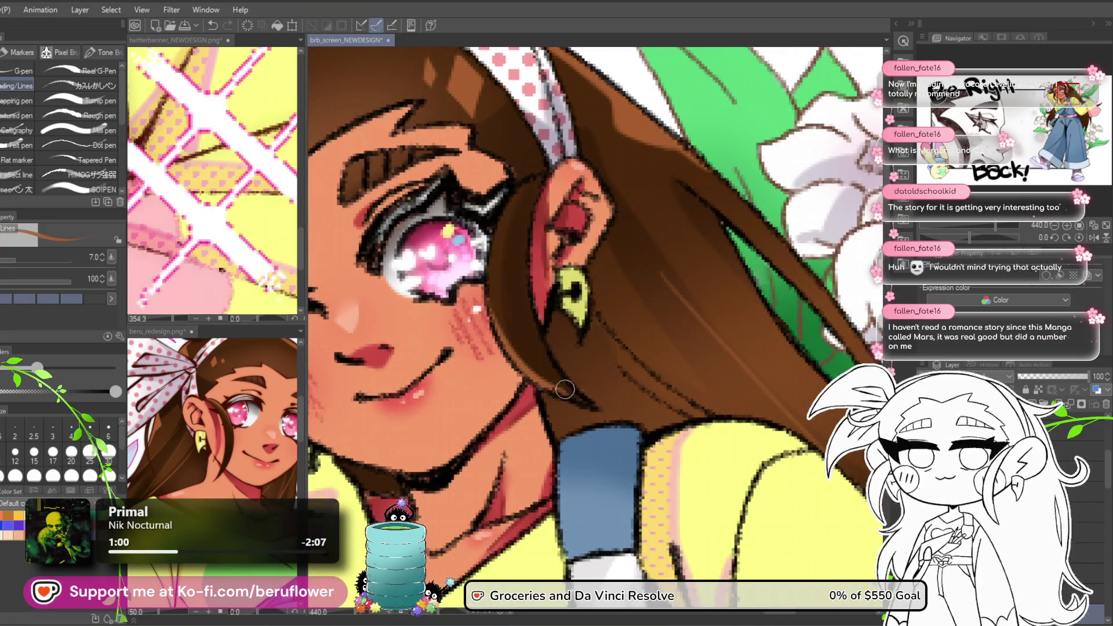
pyautogui.moveTo(579, 401); pyautogui.dragTo(428, 276)
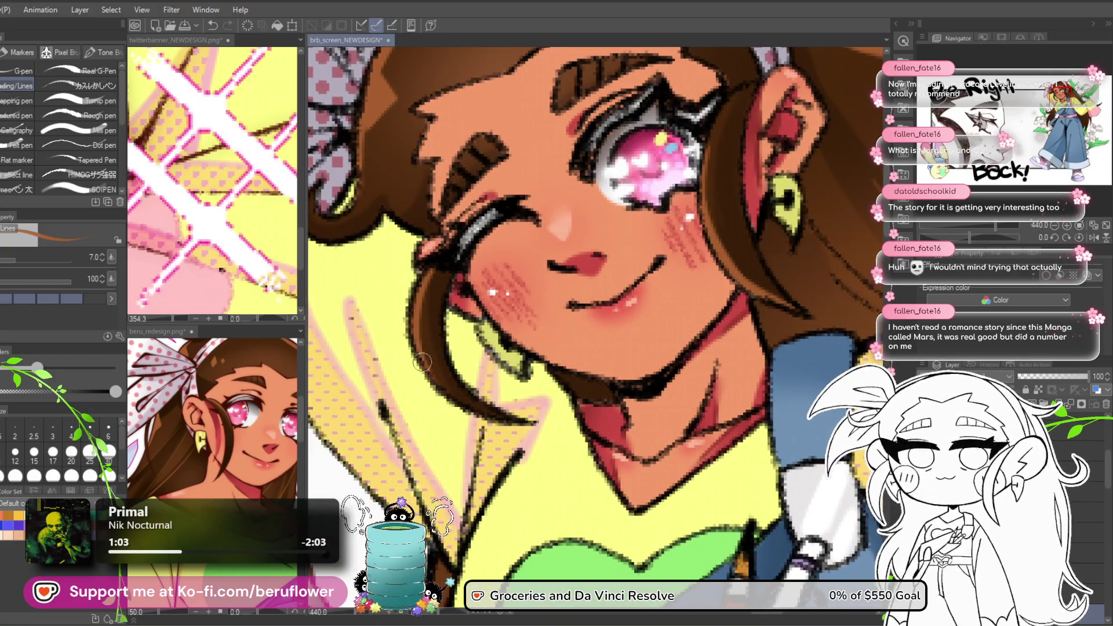
pyautogui.scroll(-3, 550, 165)
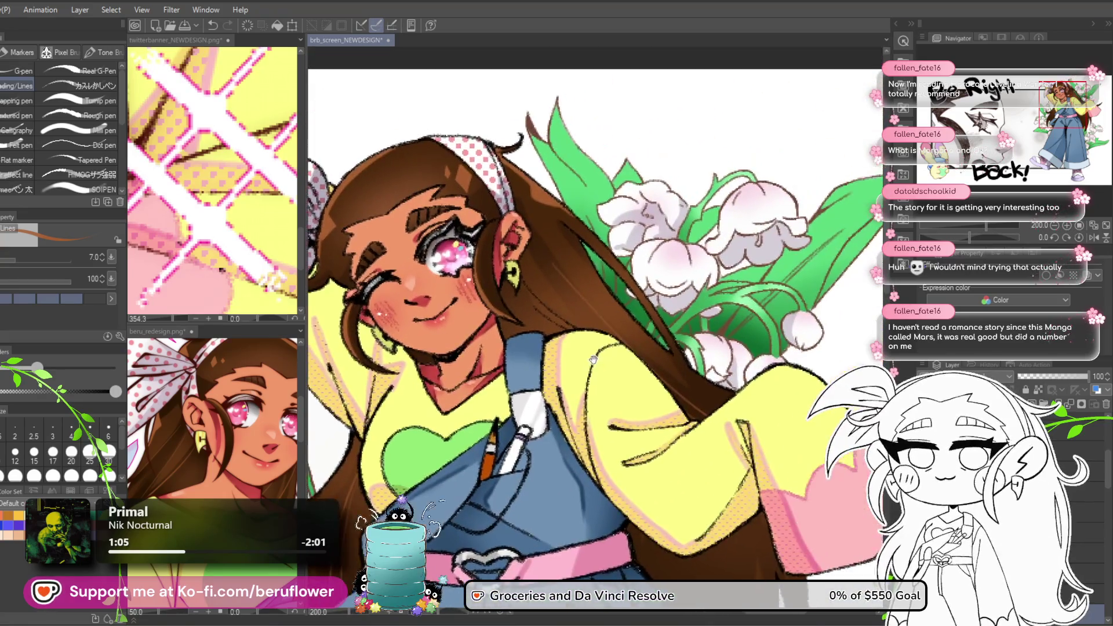
pyautogui.moveTo(600, 356); pyautogui.dragTo(606, 206)
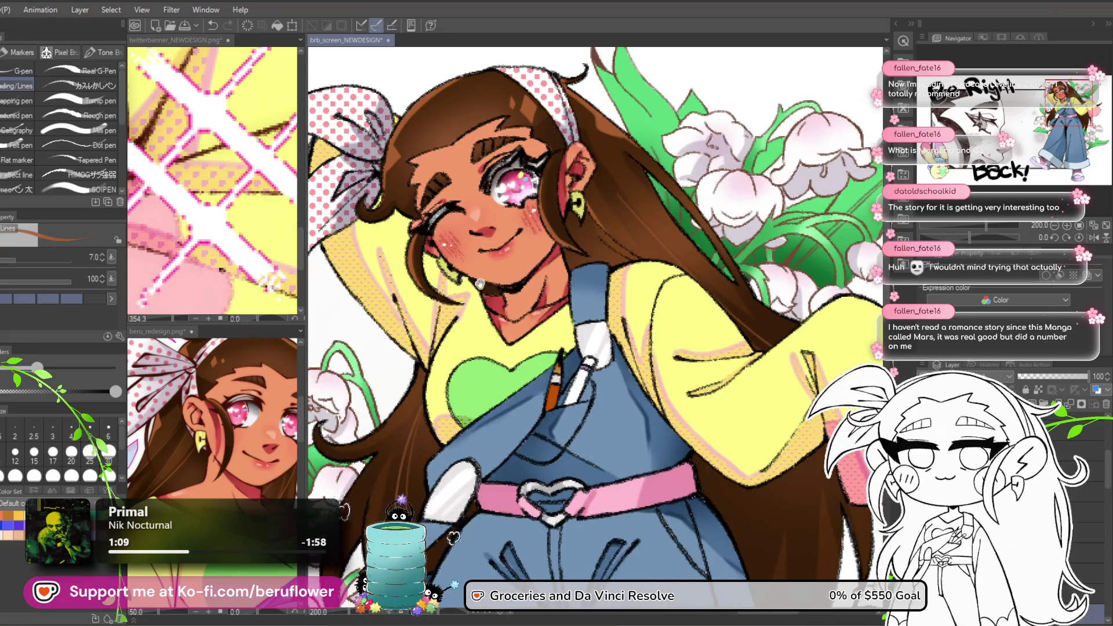
pyautogui.scroll(2, 522, 272)
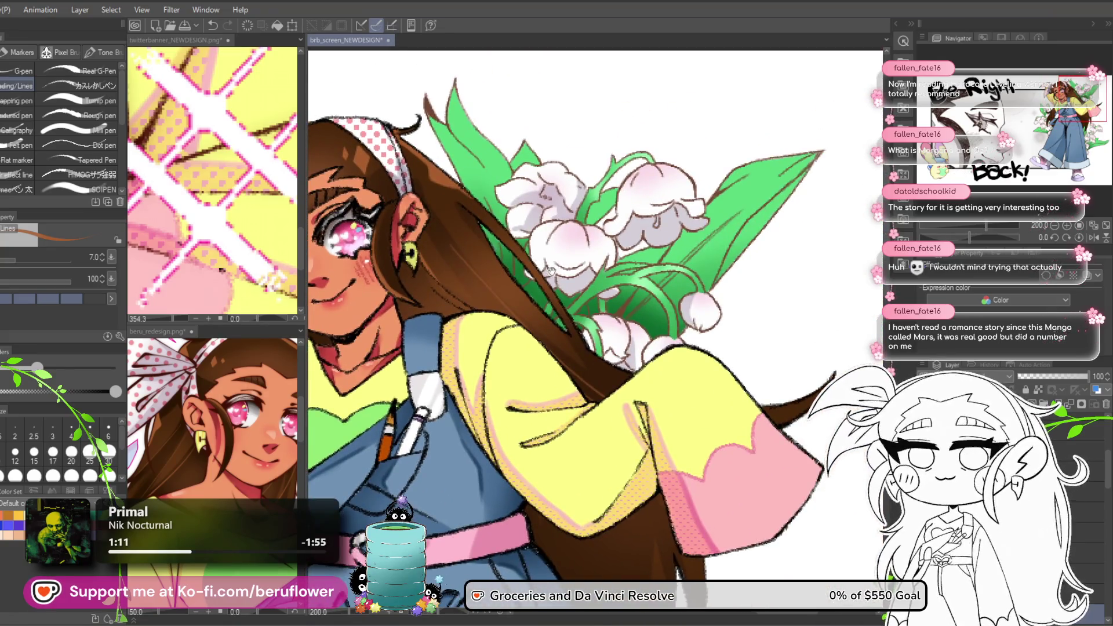
pyautogui.moveTo(551, 269); pyautogui.dragTo(559, 288)
pyautogui.scroll(-5, 522, 290)
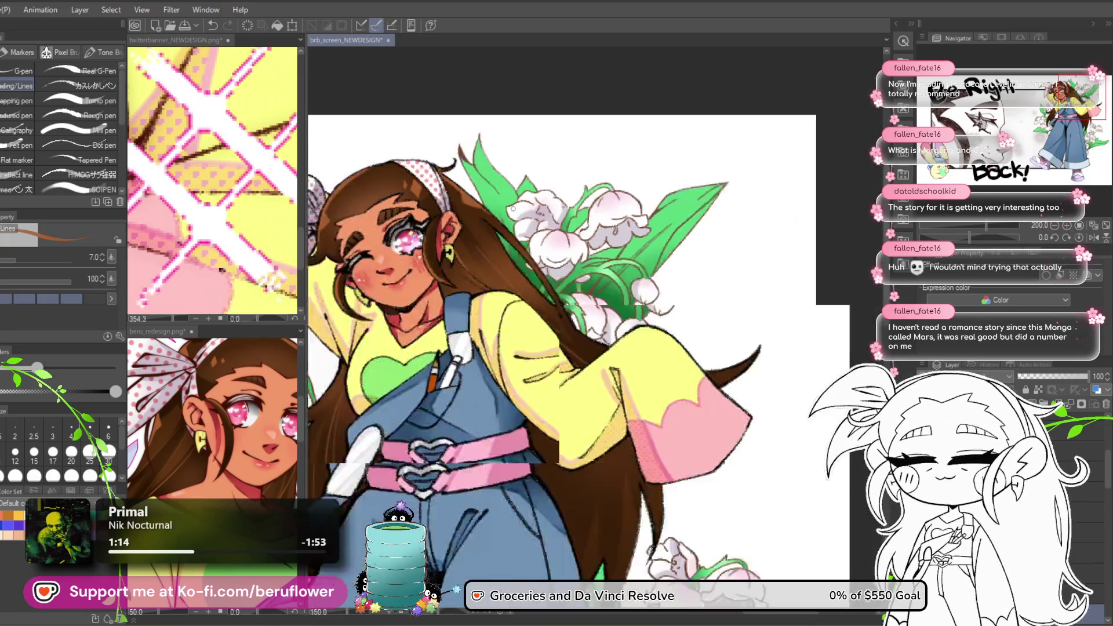
pyautogui.scroll(4, 516, 272)
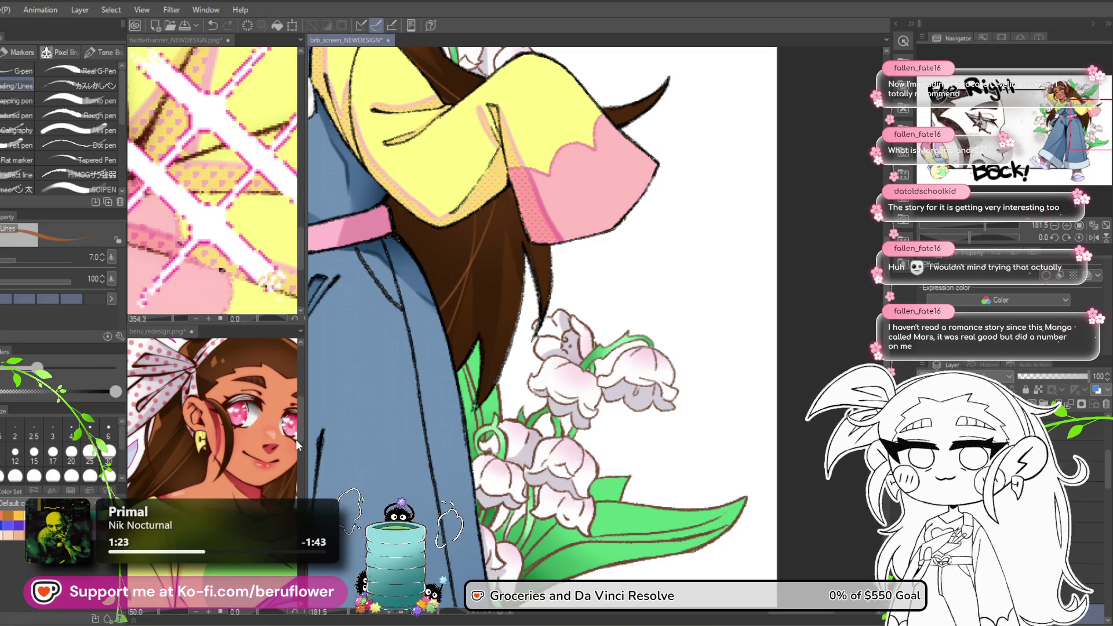
pyautogui.scroll(-5, 366, 379)
pyautogui.scroll(2, 295, 440)
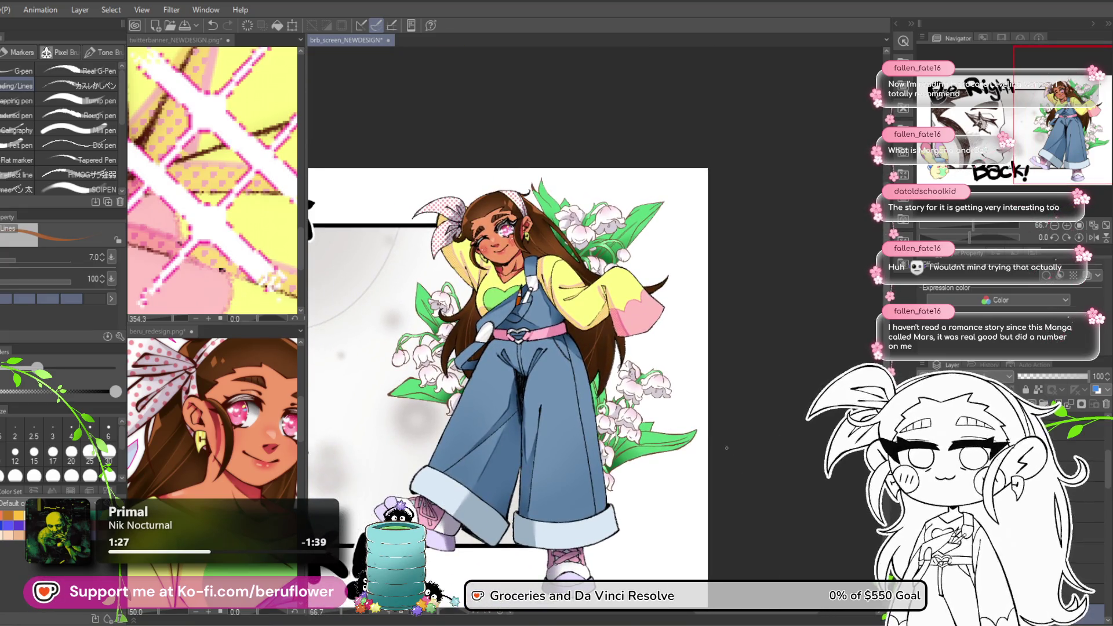
# Zoom the twitterbanner reference window to 121.5% and pan it to the character's face.
pyautogui.hscroll(-2, 731, 447)
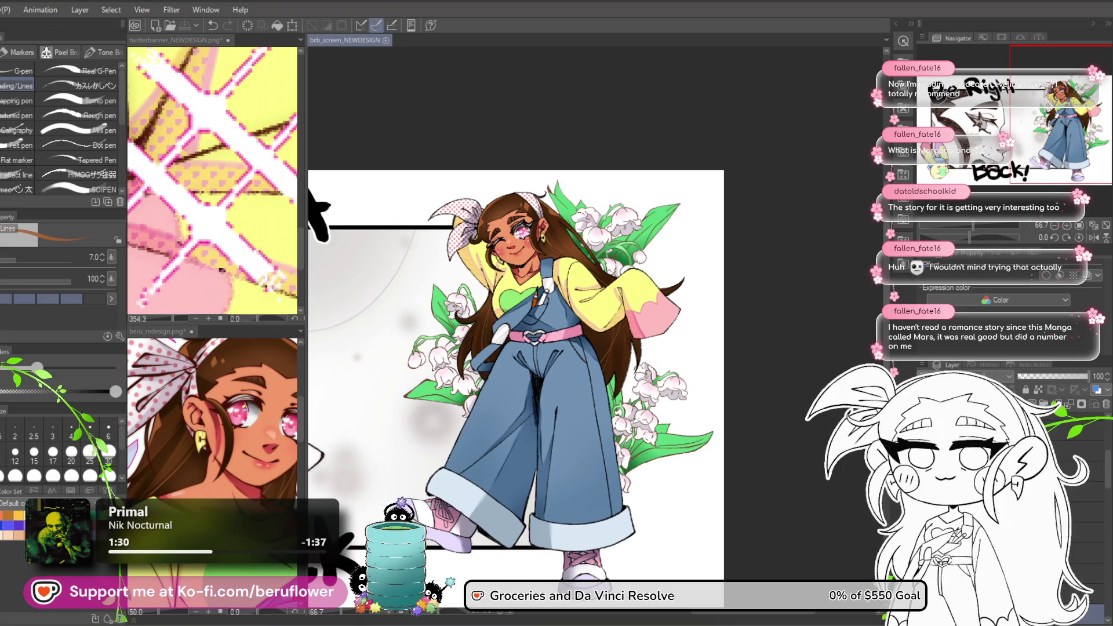
pyautogui.scroll(-1, 590, 405)
pyautogui.moveTo(757, 429); pyautogui.dragTo(798, 422)
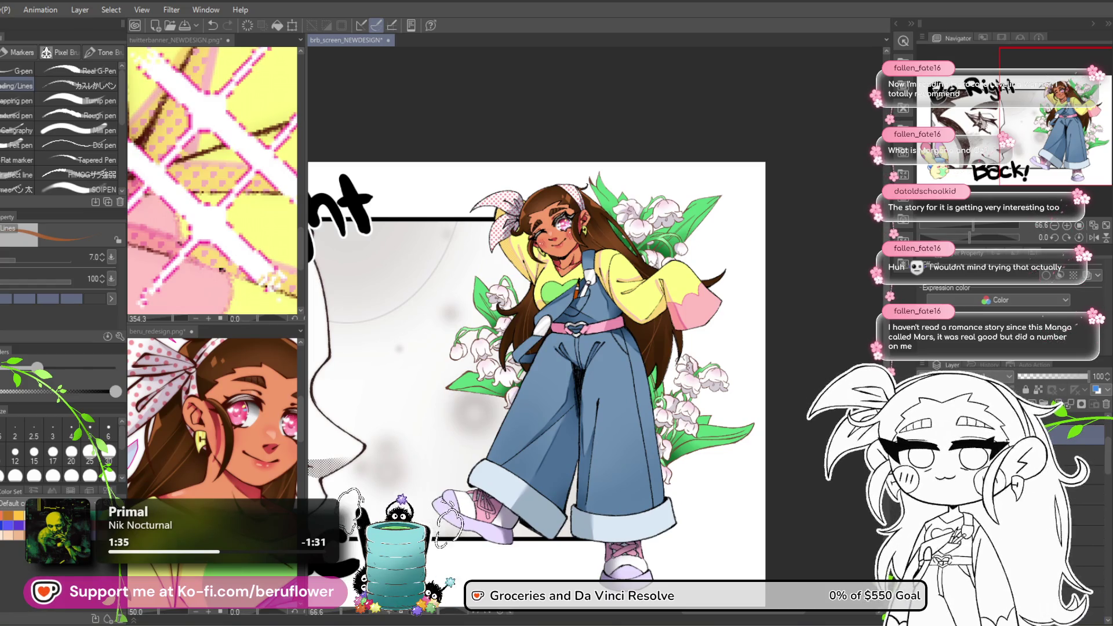
pyautogui.scroll(-1, 537, 371)
pyautogui.scroll(-3, 163, 244)
pyautogui.moveTo(163, 244)
pyautogui.mouseDown()
pyautogui.moveTo(181, 253)
pyautogui.moveTo(185, 228)
pyautogui.moveTo(188, 254)
pyautogui.moveTo(211, 273)
pyautogui.moveTo(249, 261)
pyautogui.moveTo(268, 231)
pyautogui.moveTo(238, 257)
pyautogui.moveTo(228, 307)
pyautogui.mouseUp()
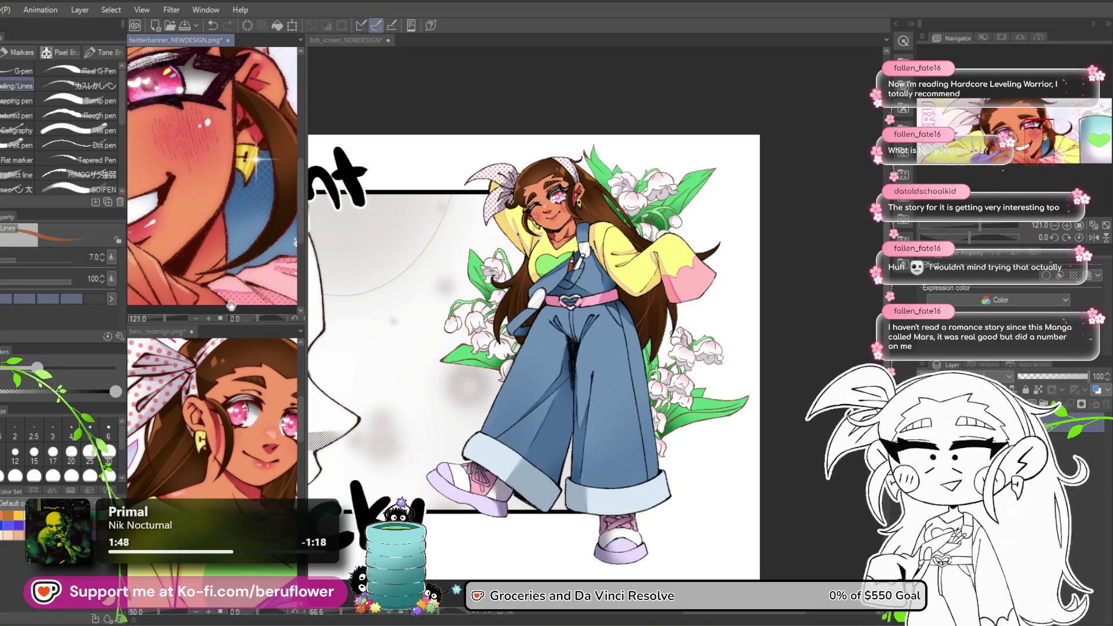
# Pan and zoom the main canvas to frame the full winking girl.
pyautogui.scroll(5, 576, 222)
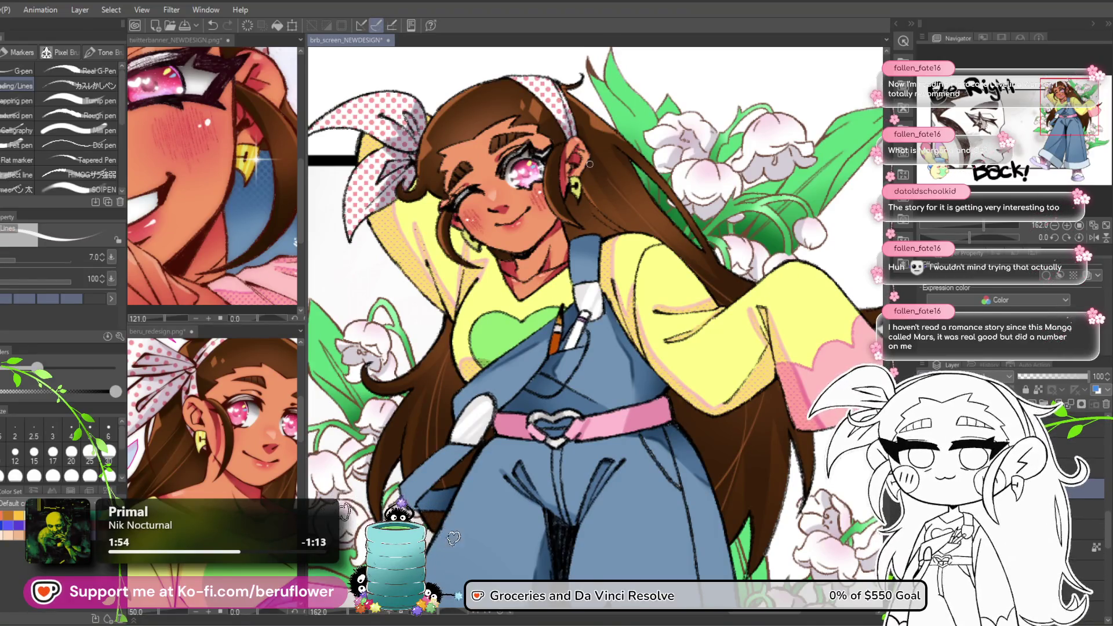
pyautogui.scroll(3, 587, 165)
pyautogui.moveTo(268, 366); pyautogui.dragTo(499, 343)
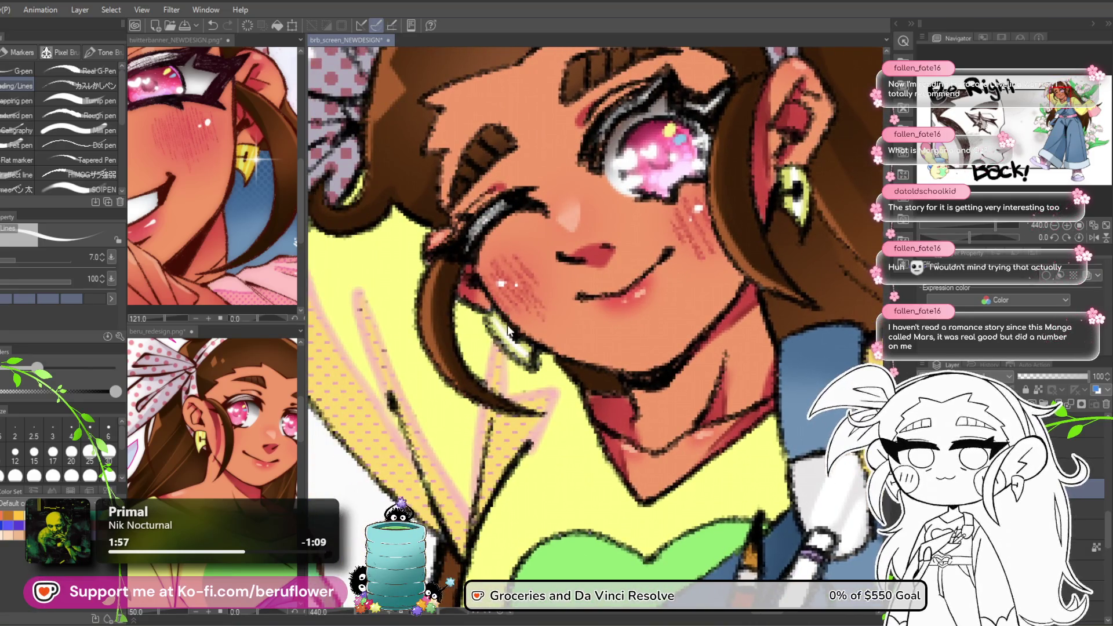
pyautogui.scroll(-5, 487, 316)
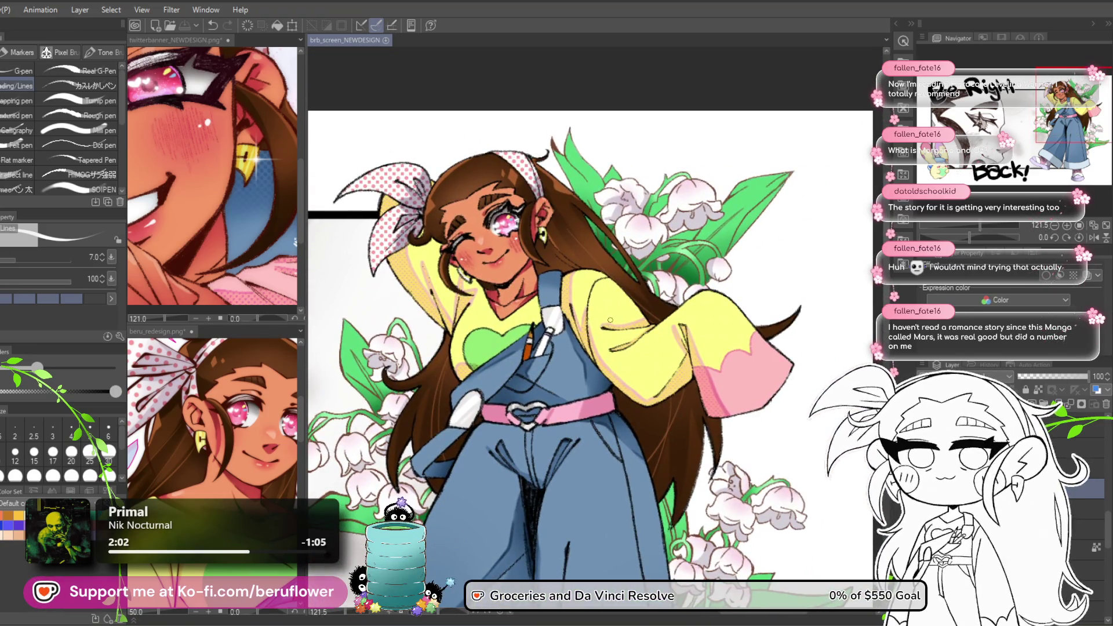
pyautogui.scroll(-2, 526, 374)
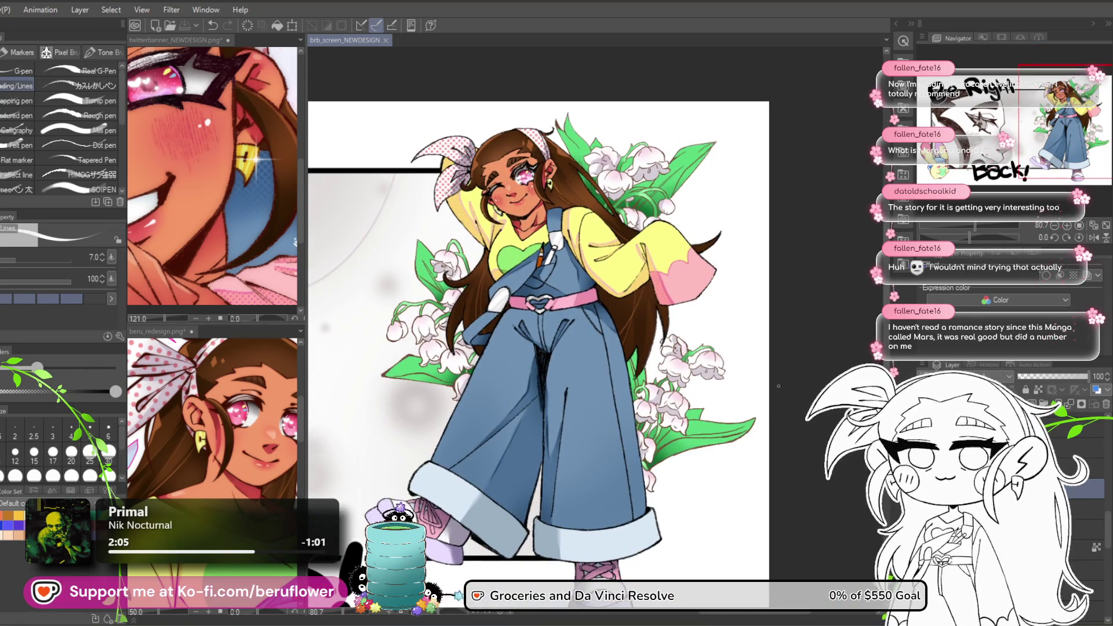
pyautogui.moveTo(777, 382); pyautogui.dragTo(772, 399)
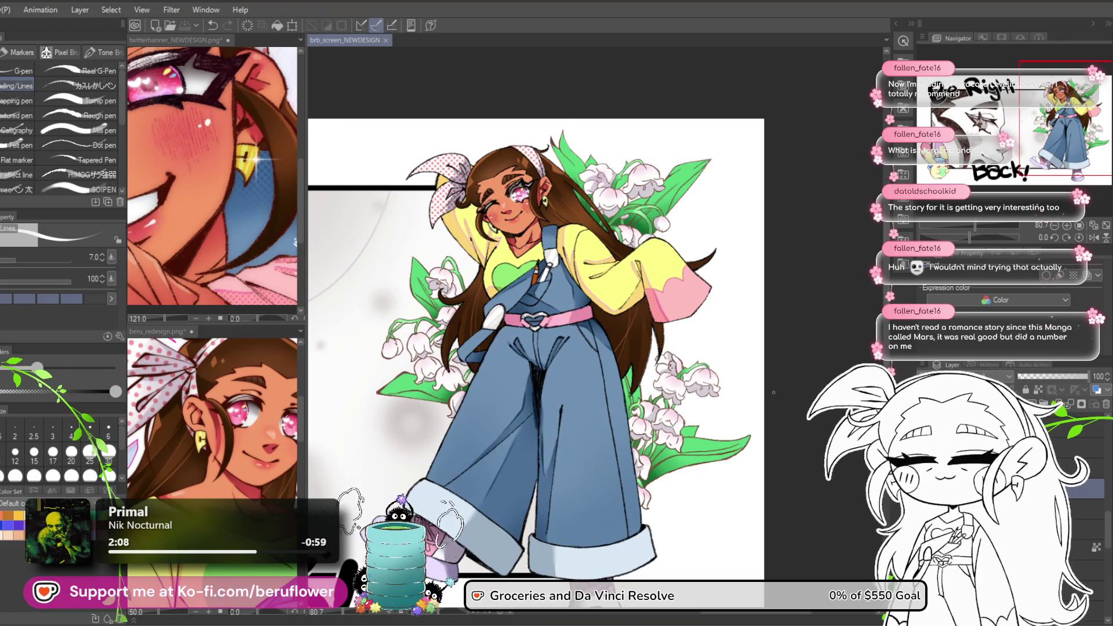
pyautogui.moveTo(766, 444); pyautogui.dragTo(770, 432)
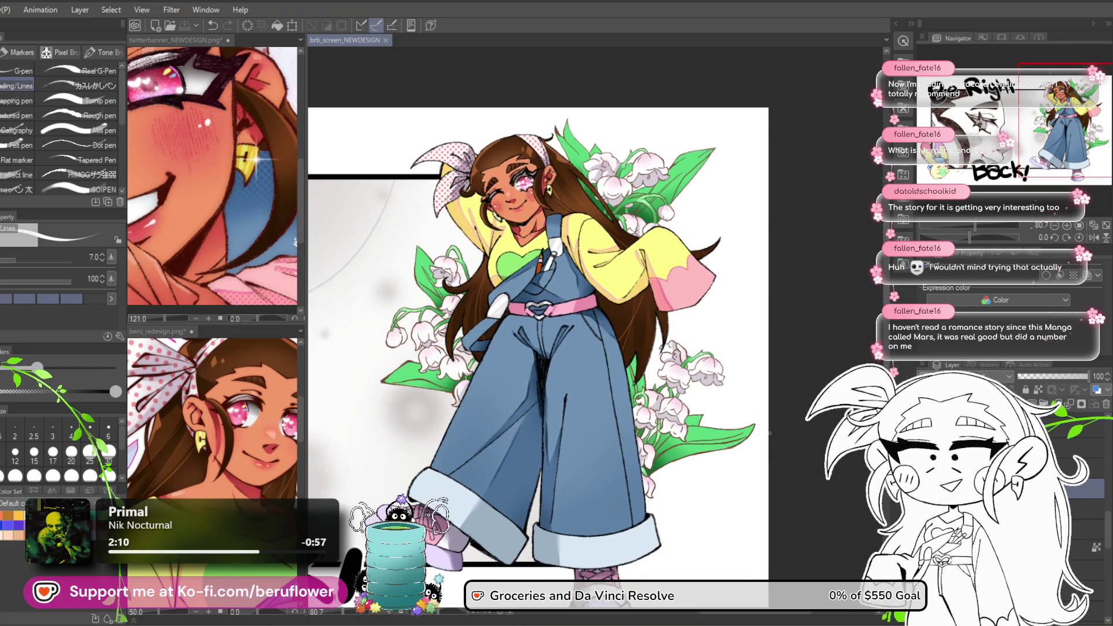
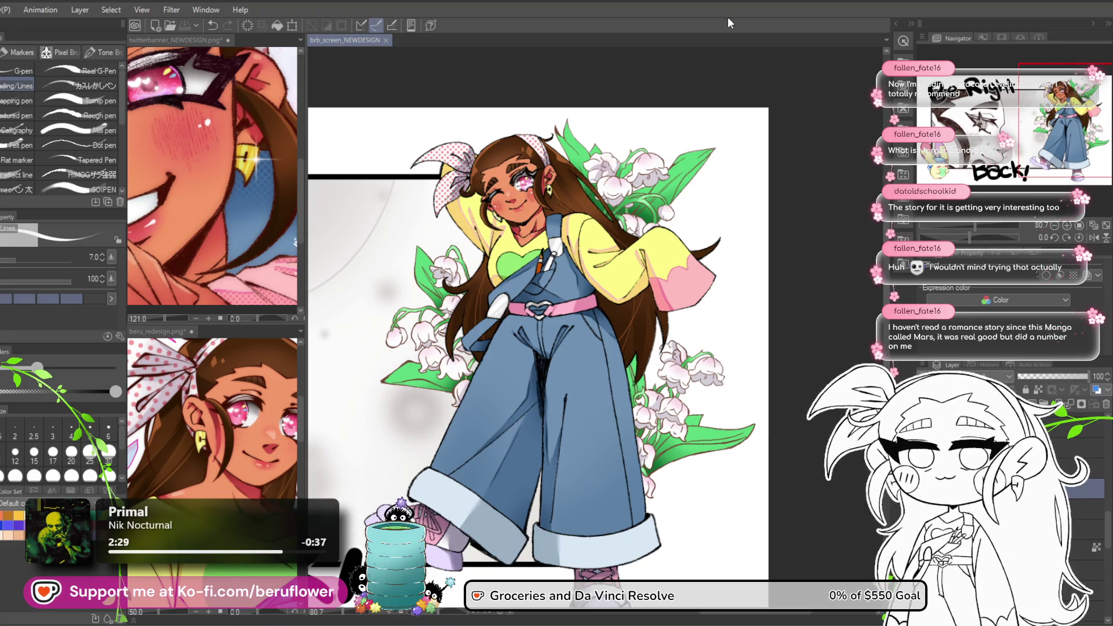
# Frame the character's lower half and zoom the beru_redesign reference onto its overalls.
pyautogui.scroll(-1, 702, 360)
pyautogui.moveTo(663, 405); pyautogui.dragTo(649, 420)
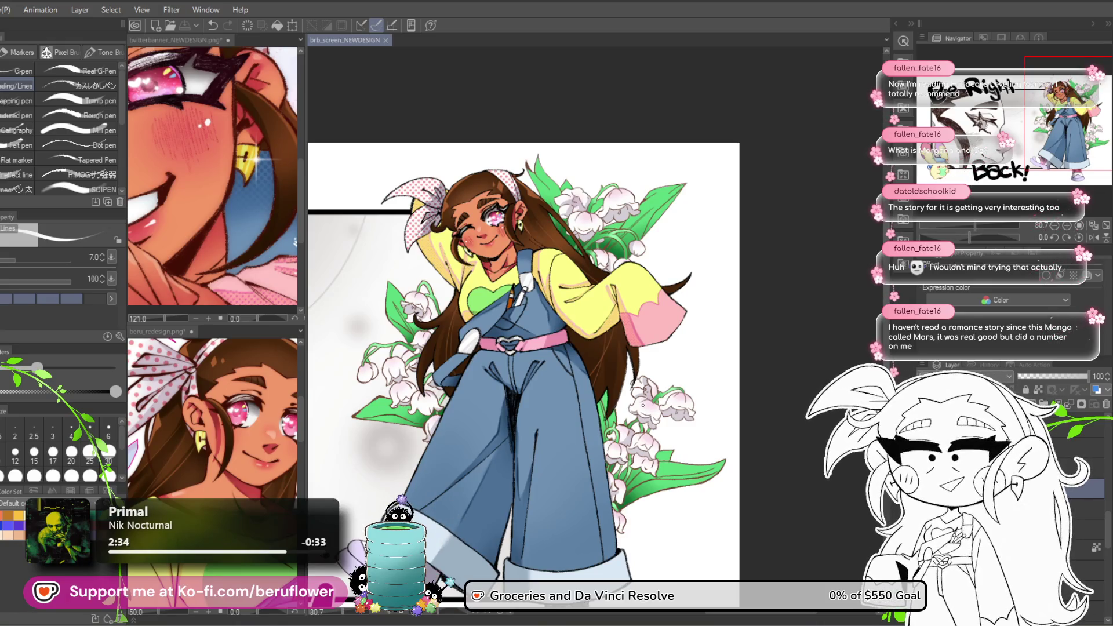
pyautogui.moveTo(629, 437); pyautogui.dragTo(615, 335)
pyautogui.scroll(1, 546, 259)
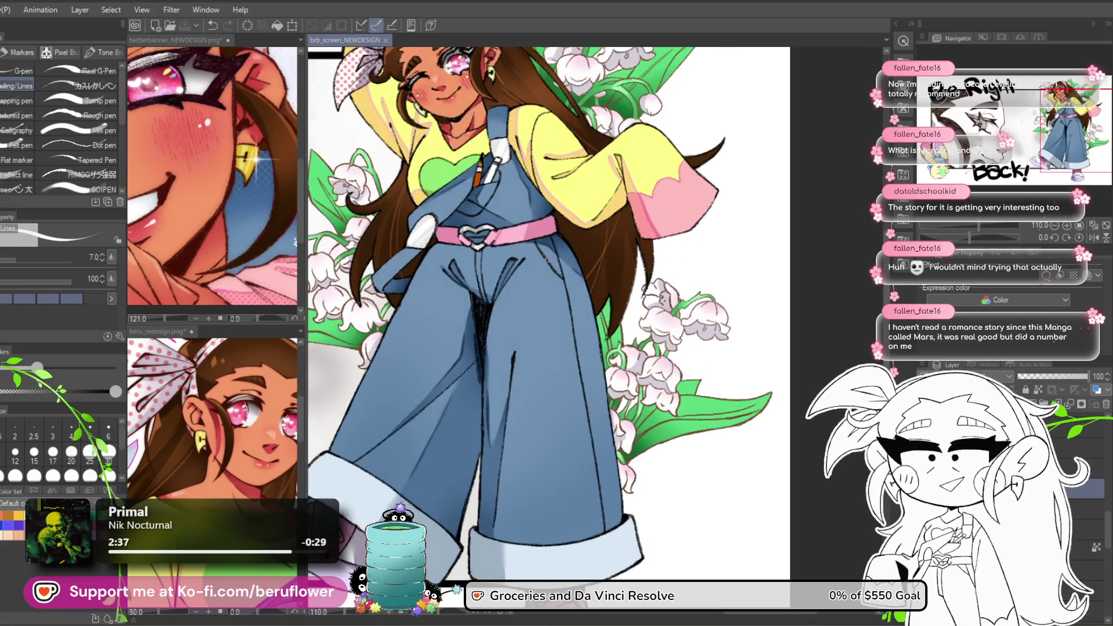
pyautogui.click(232, 470)
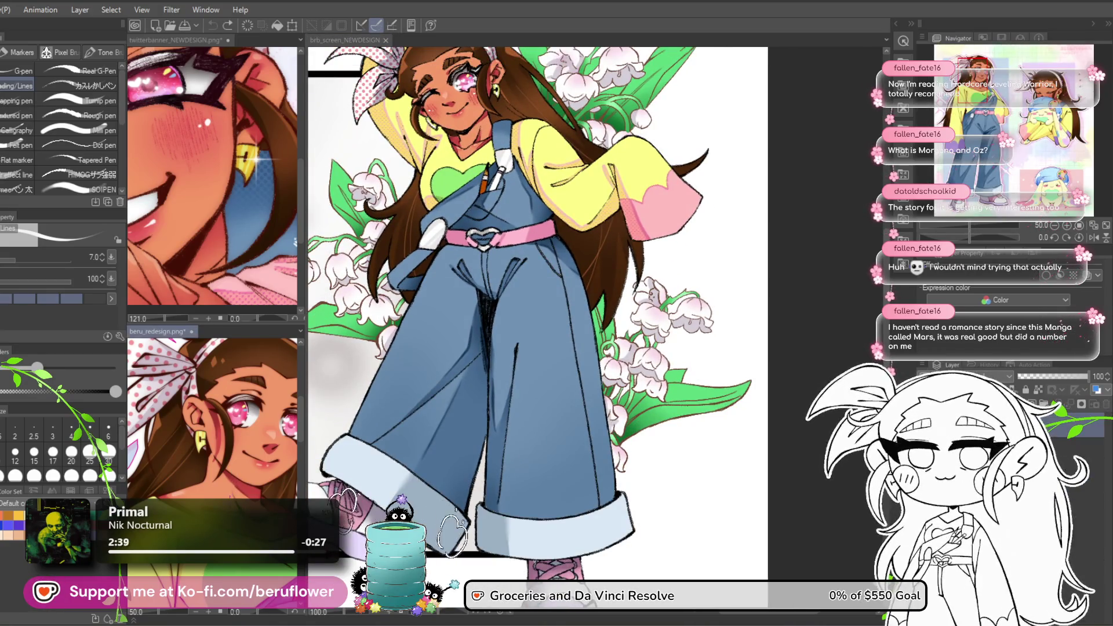
pyautogui.scroll(-3, 232, 469)
pyautogui.scroll(4, 232, 469)
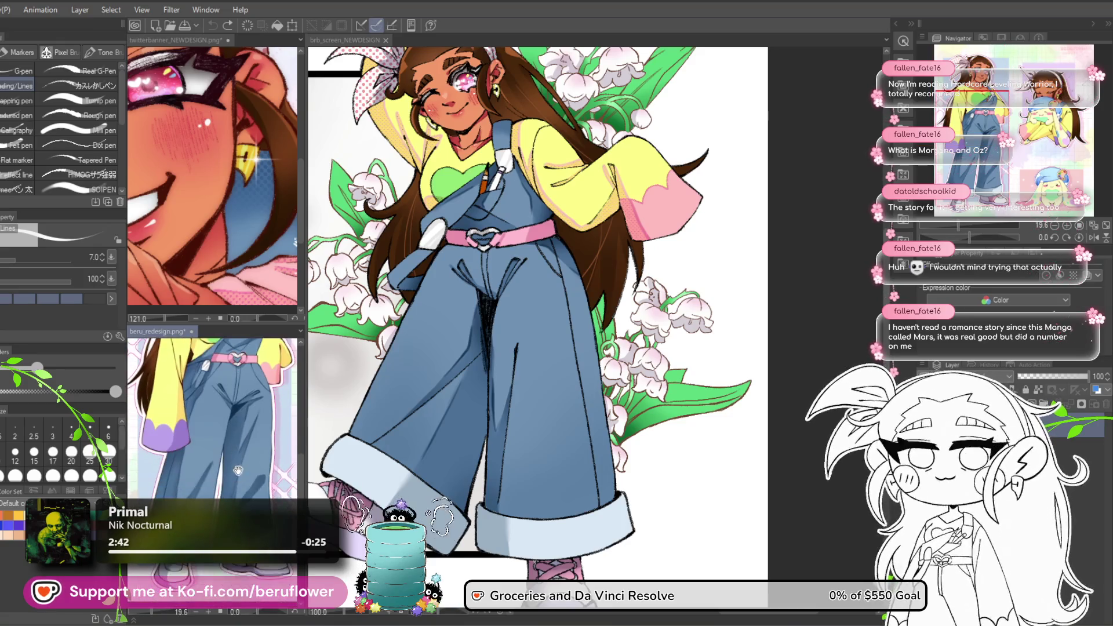
pyautogui.click(448, 411)
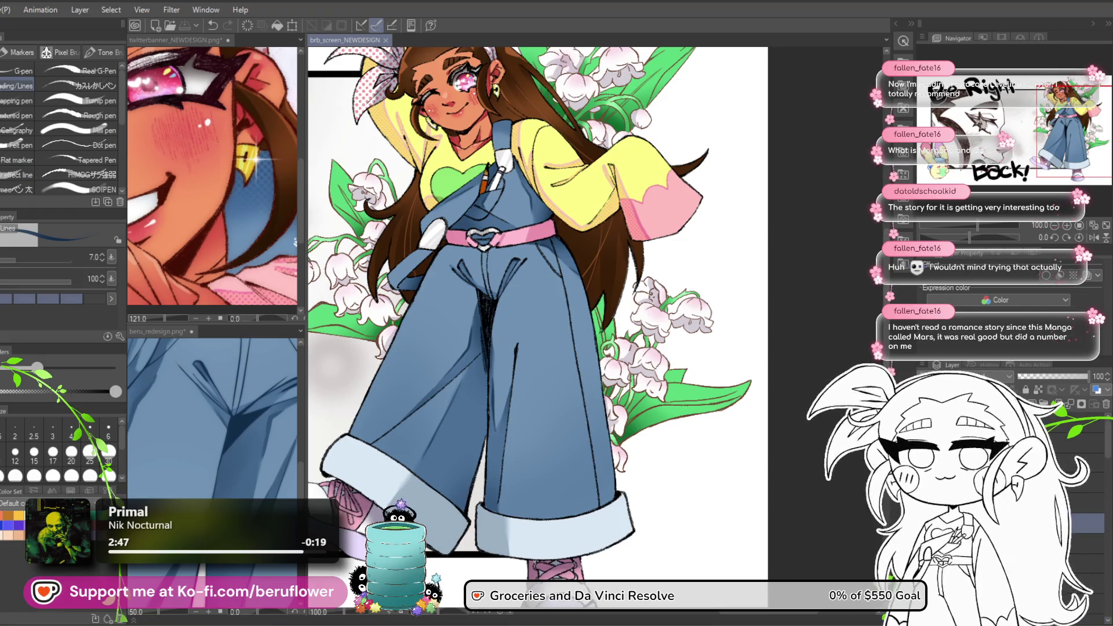
# Switch to Lasso fill (G) and zoom the main canvas onto the overalls.
pyautogui.press('g')
pyautogui.scroll(4, 522, 290)
pyautogui.moveTo(461, 247)
pyautogui.mouseDown()
pyautogui.moveTo(548, 316)
pyautogui.moveTo(556, 234)
pyautogui.mouseUp()
# Fill a first shadow shape on the overalls and compare against the reference's overalls.
pyautogui.moveTo(422, 235); pyautogui.dragTo(418, 239)
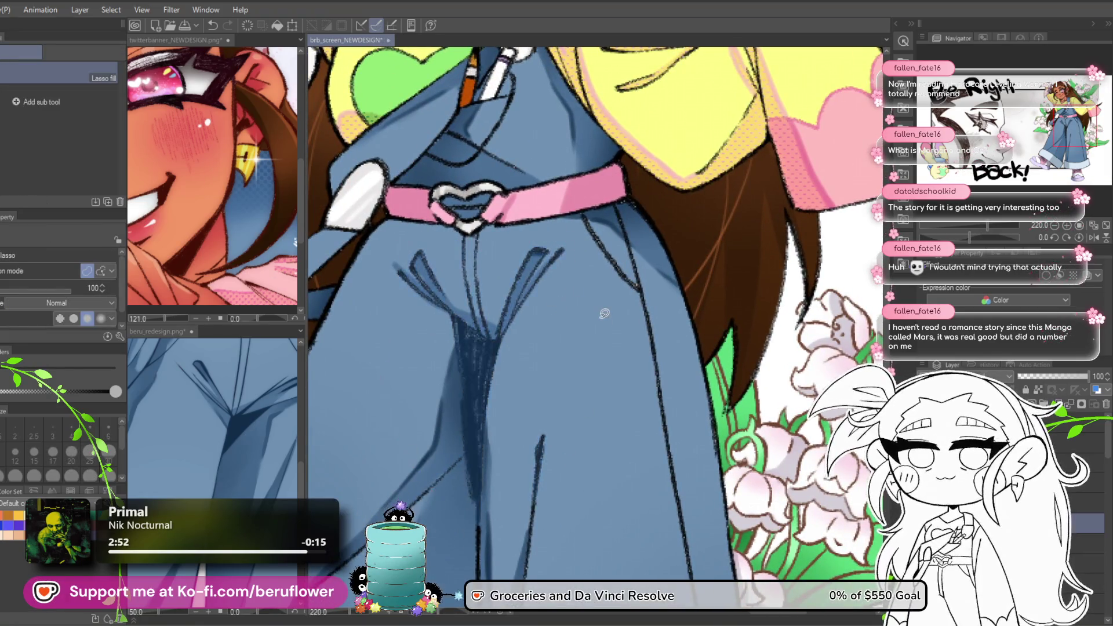
pyautogui.scroll(-5, 500, 317)
pyautogui.click(256, 491)
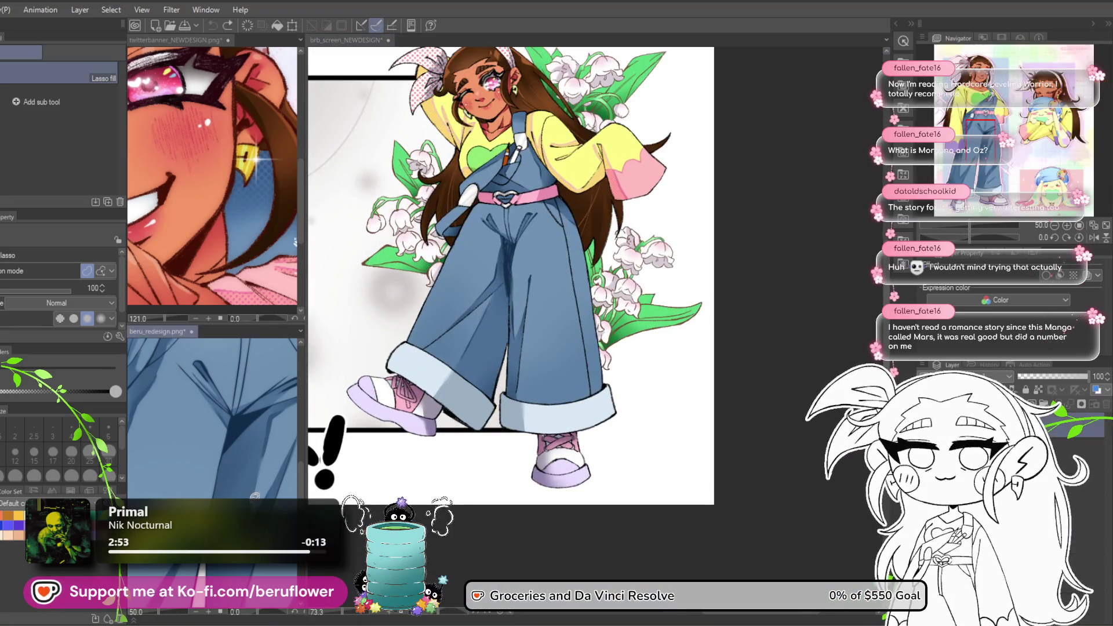
pyautogui.scroll(-4, 255, 491)
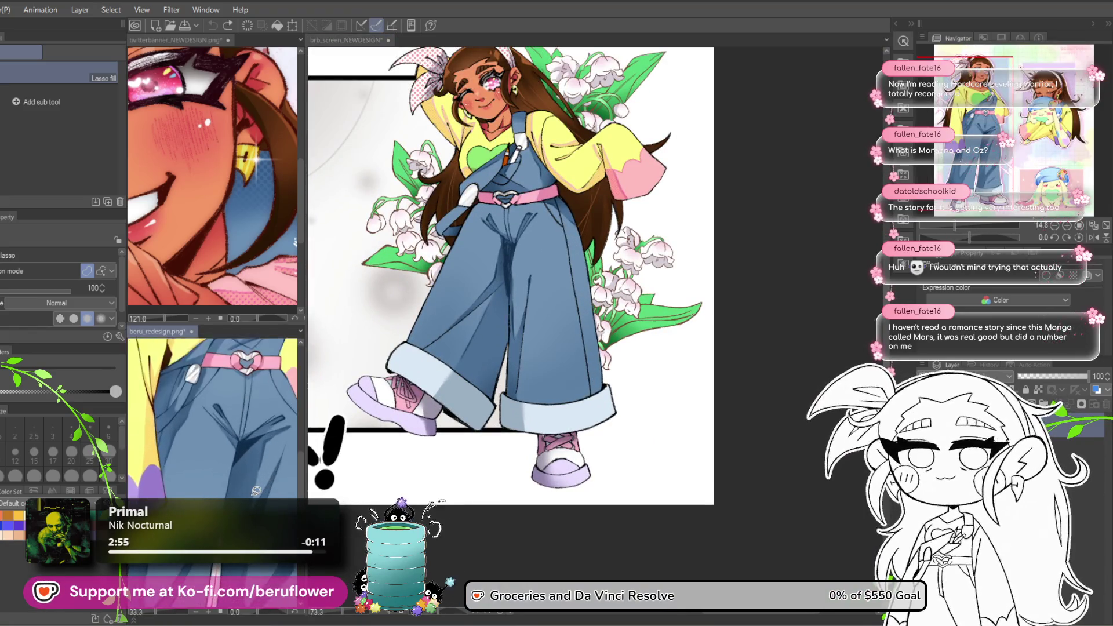
pyautogui.scroll(3, 406, 341)
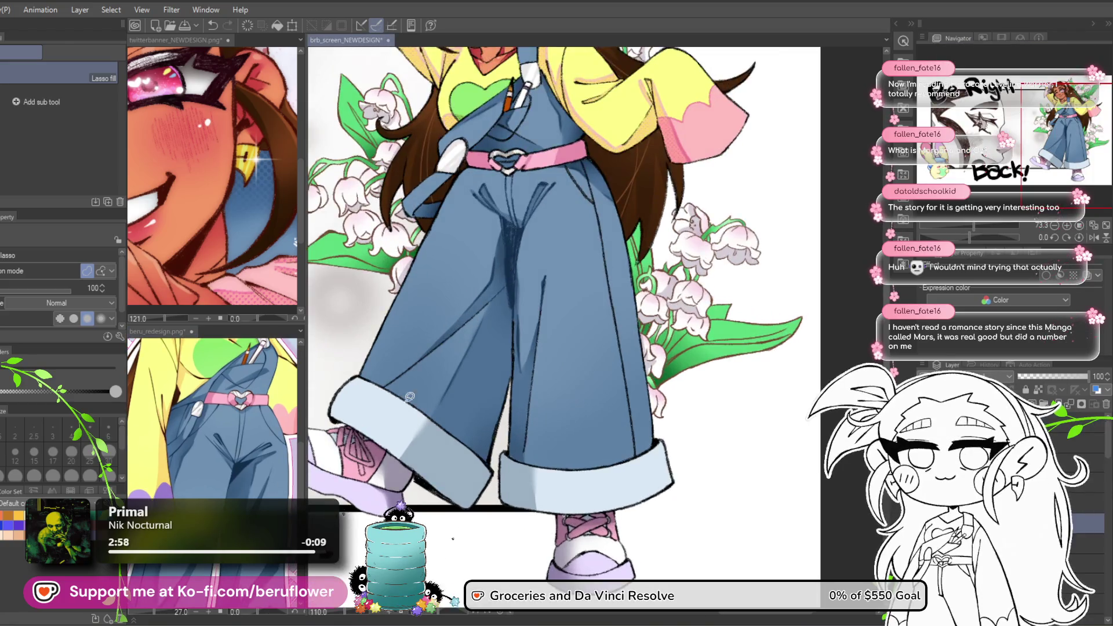
pyautogui.scroll(3, 213, 423)
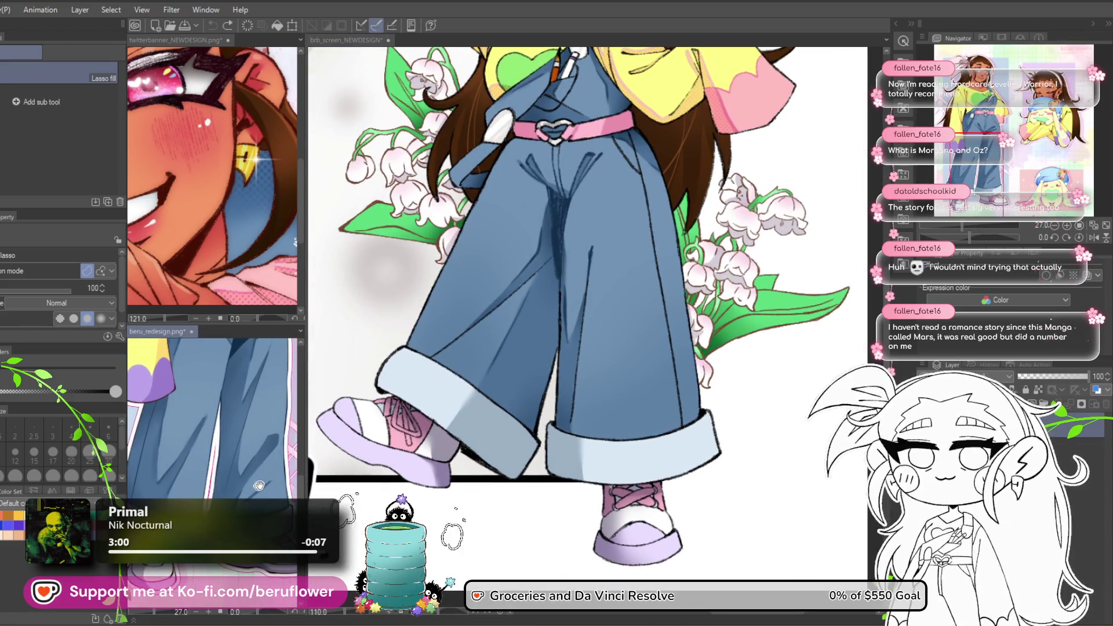
pyautogui.click(494, 422)
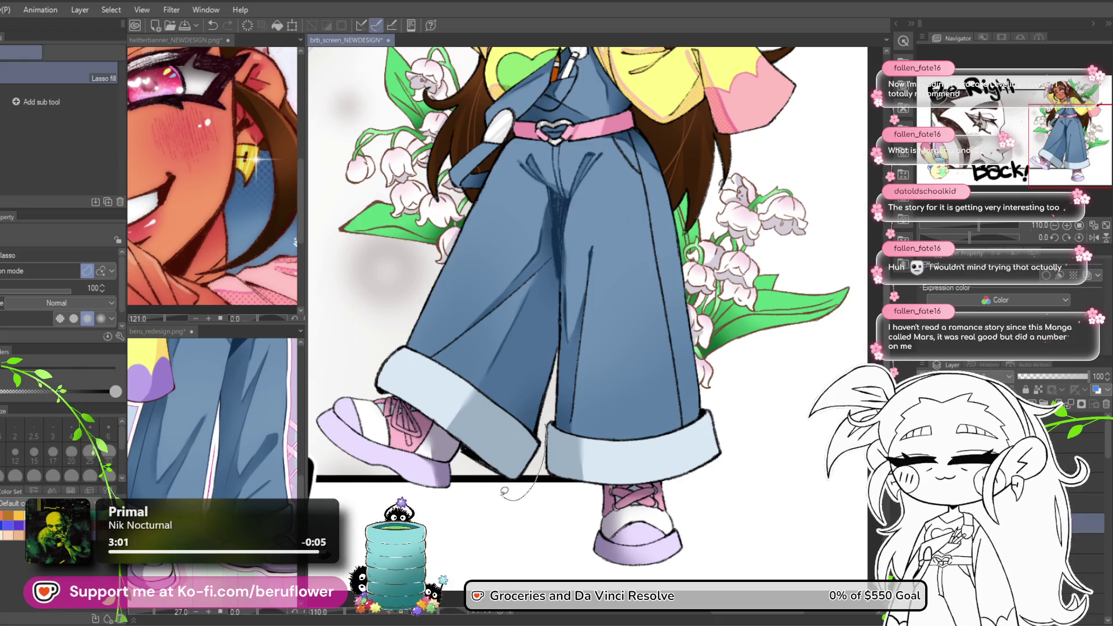
# Fill darker shadow shapes down the trouser leg and rotate the view along the cuff.
pyautogui.moveTo(464, 445); pyautogui.dragTo(461, 441)
pyautogui.moveTo(579, 290)
pyautogui.mouseDown()
pyautogui.moveTo(564, 293)
pyautogui.moveTo(590, 288)
pyautogui.moveTo(460, 328)
pyautogui.mouseUp()
pyautogui.moveTo(384, 385)
pyautogui.mouseDown()
pyautogui.moveTo(385, 406)
pyautogui.moveTo(406, 371)
pyautogui.moveTo(518, 293)
pyautogui.mouseUp()
pyautogui.scroll(4, 519, 450)
pyautogui.moveTo(519, 451)
pyautogui.mouseDown()
pyautogui.moveTo(498, 324)
pyautogui.moveTo(638, 174)
pyautogui.moveTo(753, 197)
pyautogui.moveTo(548, 228)
pyautogui.moveTo(440, 377)
pyautogui.mouseUp()
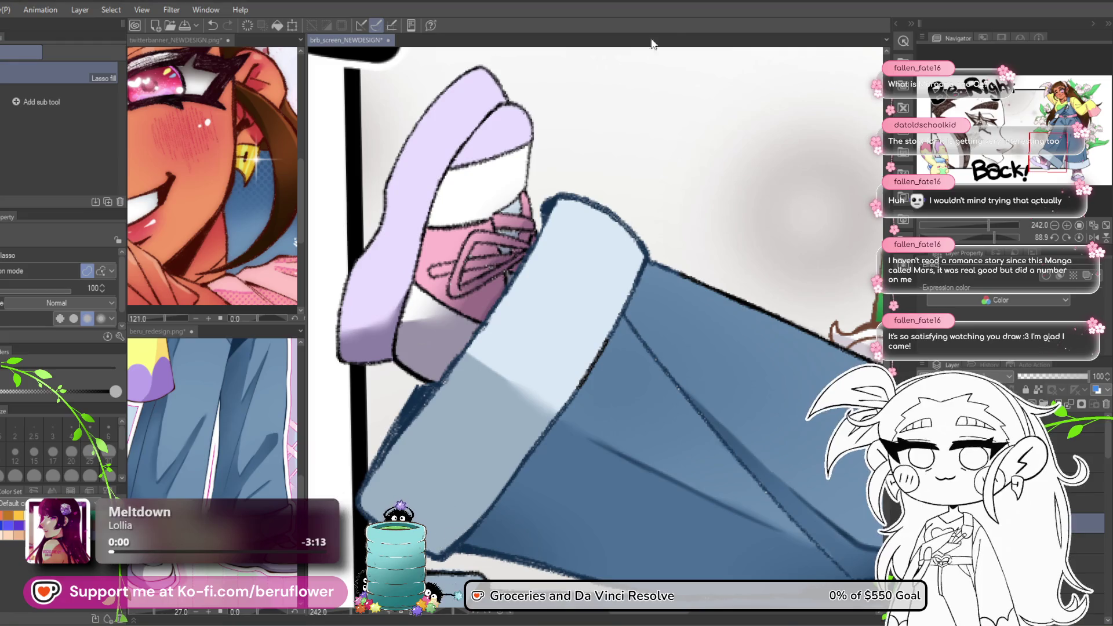
# Reset the canvas rotation and lasso fill a shadow along the overalls' left side.
pyautogui.scroll(1, 677, 122)
pyautogui.scroll(-4, 590, 470)
pyautogui.scroll(2, 590, 469)
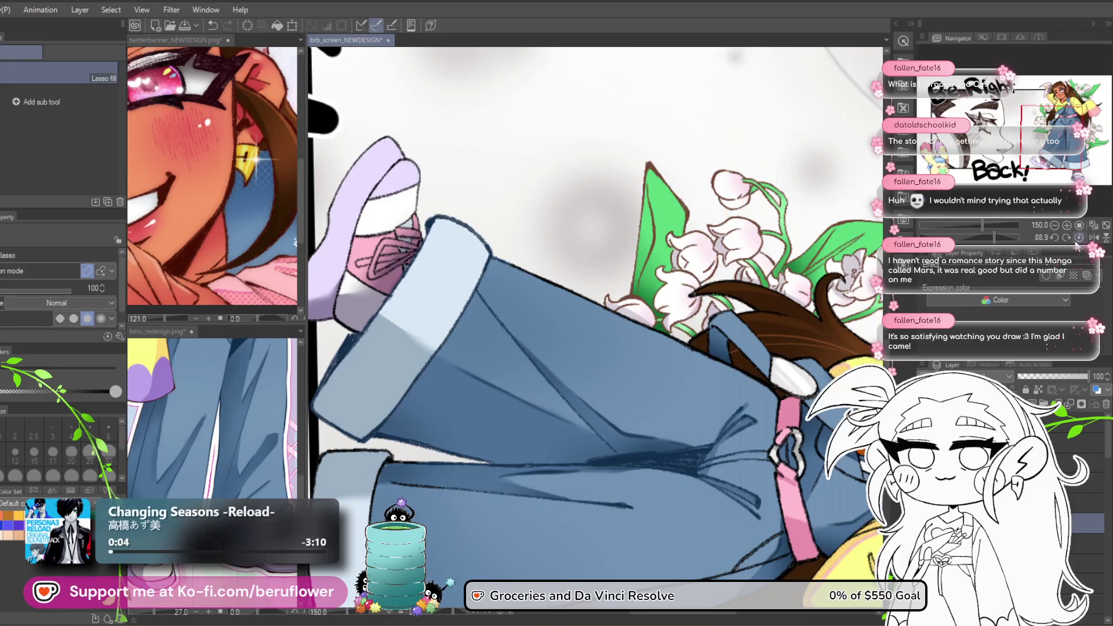
pyautogui.click(1077, 238)
pyautogui.moveTo(542, 267); pyautogui.dragTo(416, 462)
pyautogui.moveTo(462, 492); pyautogui.dragTo(458, 492)
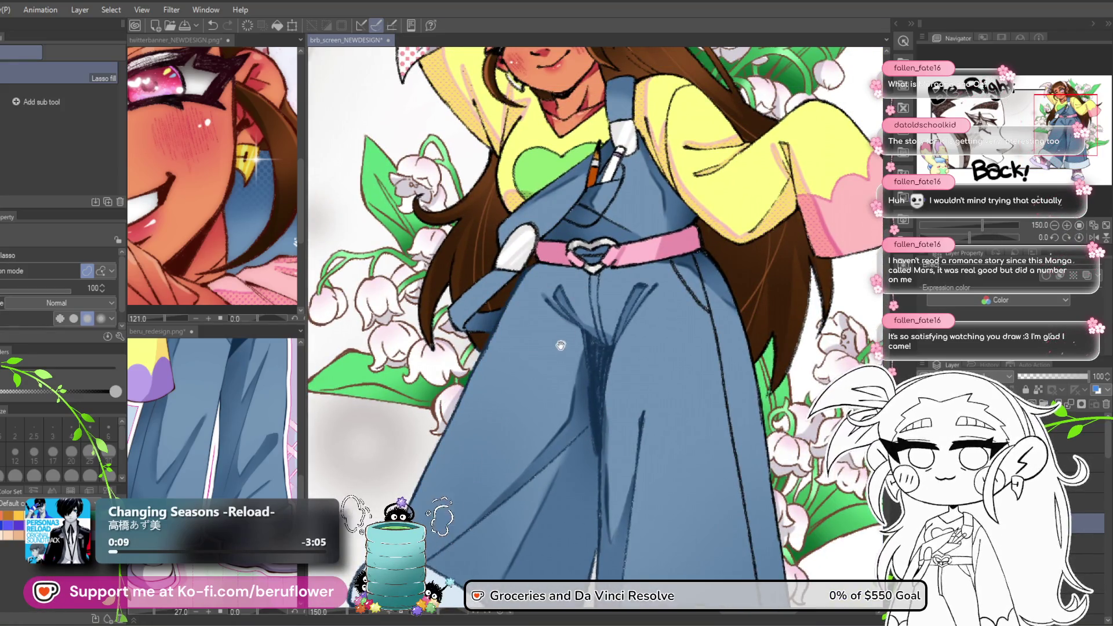
# Check the reference's torso and belt, then fill shadows around the bib pocket.
pyautogui.scroll(3, 558, 361)
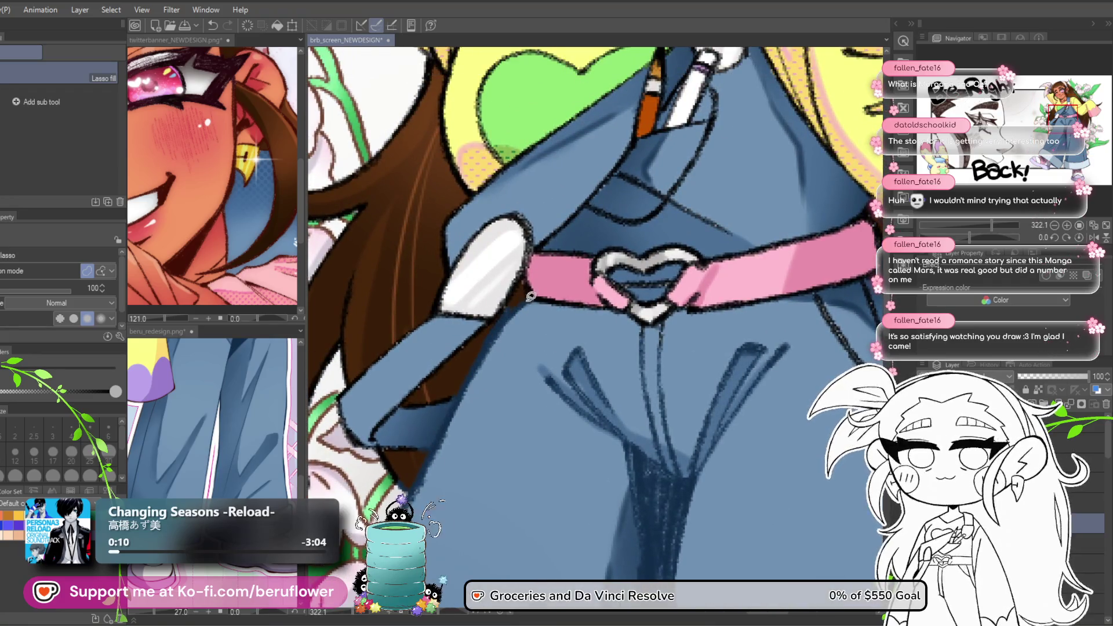
pyautogui.moveTo(235, 371); pyautogui.dragTo(246, 484)
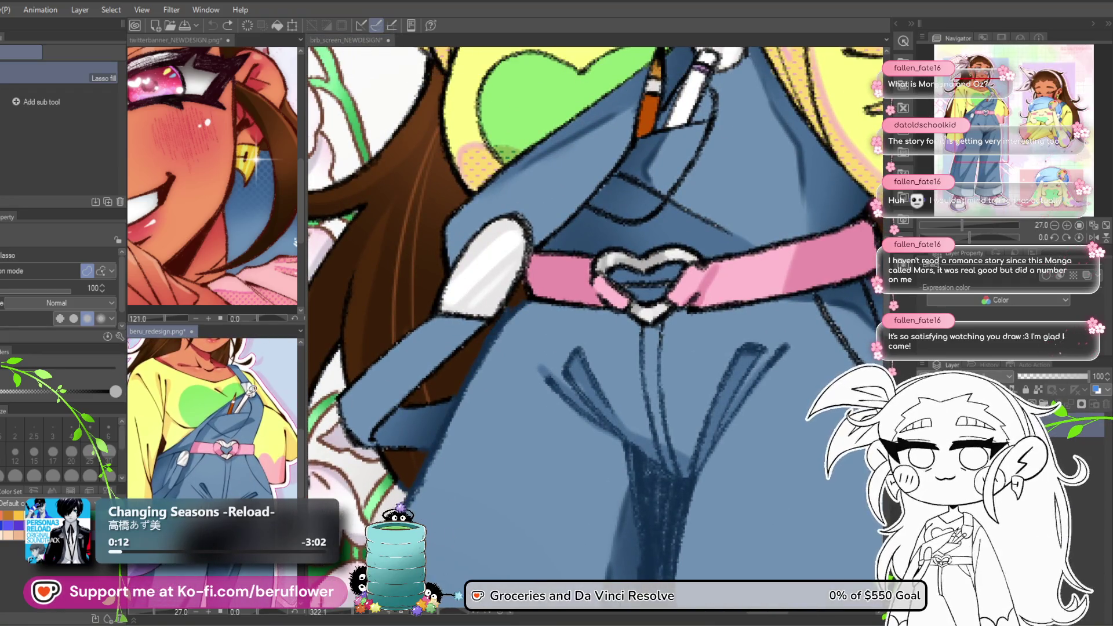
pyautogui.scroll(5, 255, 388)
pyautogui.click(478, 210)
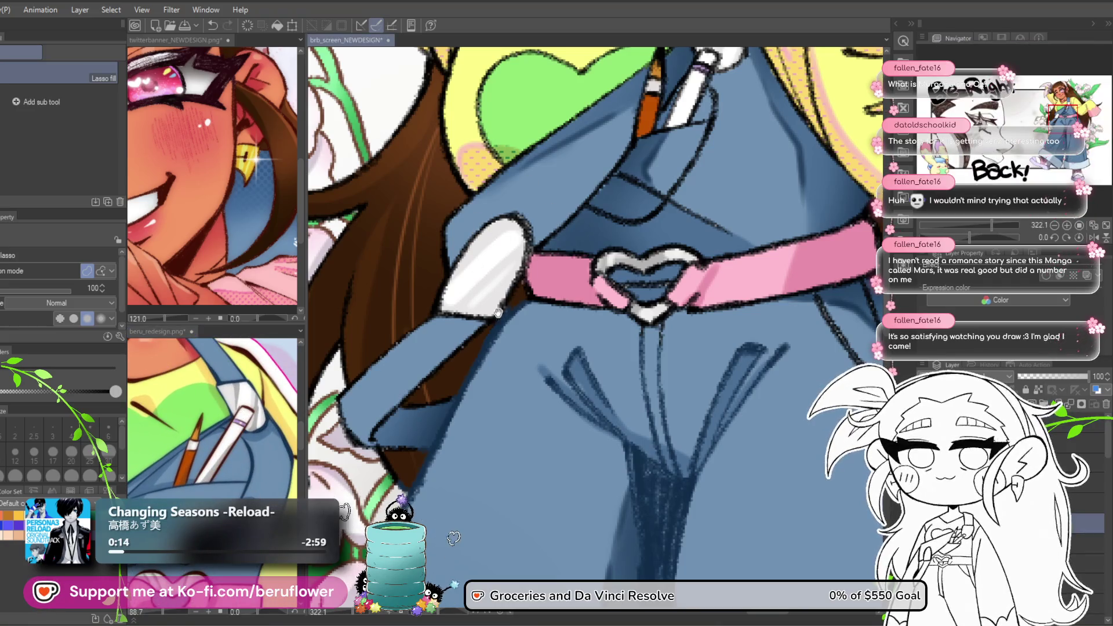
pyautogui.moveTo(439, 270); pyautogui.dragTo(501, 228)
pyautogui.moveTo(456, 376); pyautogui.dragTo(449, 374)
pyautogui.moveTo(402, 291)
pyautogui.mouseDown()
pyautogui.moveTo(422, 360)
pyautogui.moveTo(487, 276)
pyautogui.moveTo(487, 337)
pyautogui.mouseUp()
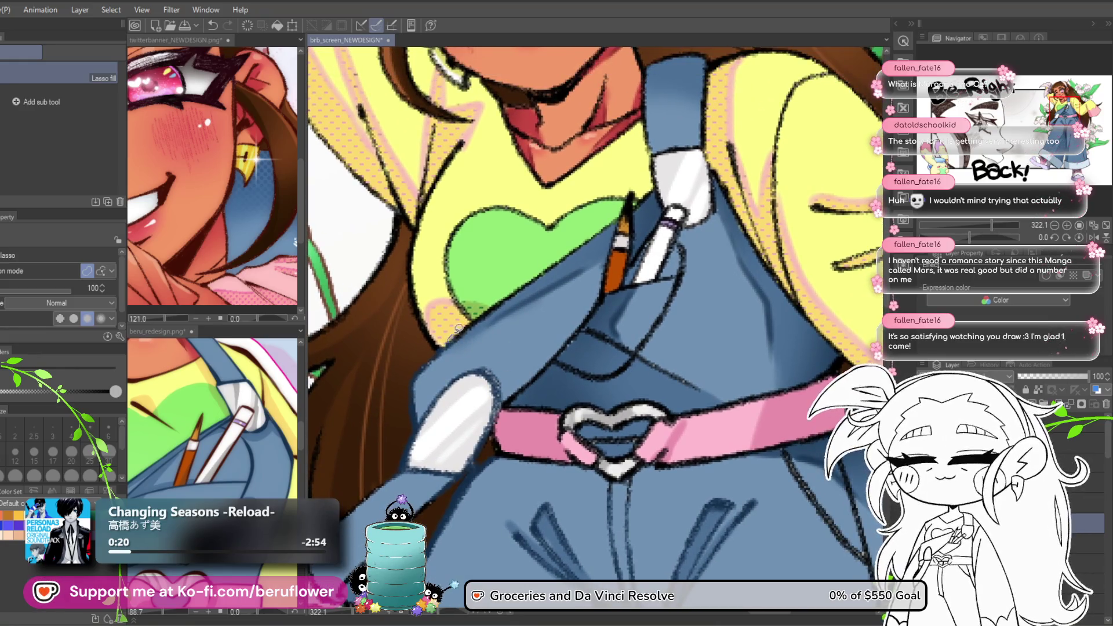
# Shade the shoulder strap up toward the hair with lasso fills.
pyautogui.moveTo(564, 256); pyautogui.dragTo(473, 340)
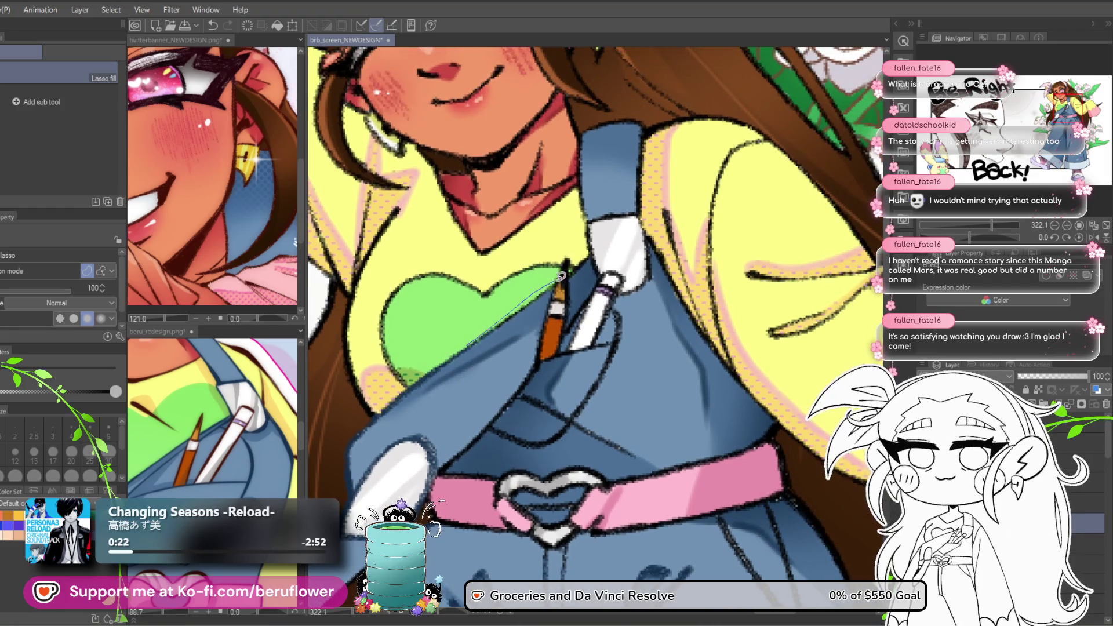
pyautogui.moveTo(560, 276)
pyautogui.mouseDown()
pyautogui.moveTo(570, 292)
pyautogui.moveTo(559, 305)
pyautogui.moveTo(587, 297)
pyautogui.mouseUp()
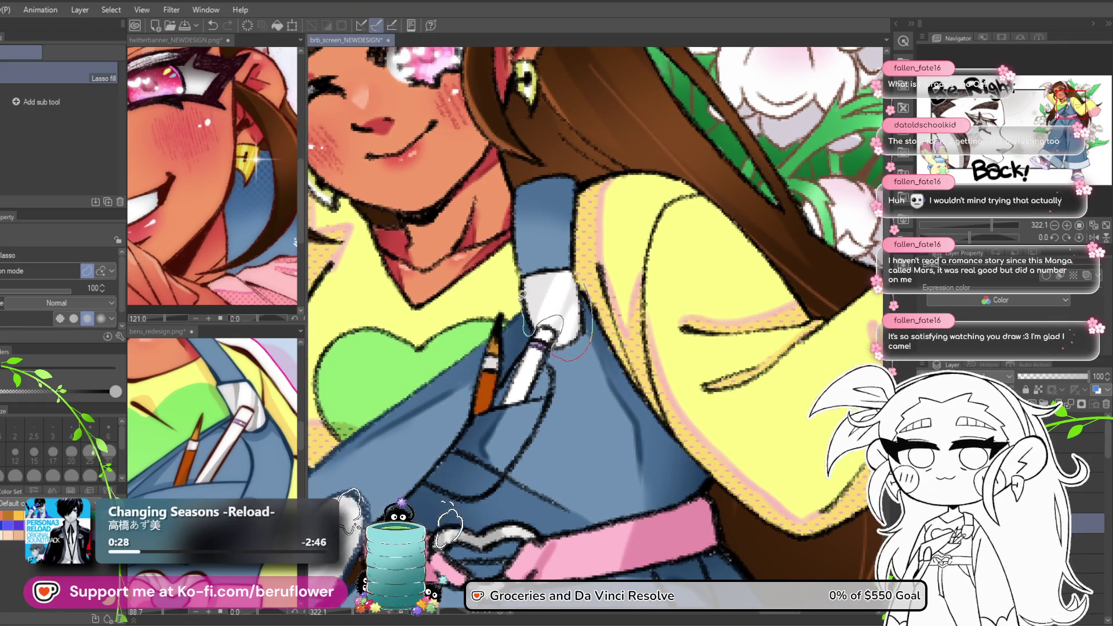
pyautogui.moveTo(517, 187)
pyautogui.mouseDown()
pyautogui.moveTo(564, 162)
pyautogui.moveTo(589, 169)
pyautogui.mouseUp()
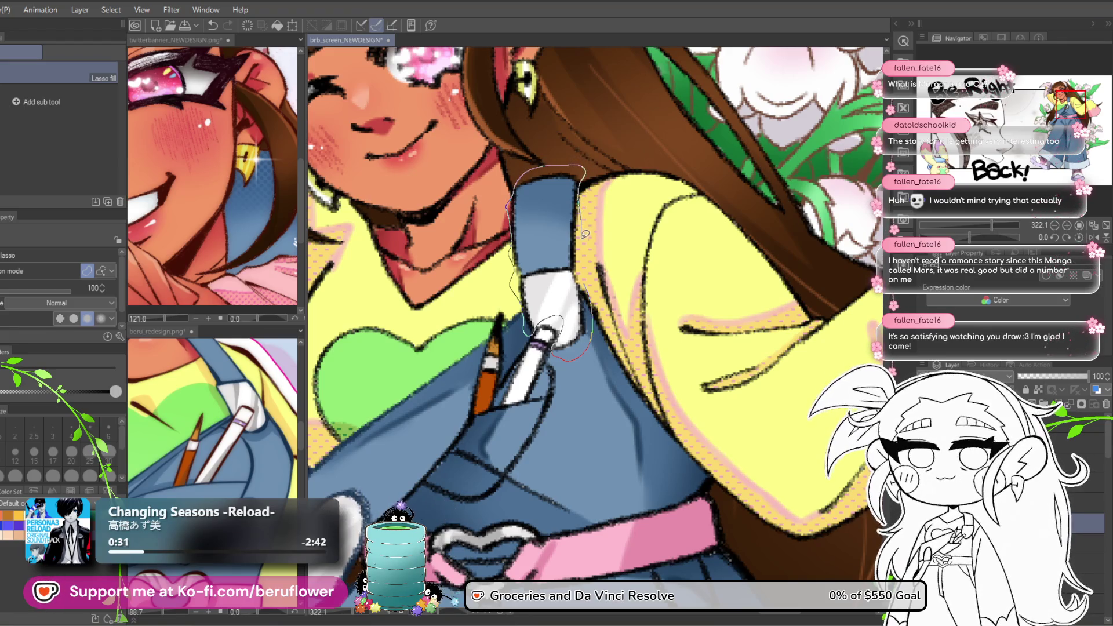
pyautogui.moveTo(589, 278); pyautogui.dragTo(547, 263)
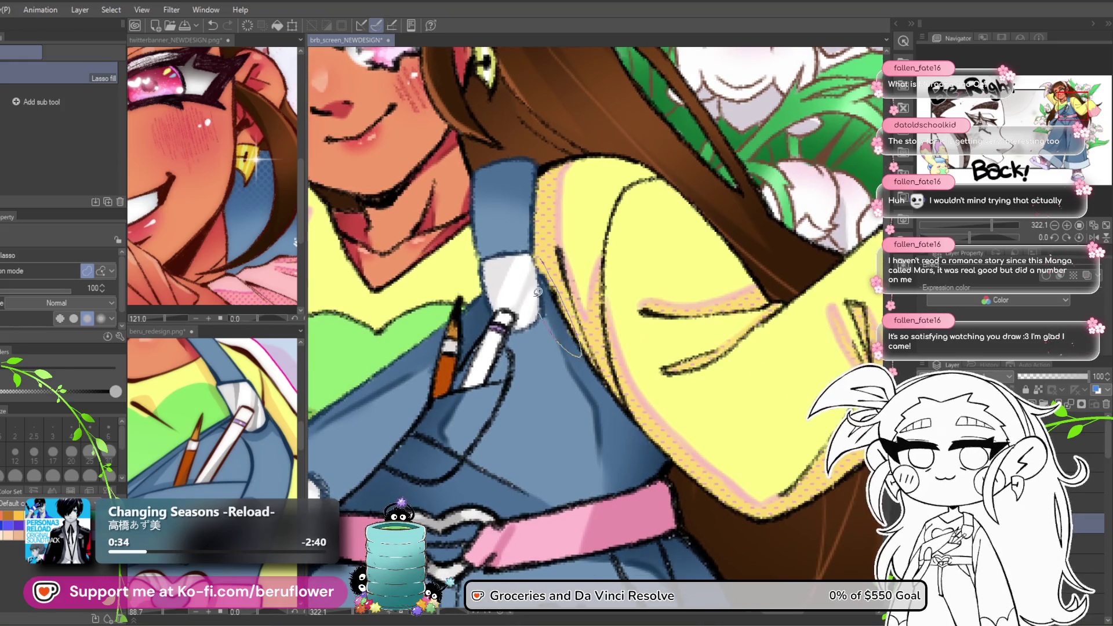
pyautogui.moveTo(542, 307); pyautogui.dragTo(541, 306)
pyautogui.moveTo(580, 316); pyautogui.dragTo(526, 316)
pyautogui.moveTo(558, 398); pyautogui.dragTo(520, 358)
# Bring the belt and its pink heart buckle into close view.
pyautogui.moveTo(555, 407); pyautogui.dragTo(544, 341)
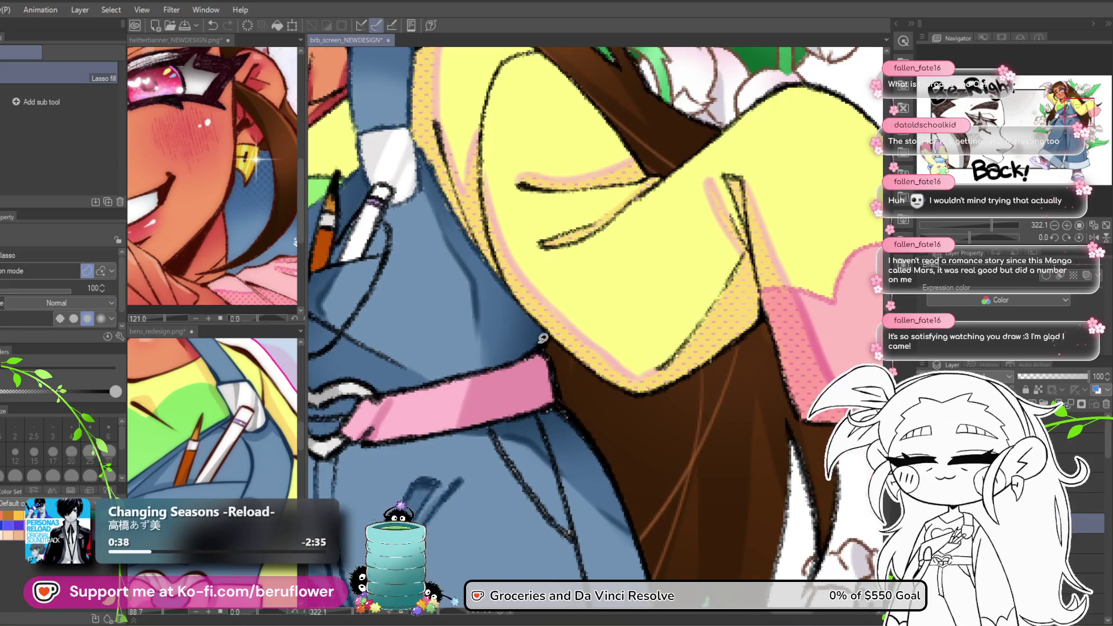
pyautogui.scroll(-5, 528, 324)
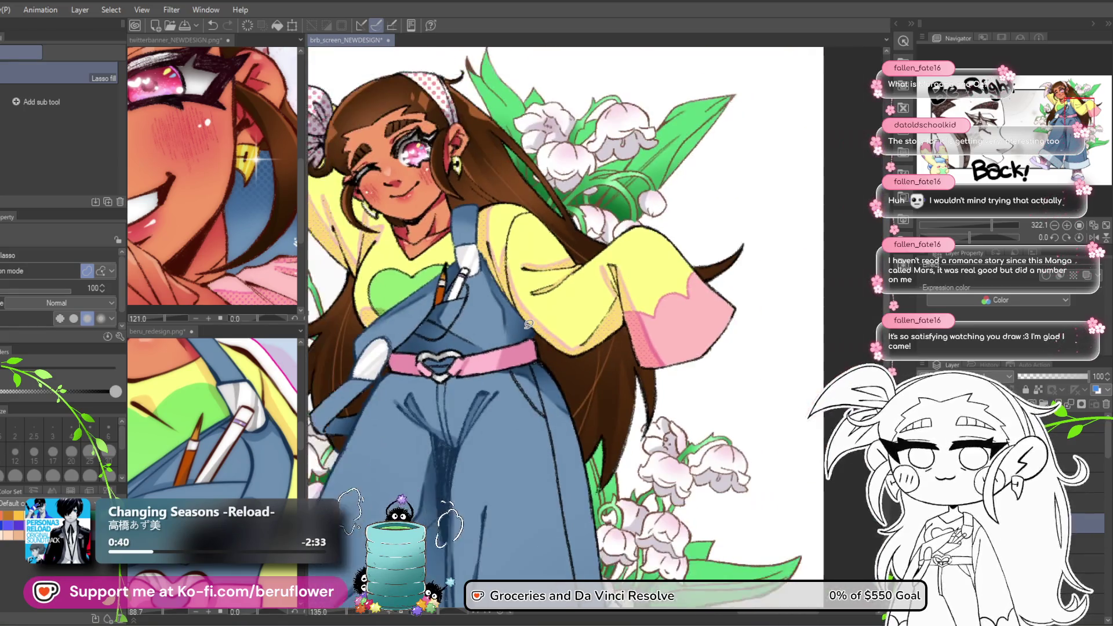
pyautogui.scroll(5, 417, 293)
pyautogui.moveTo(754, 250); pyautogui.dragTo(569, 281)
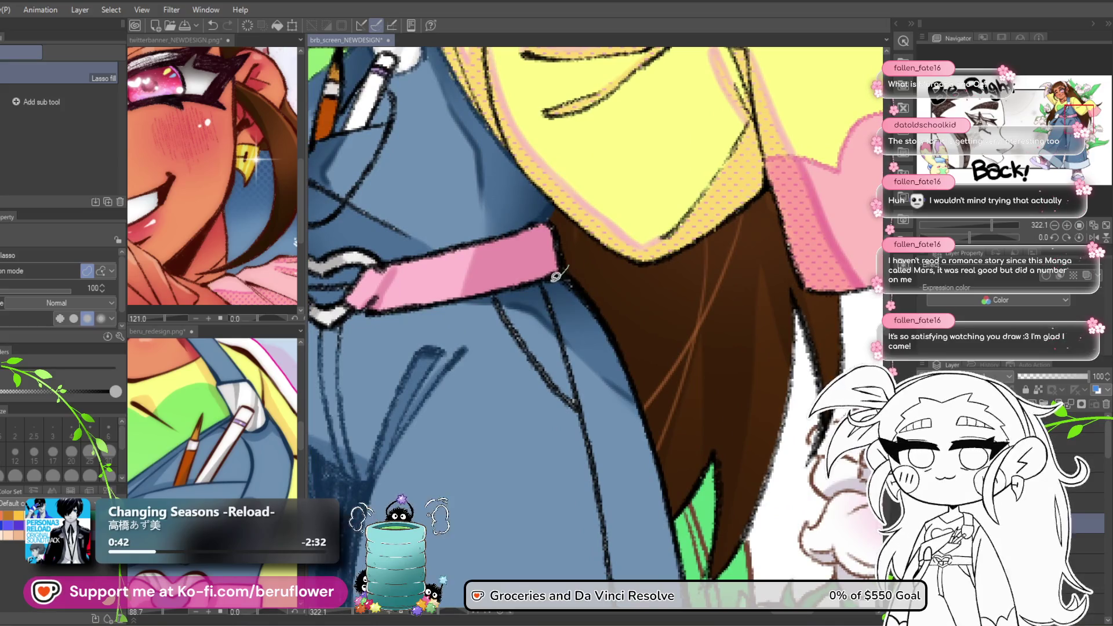
pyautogui.moveTo(532, 356)
pyautogui.mouseDown()
pyautogui.moveTo(628, 319)
pyautogui.moveTo(677, 420)
pyautogui.mouseUp()
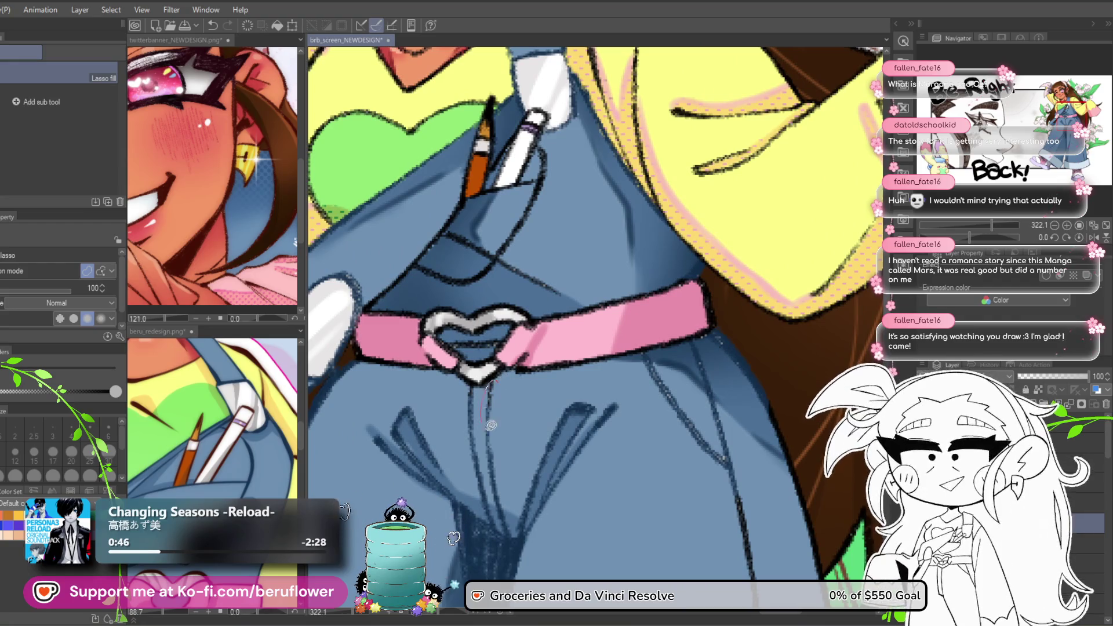
pyautogui.scroll(-3, 472, 405)
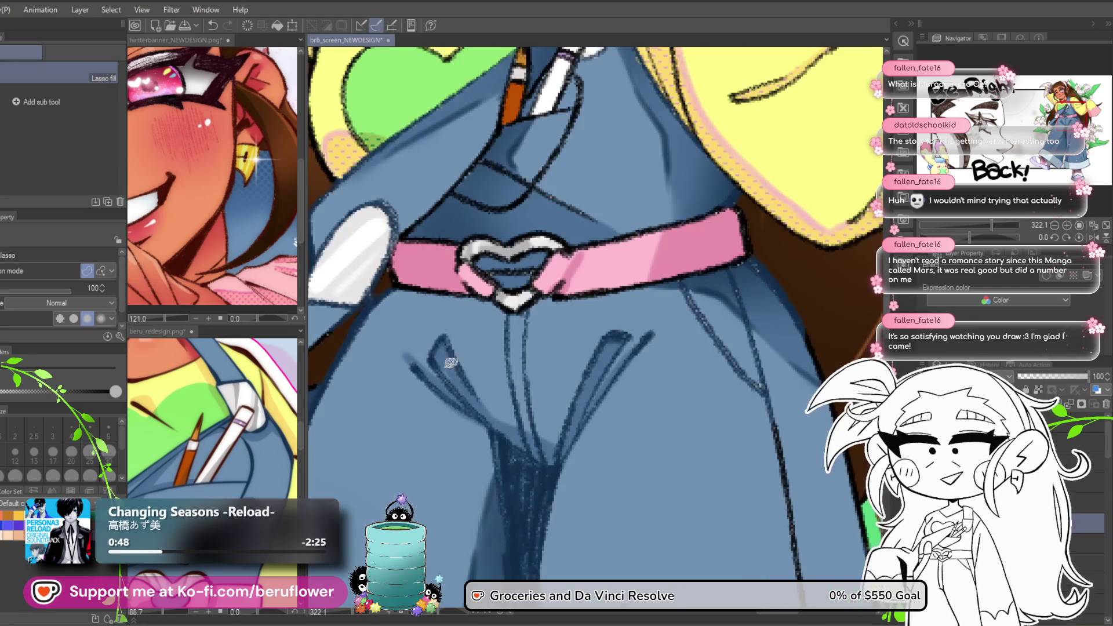
pyautogui.scroll(-3, 467, 340)
pyautogui.scroll(5, 464, 302)
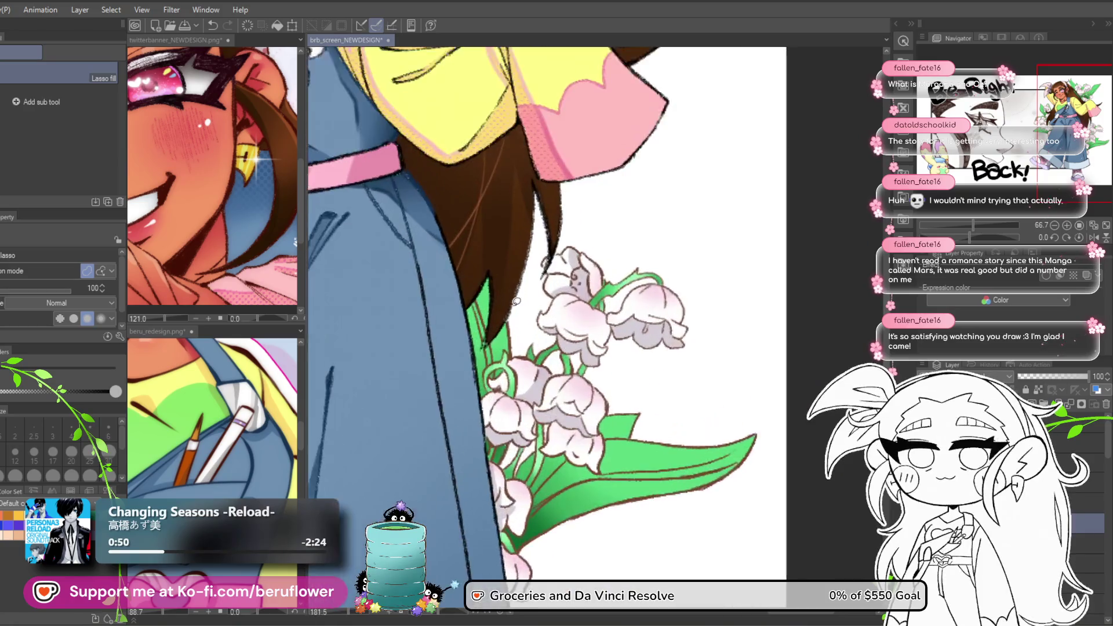
# Fill shading on the overalls beside the hair, then frame the cuff and shoe.
pyautogui.moveTo(448, 272); pyautogui.dragTo(494, 293)
pyautogui.moveTo(491, 242); pyautogui.dragTo(510, 284)
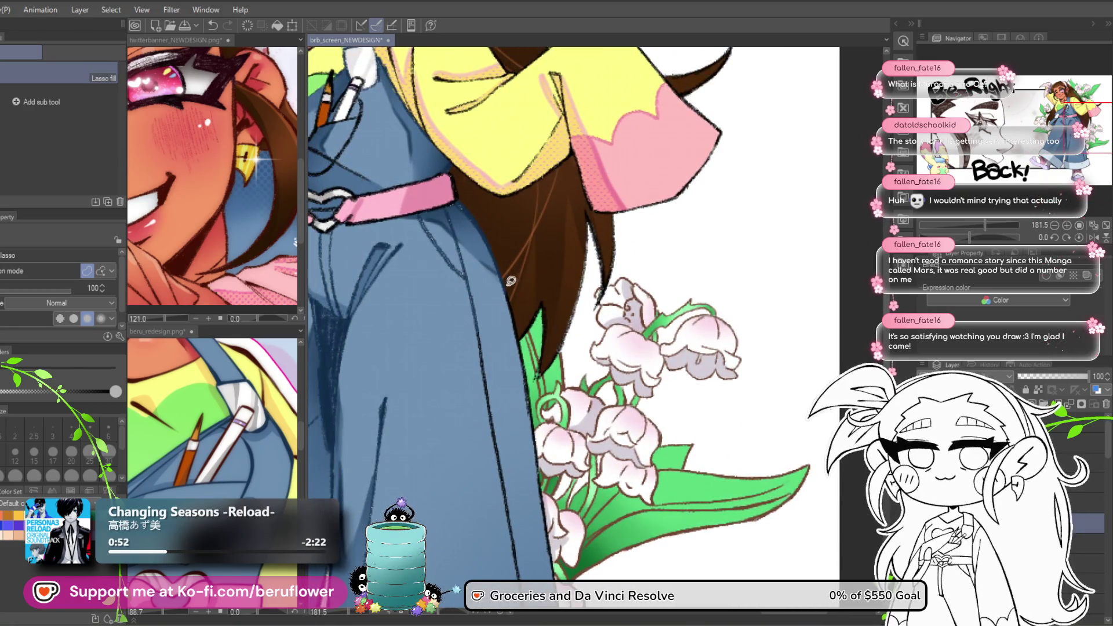
pyautogui.moveTo(441, 295); pyautogui.dragTo(423, 274)
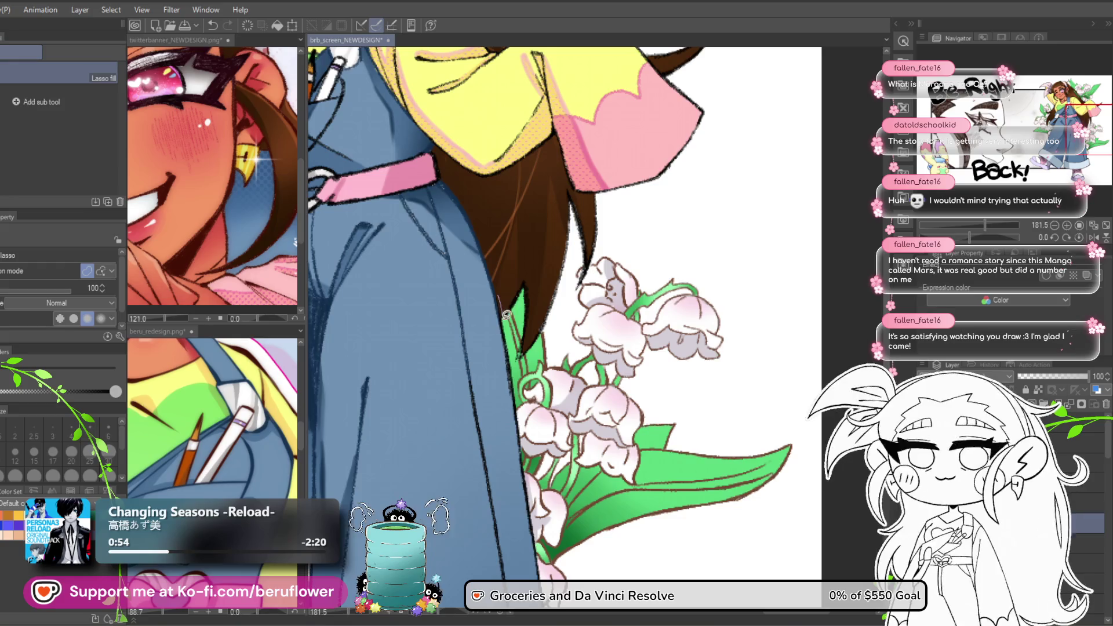
pyautogui.moveTo(510, 442)
pyautogui.mouseDown()
pyautogui.moveTo(490, 315)
pyautogui.moveTo(495, 150)
pyautogui.mouseUp()
pyautogui.moveTo(620, 168); pyautogui.dragTo(684, 81)
pyautogui.moveTo(395, 274)
pyautogui.mouseDown()
pyautogui.moveTo(459, 383)
pyautogui.moveTo(476, 309)
pyautogui.mouseUp()
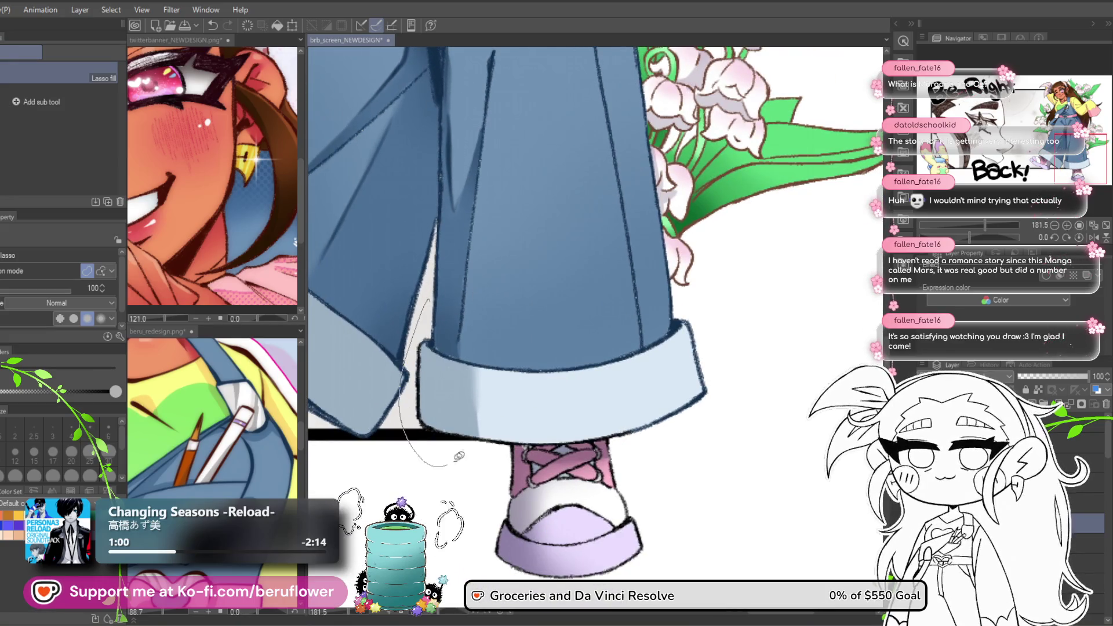
pyautogui.scroll(2, 547, 276)
pyautogui.moveTo(547, 276); pyautogui.dragTo(643, 255)
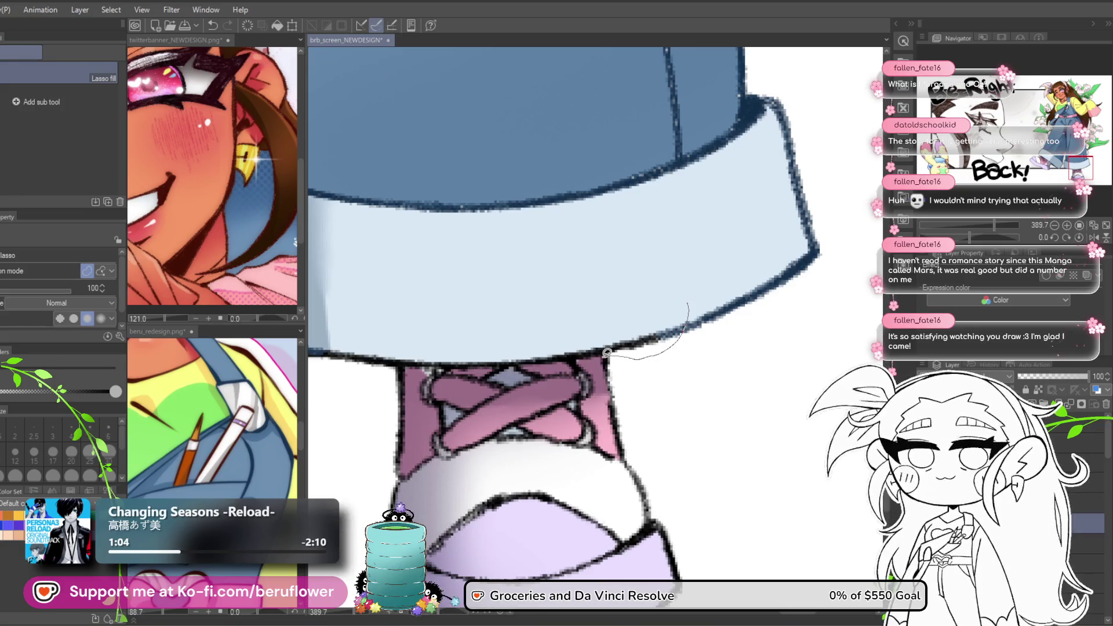
# Lasso fill a straight bottom edge on the rolled cuff and zoom out to check the figure.
pyautogui.moveTo(530, 363); pyautogui.dragTo(496, 365)
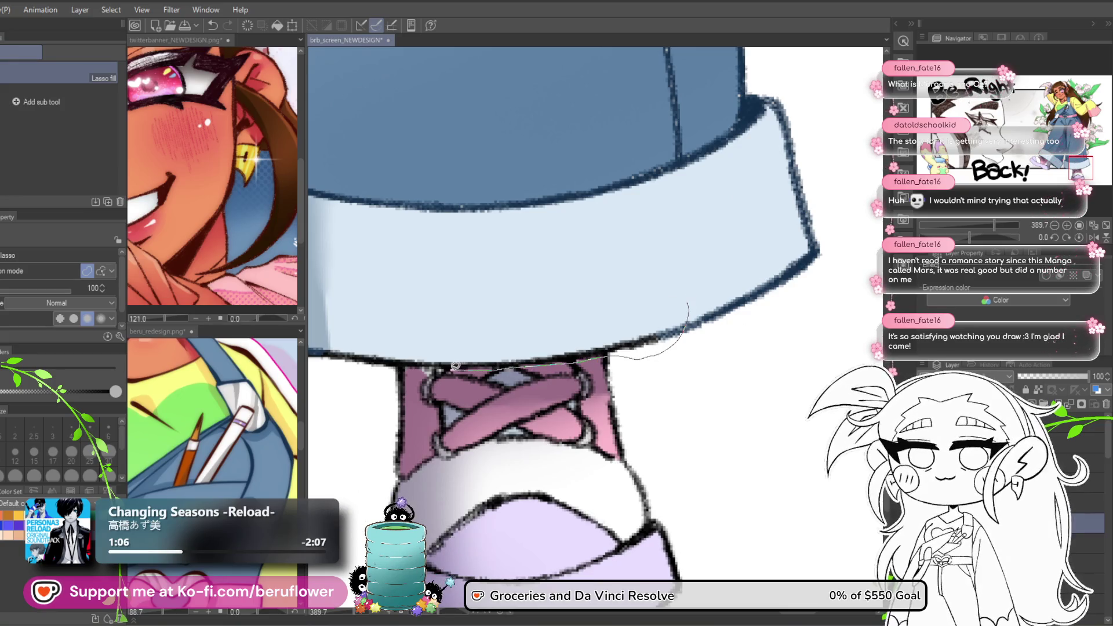
pyautogui.moveTo(428, 366); pyautogui.dragTo(521, 255)
pyautogui.scroll(-2, 706, 228)
pyautogui.scroll(-1, 504, 223)
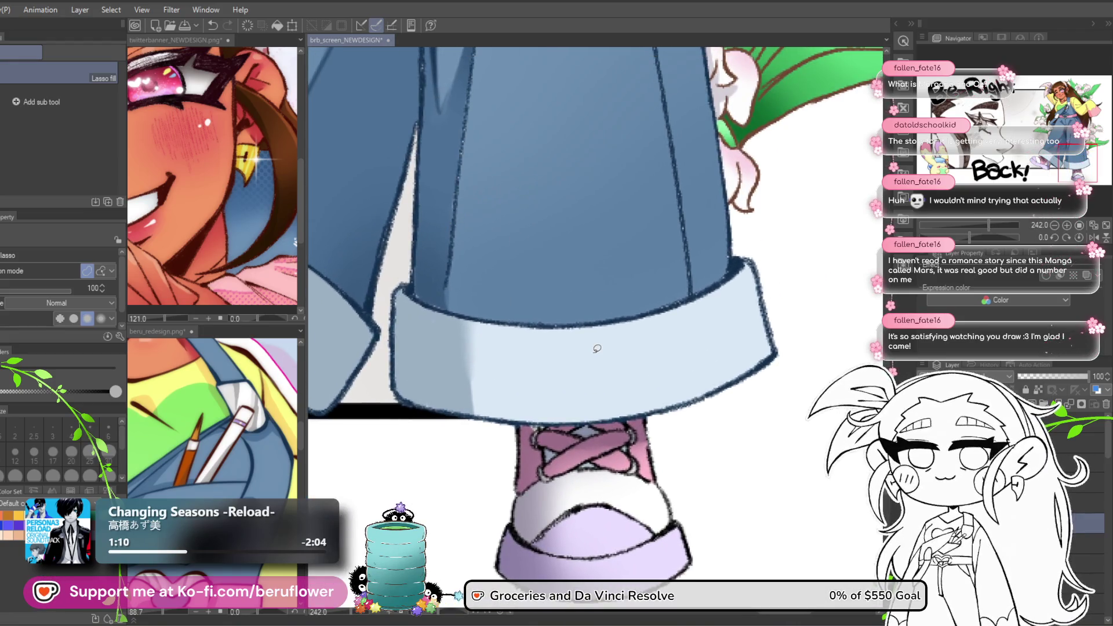
pyautogui.scroll(-3, 498, 459)
pyautogui.scroll(3, 658, 350)
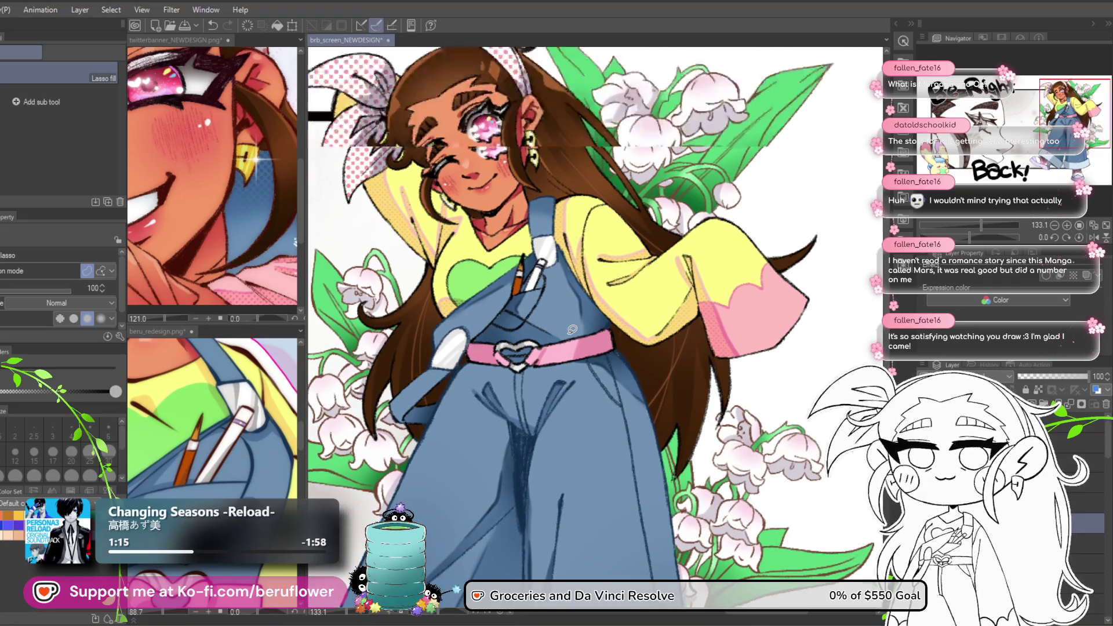
# Lasso fill shapes on the overalls bib around the pen-and-brush pocket.
pyautogui.scroll(4, 603, 300)
pyautogui.moveTo(603, 300)
pyautogui.mouseDown()
pyautogui.moveTo(608, 420)
pyautogui.moveTo(499, 418)
pyautogui.moveTo(442, 397)
pyautogui.moveTo(492, 335)
pyautogui.mouseUp()
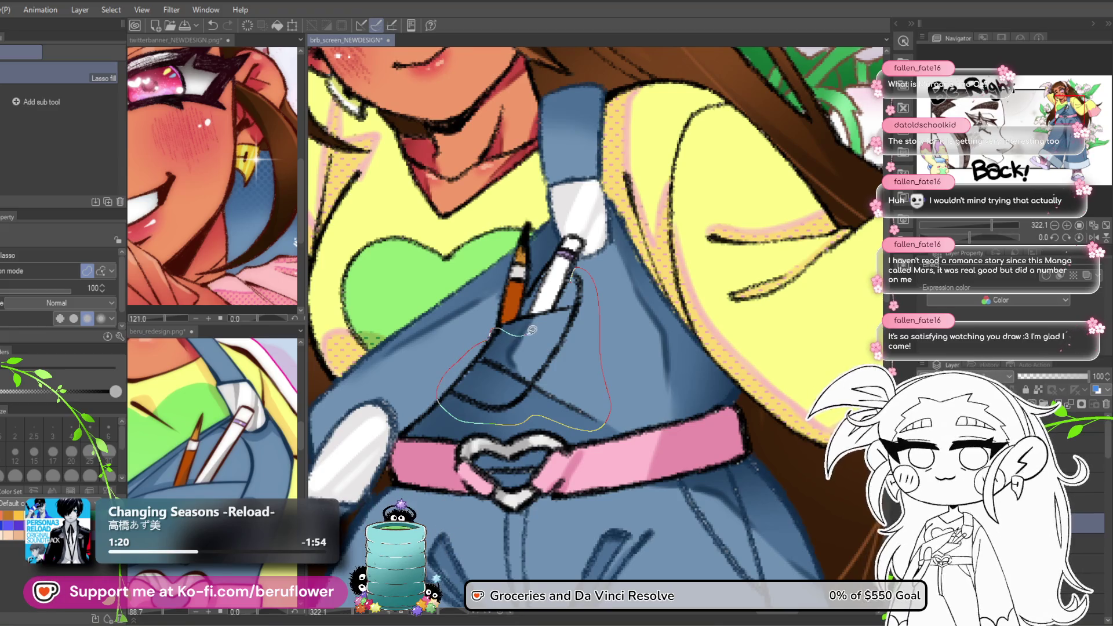
pyautogui.moveTo(565, 297); pyautogui.dragTo(567, 293)
pyautogui.moveTo(486, 368); pyautogui.dragTo(458, 381)
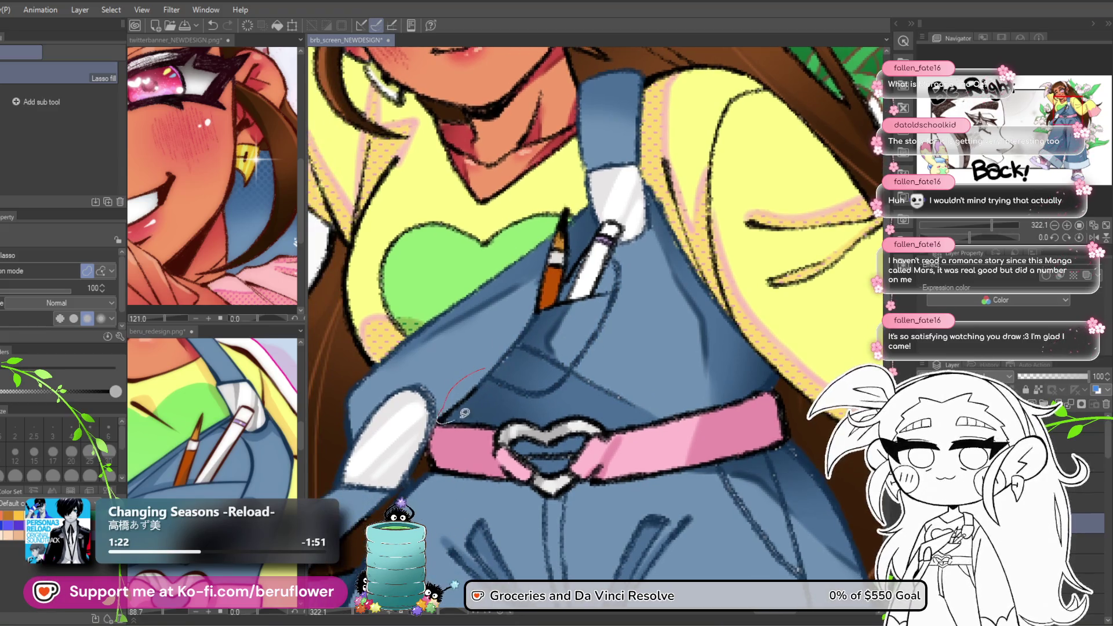
# Pan and zoom to review the legs, shoes and face.
pyautogui.moveTo(649, 368); pyautogui.dragTo(612, 434)
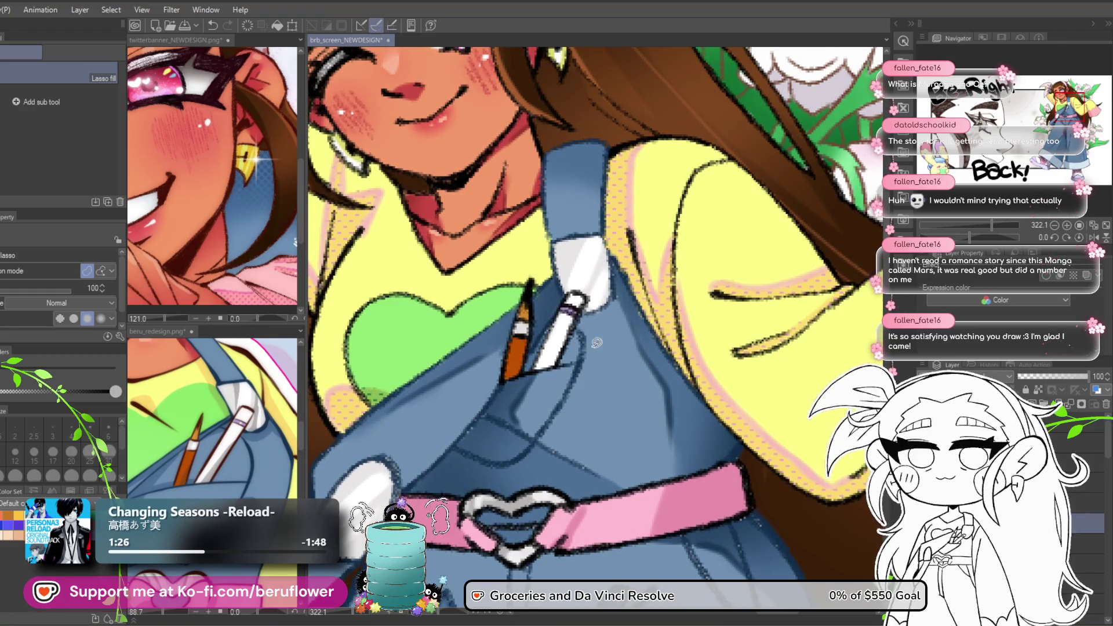
pyautogui.scroll(-7, 586, 330)
pyautogui.moveTo(748, 394)
pyautogui.mouseDown()
pyautogui.moveTo(632, 232)
pyautogui.moveTo(643, 278)
pyautogui.mouseUp()
pyautogui.scroll(2, 632, 232)
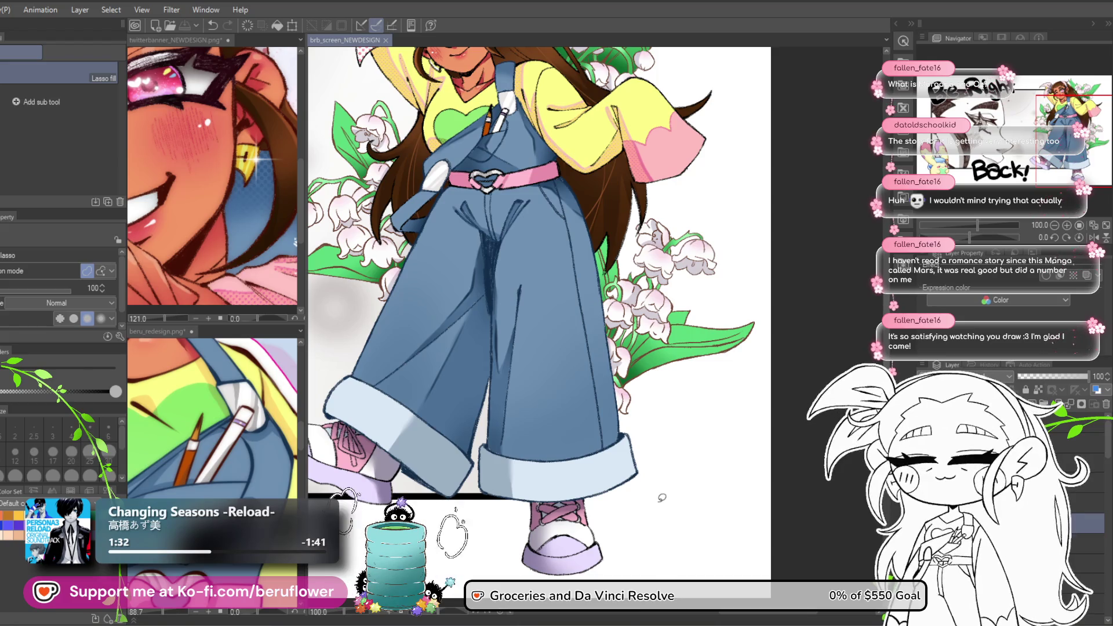
pyautogui.moveTo(669, 451); pyautogui.dragTo(659, 505)
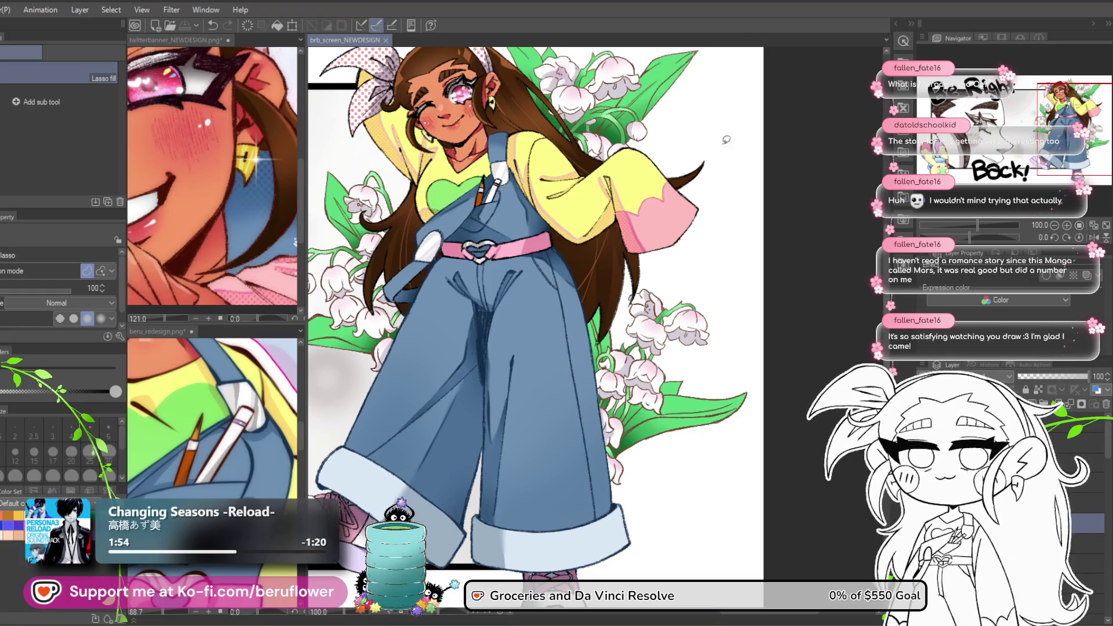
pyautogui.scroll(1, 696, 443)
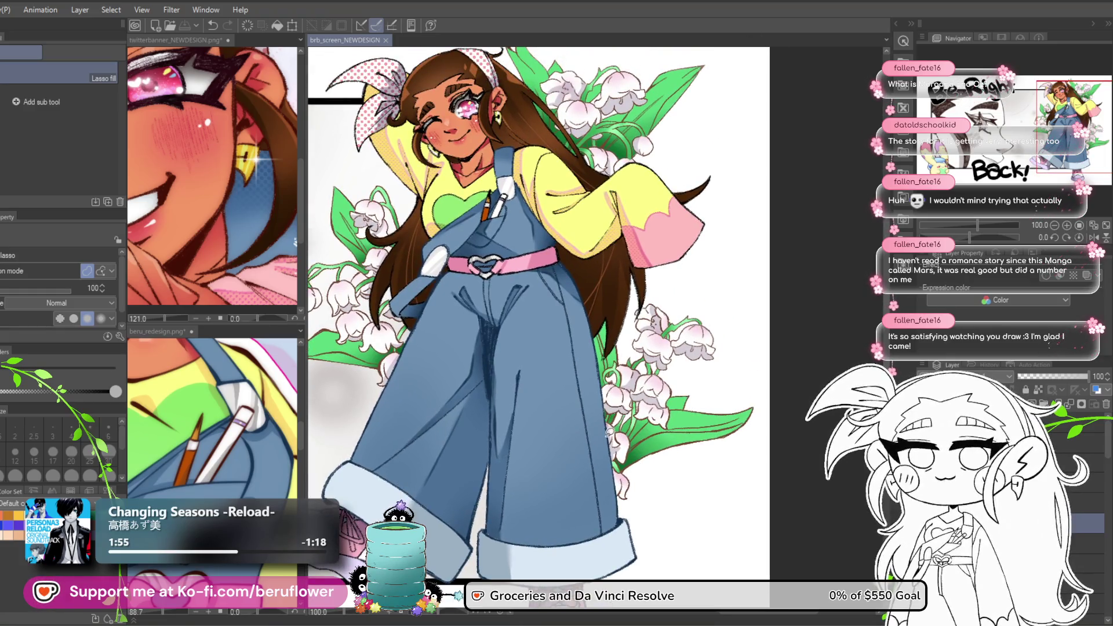
pyautogui.scroll(-3, 609, 432)
pyautogui.scroll(4, 609, 432)
# Lasso fill a small area of the overalls near the belt.
pyautogui.moveTo(533, 322); pyautogui.dragTo(529, 408)
pyautogui.scroll(-2, 510, 434)
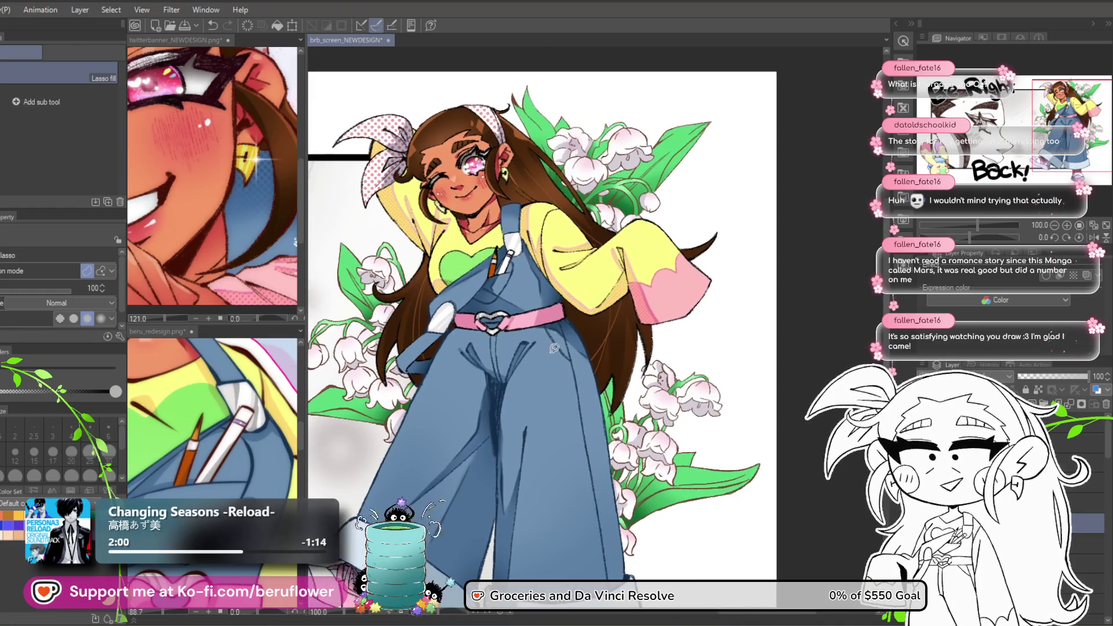
pyautogui.scroll(5, 543, 413)
pyautogui.moveTo(543, 414); pyautogui.dragTo(554, 427)
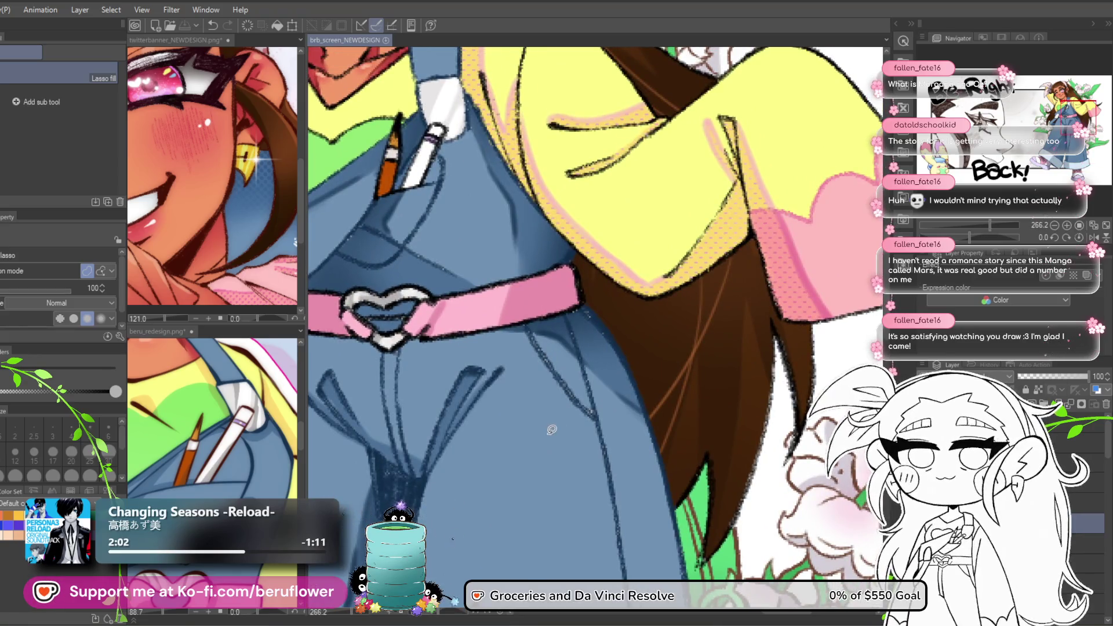
pyautogui.scroll(-2, 513, 432)
pyautogui.scroll(3, 513, 431)
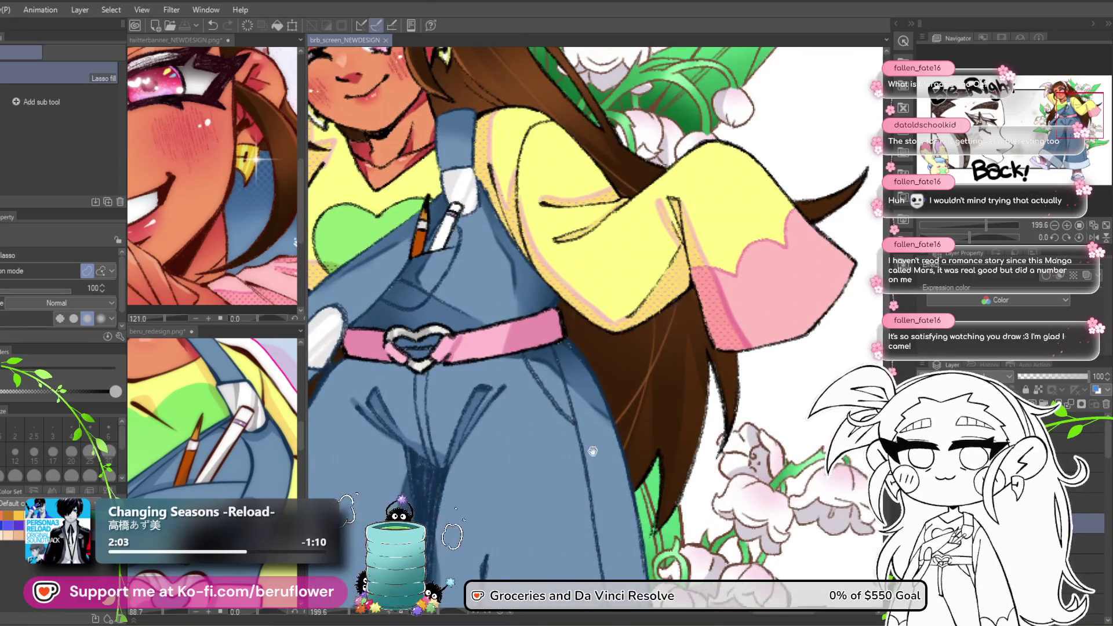
pyautogui.moveTo(622, 508); pyautogui.dragTo(633, 456)
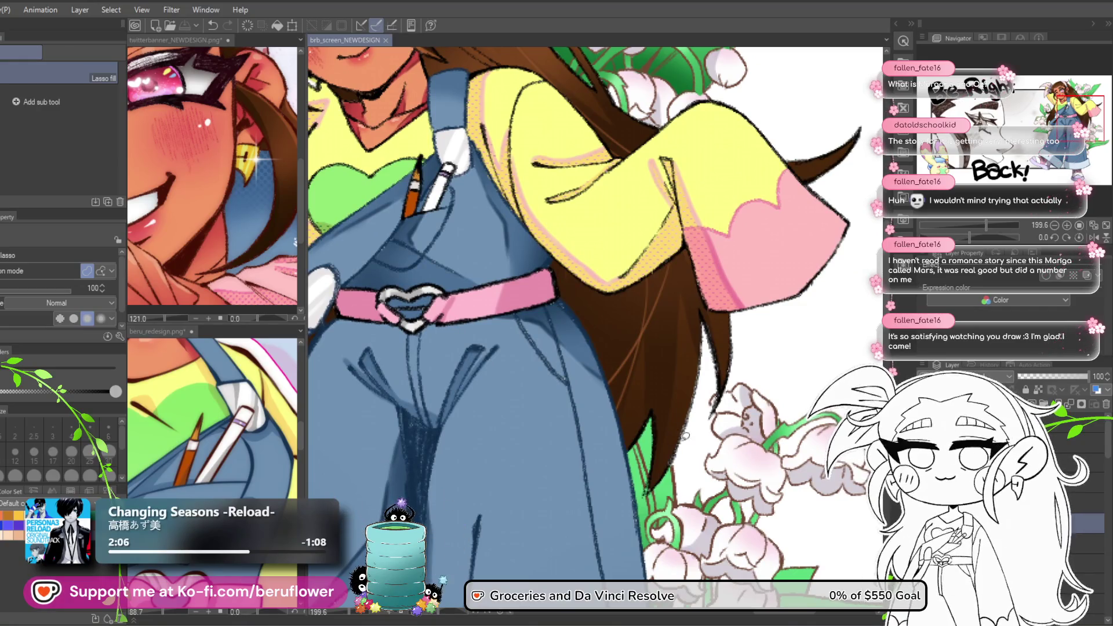
pyautogui.scroll(-2, 699, 435)
pyautogui.scroll(3, 699, 435)
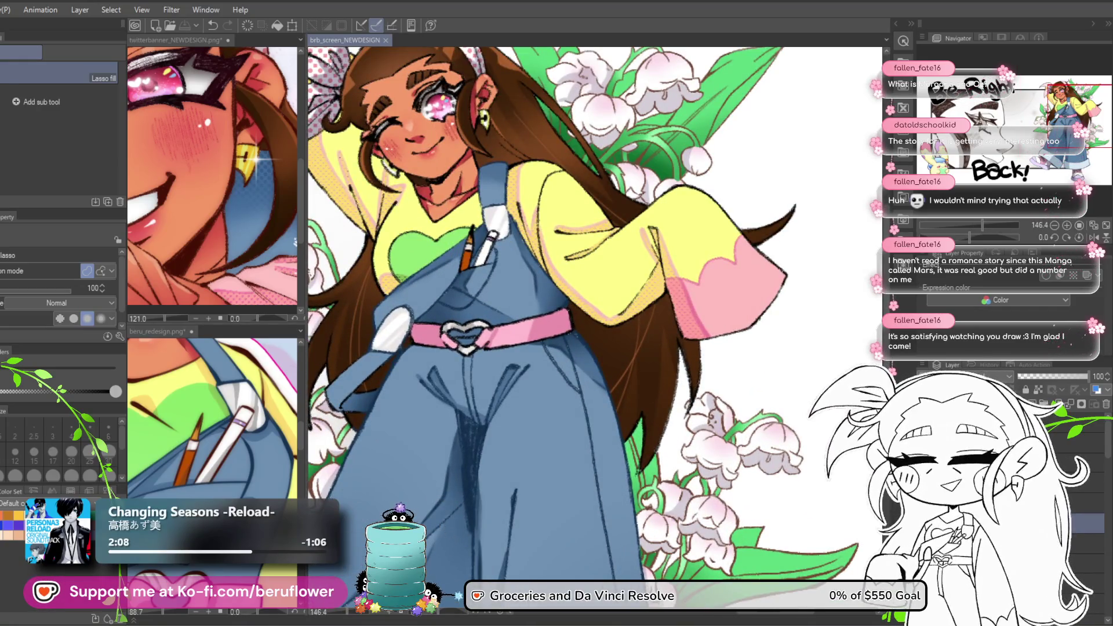
# Open and cancel the layer options menu, then compare with the beru_redesign reference.
pyautogui.rightClick(988, 503)
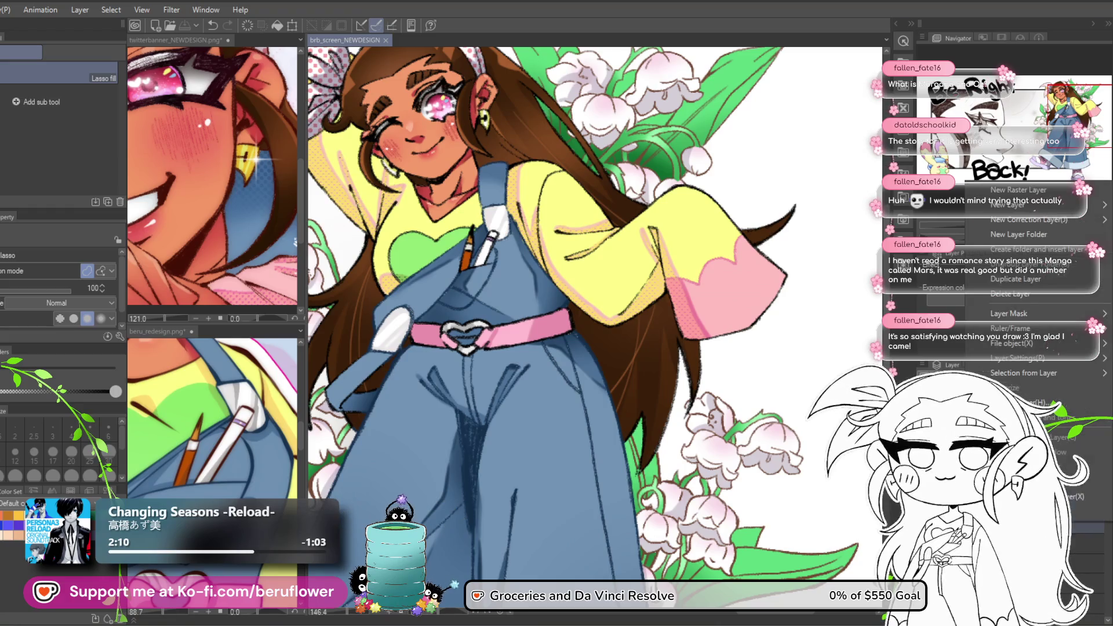
pyautogui.press('Escape')
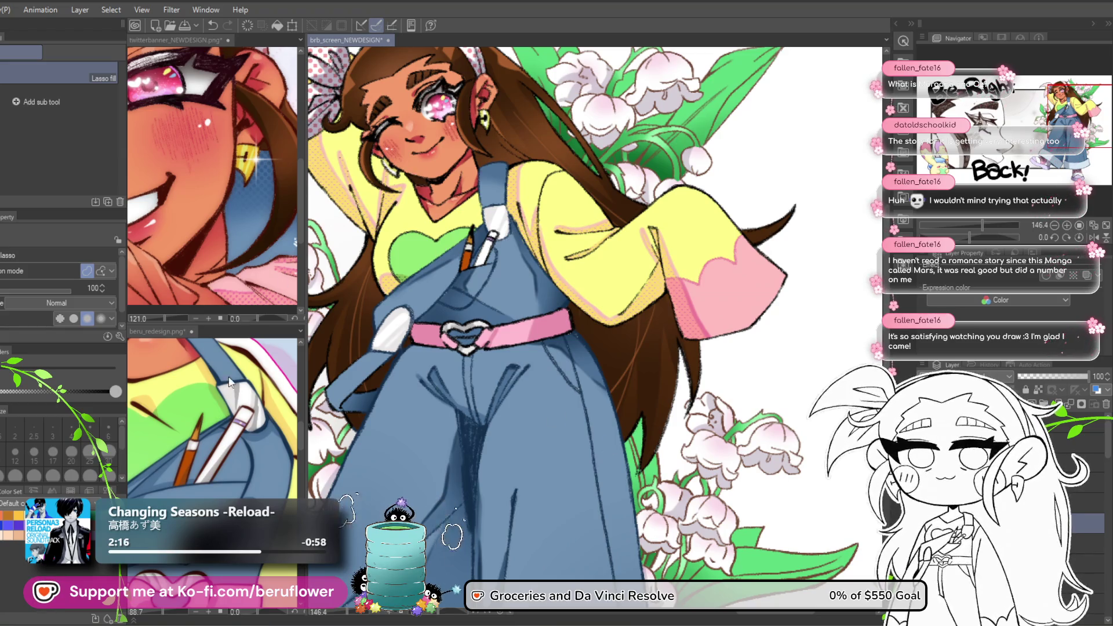
pyautogui.click(243, 410)
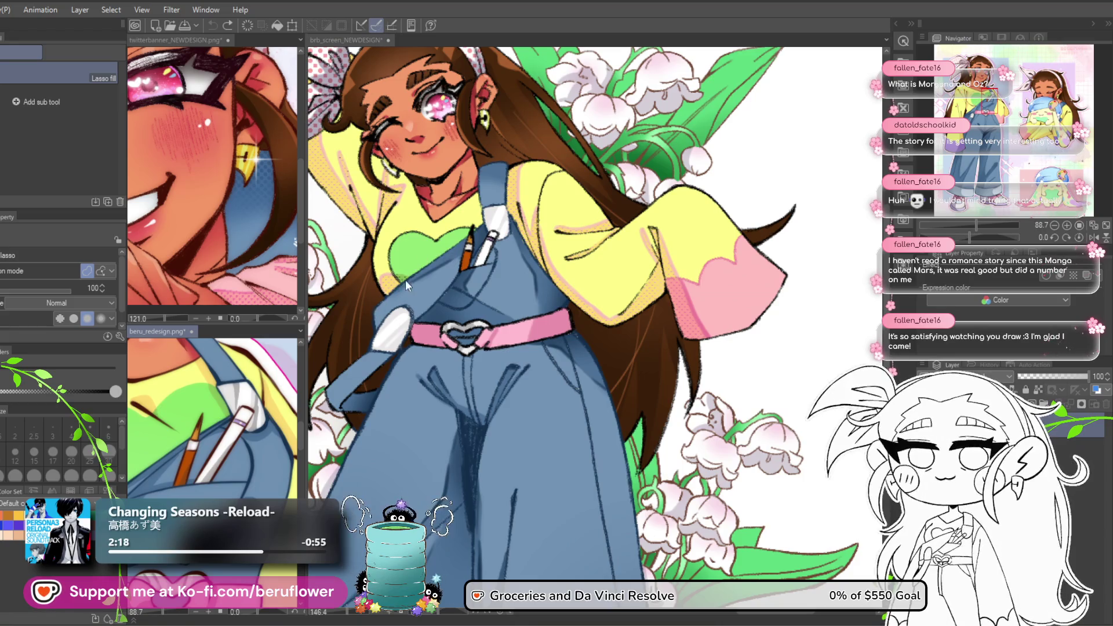
pyautogui.click(439, 235)
pyautogui.scroll(5, 440, 235)
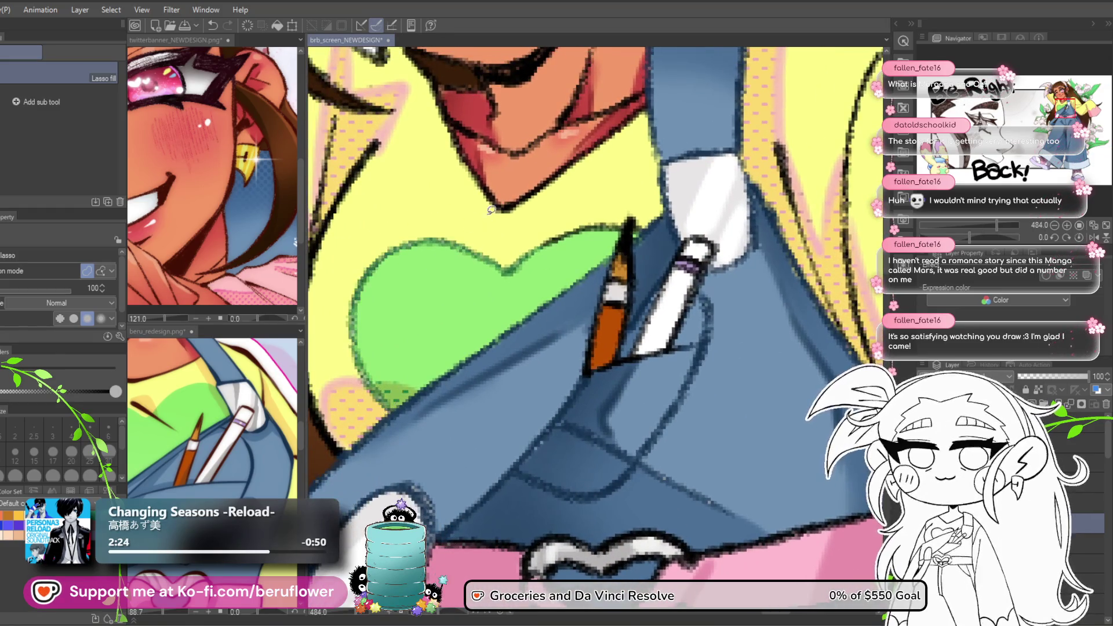
pyautogui.moveTo(587, 233)
pyautogui.mouseDown()
pyautogui.moveTo(569, 248)
pyautogui.moveTo(636, 231)
pyautogui.mouseUp()
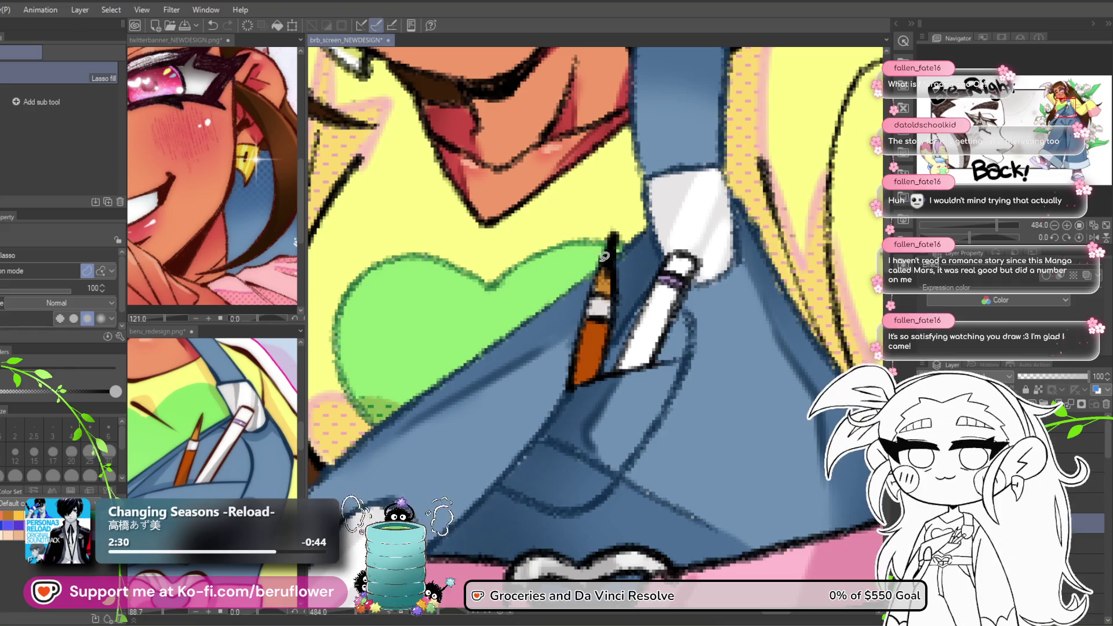
# Open and cancel the layer menu again, then view the illustration at 100%.
pyautogui.scroll(-3, 603, 267)
pyautogui.scroll(-1, 605, 269)
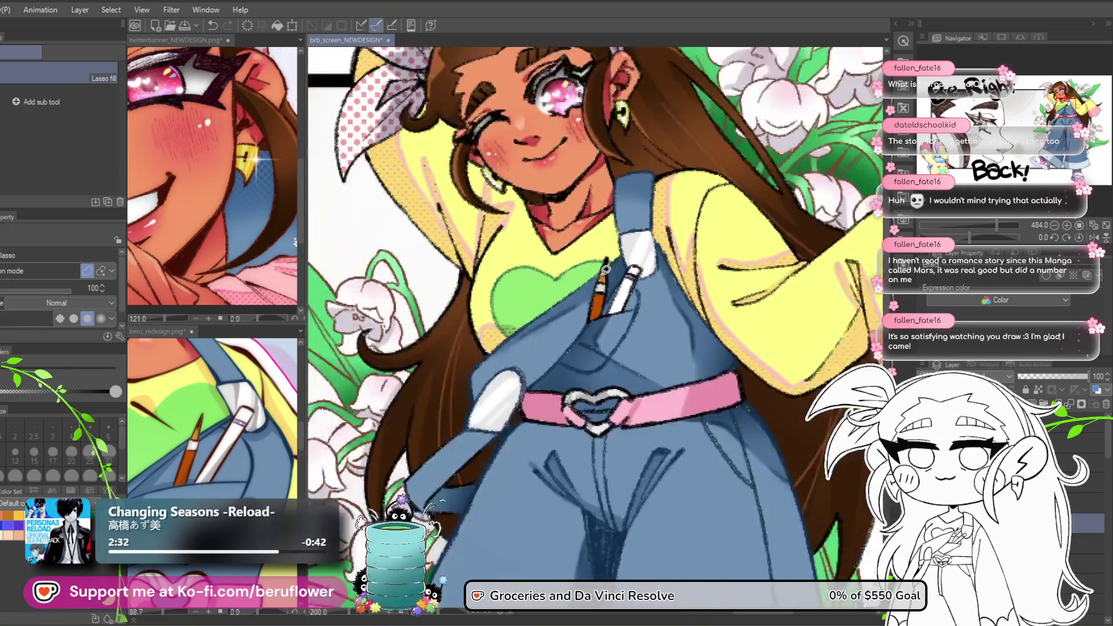
pyautogui.rightClick(988, 505)
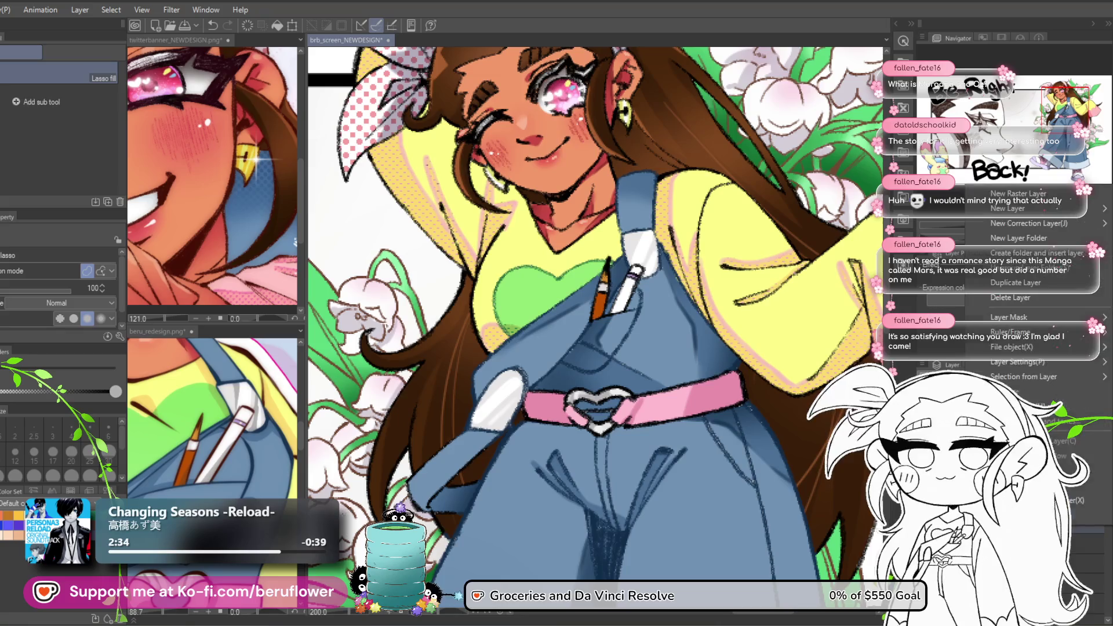
pyautogui.press('Escape')
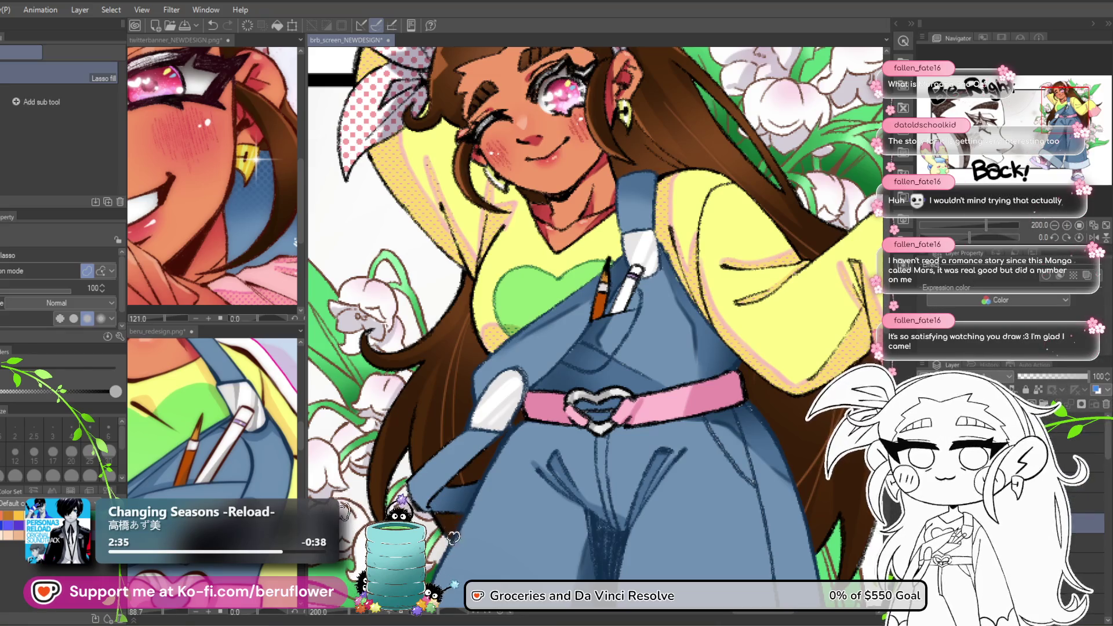
pyautogui.hotkey('ctrl', 'alt', '0')
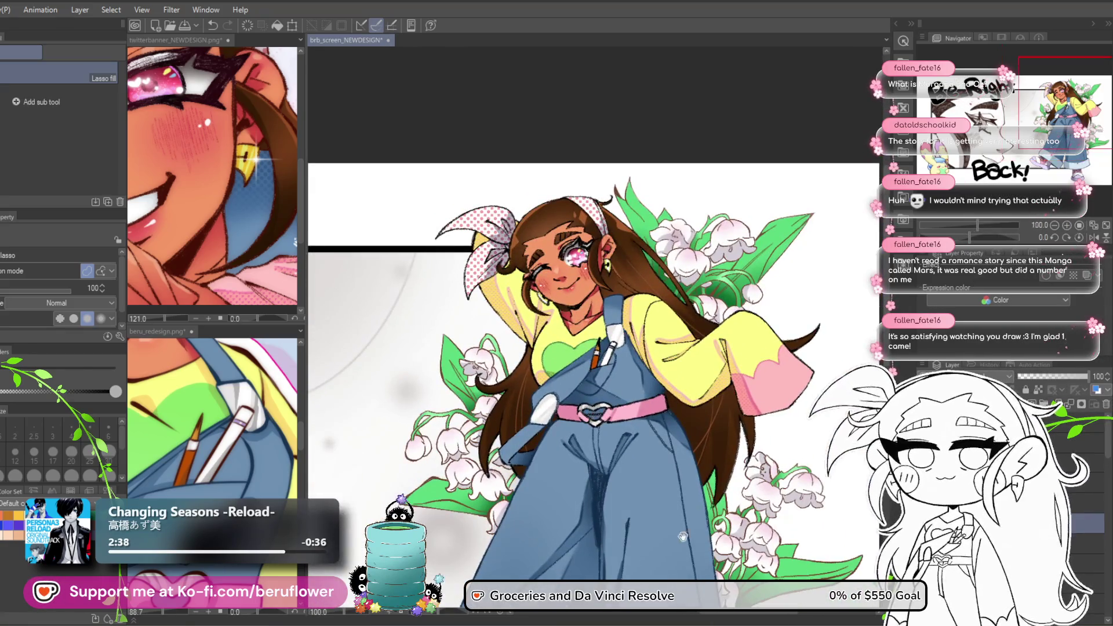
# Zoom into the girl's face on the brb_screen_NEWDESIGN canvas.
pyautogui.moveTo(689, 546); pyautogui.dragTo(684, 548)
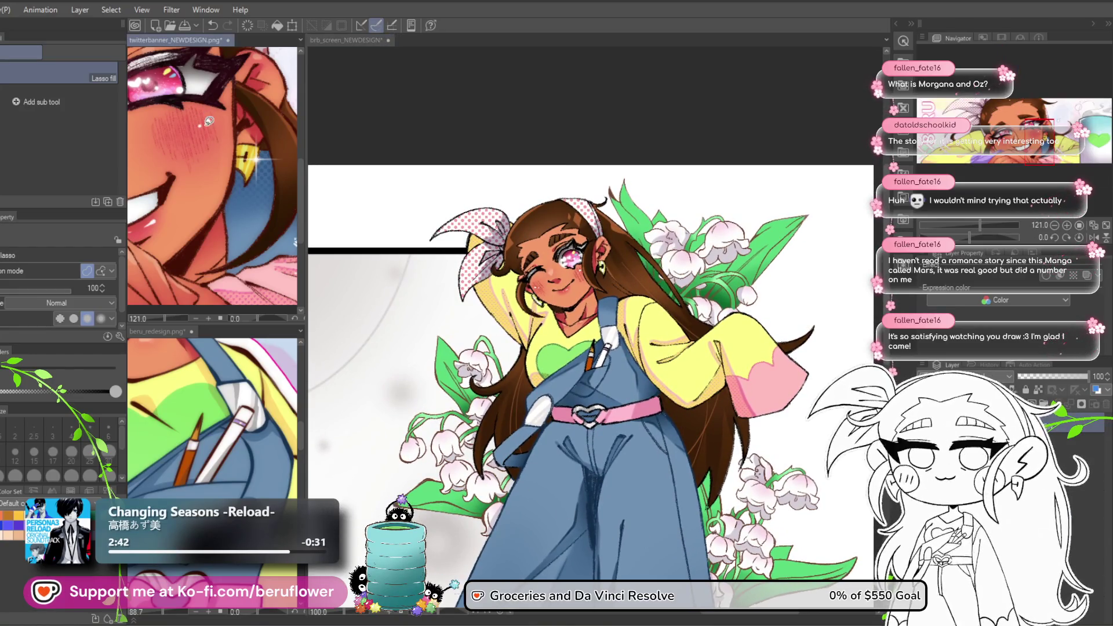
pyautogui.scroll(5, 197, 121)
pyautogui.scroll(5, 247, 215)
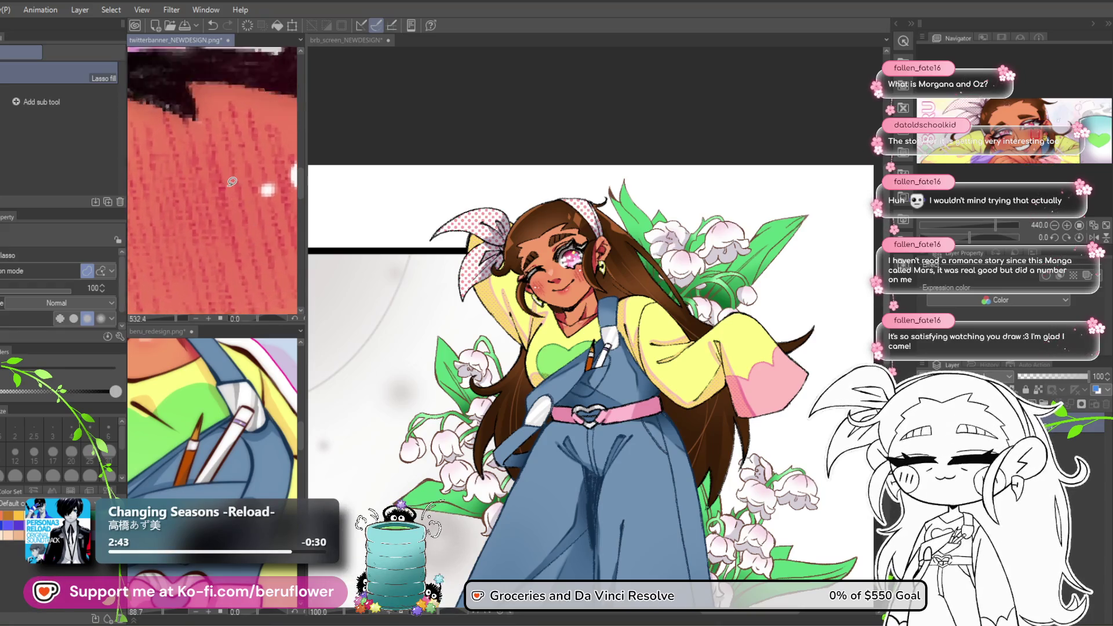
pyautogui.click(592, 261)
pyautogui.scroll(5, 592, 260)
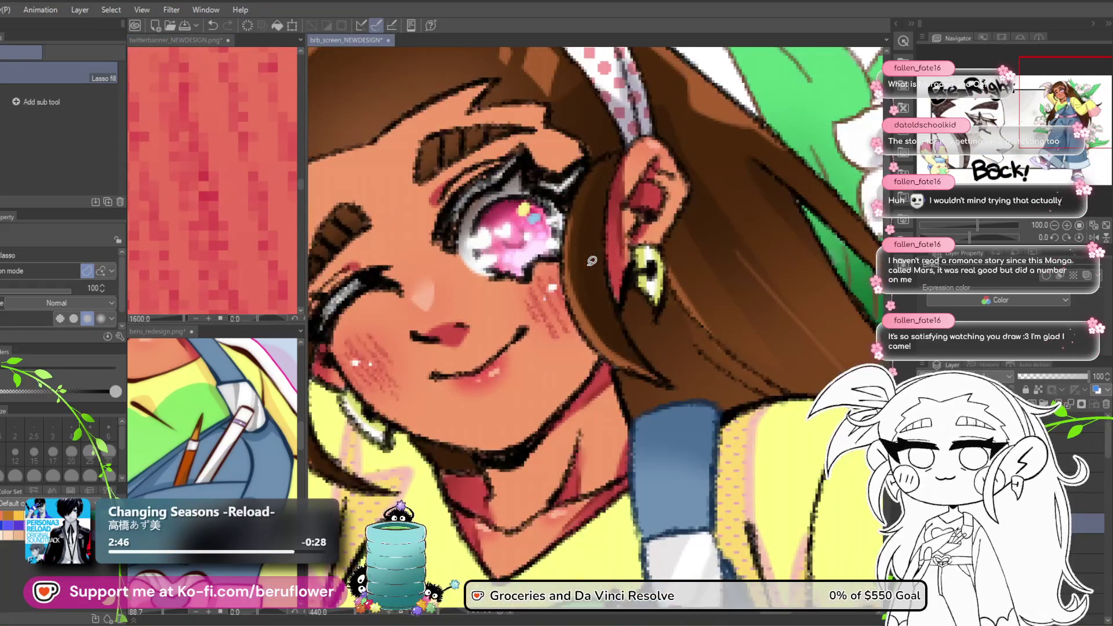
# Lasso fill blush shapes on the cheek below the open eye, then zoom out.
pyautogui.moveTo(555, 308); pyautogui.dragTo(547, 295)
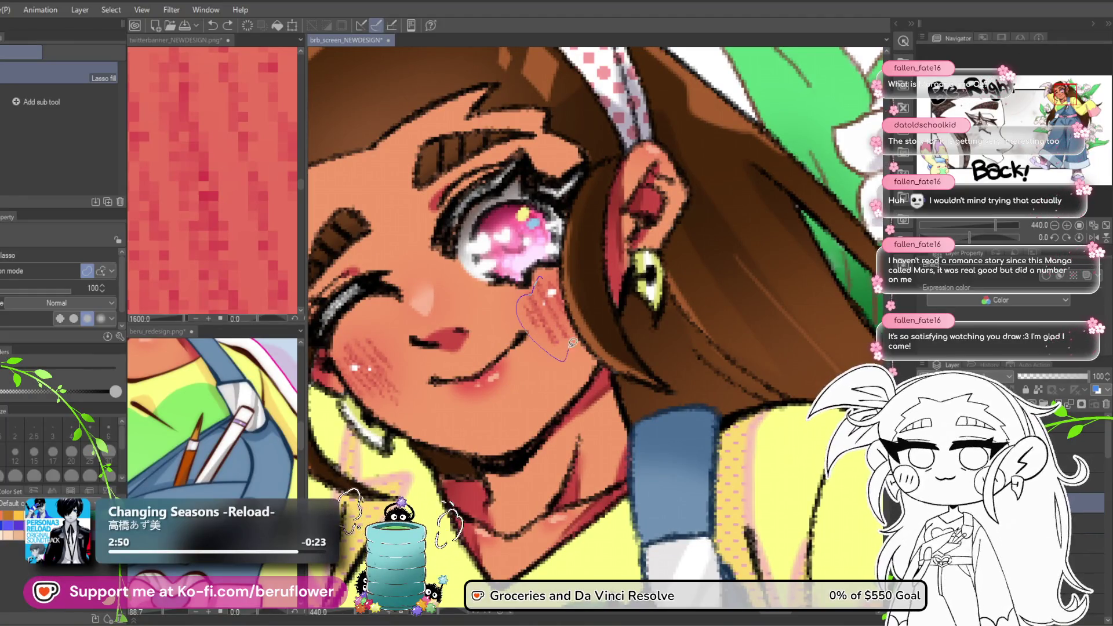
pyautogui.moveTo(572, 276); pyautogui.dragTo(636, 288)
pyautogui.moveTo(423, 327); pyautogui.dragTo(480, 386)
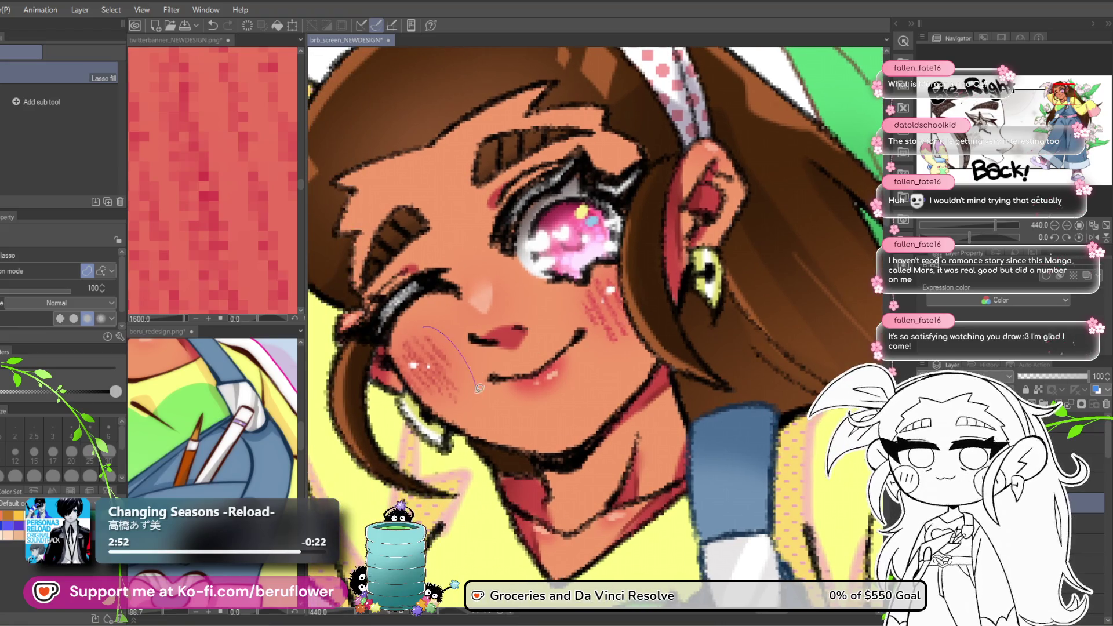
pyautogui.scroll(-10, 486, 316)
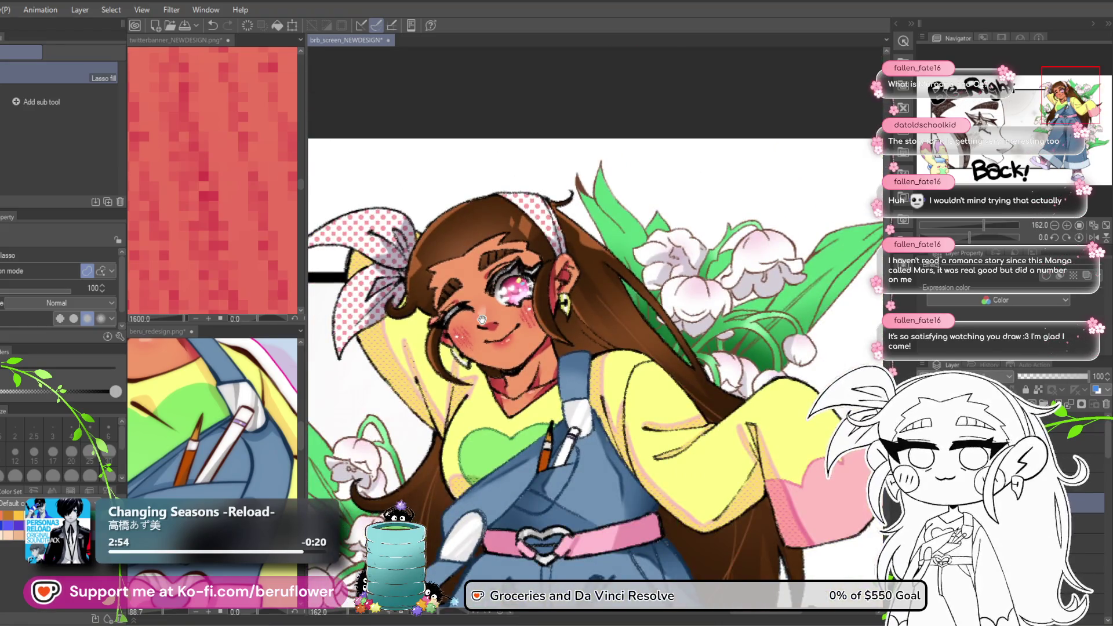
pyautogui.scroll(-12, 237, 205)
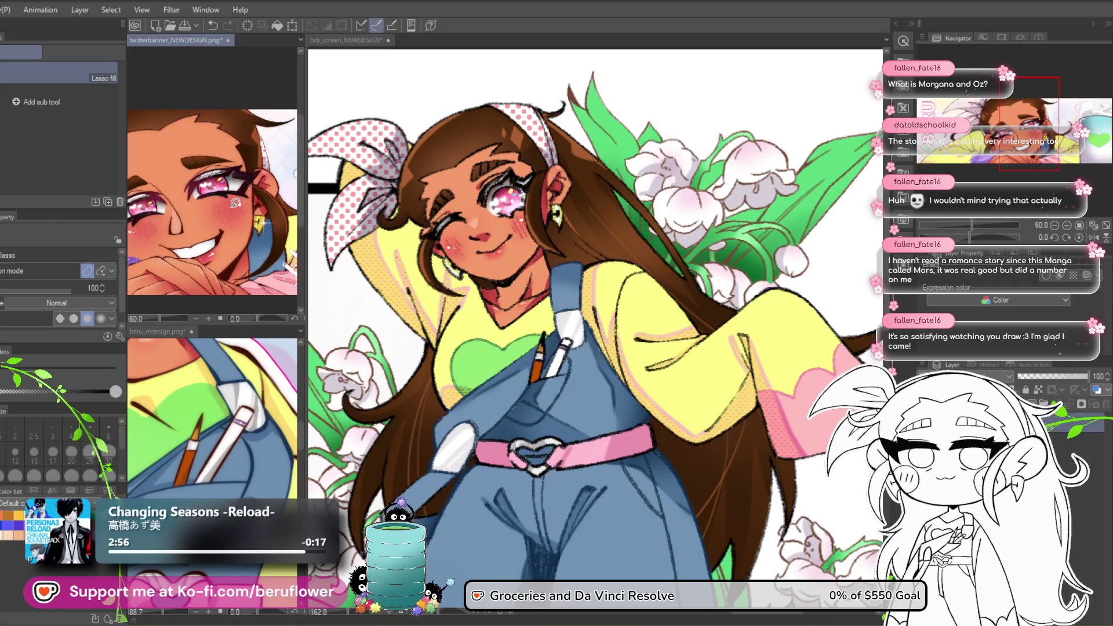
pyautogui.scroll(-3, 617, 339)
pyautogui.scroll(2, 617, 339)
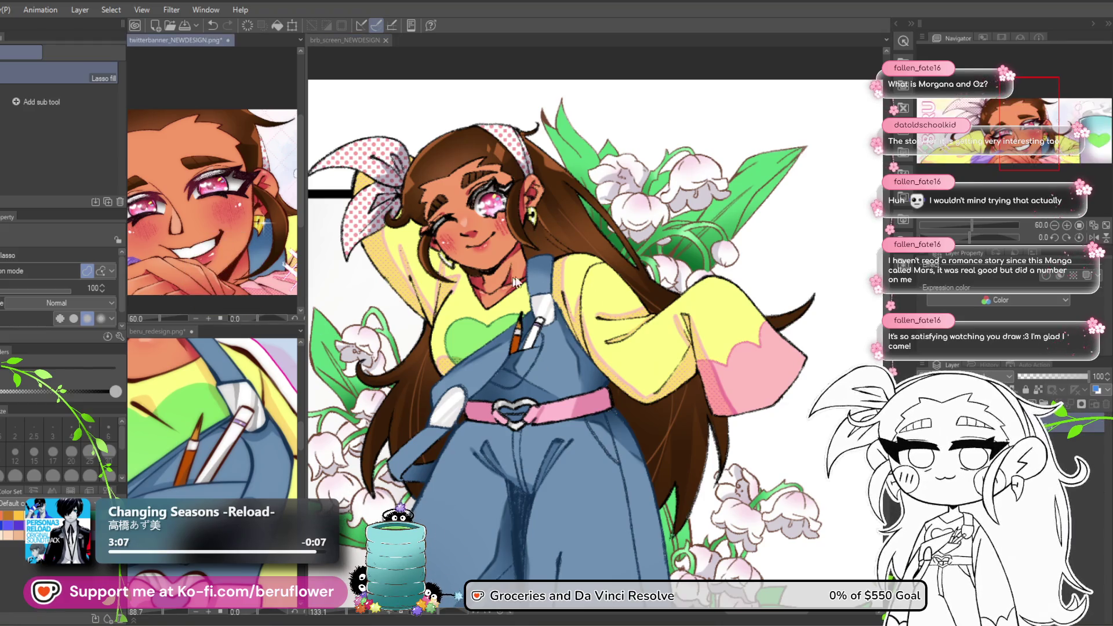
pyautogui.click(247, 27)
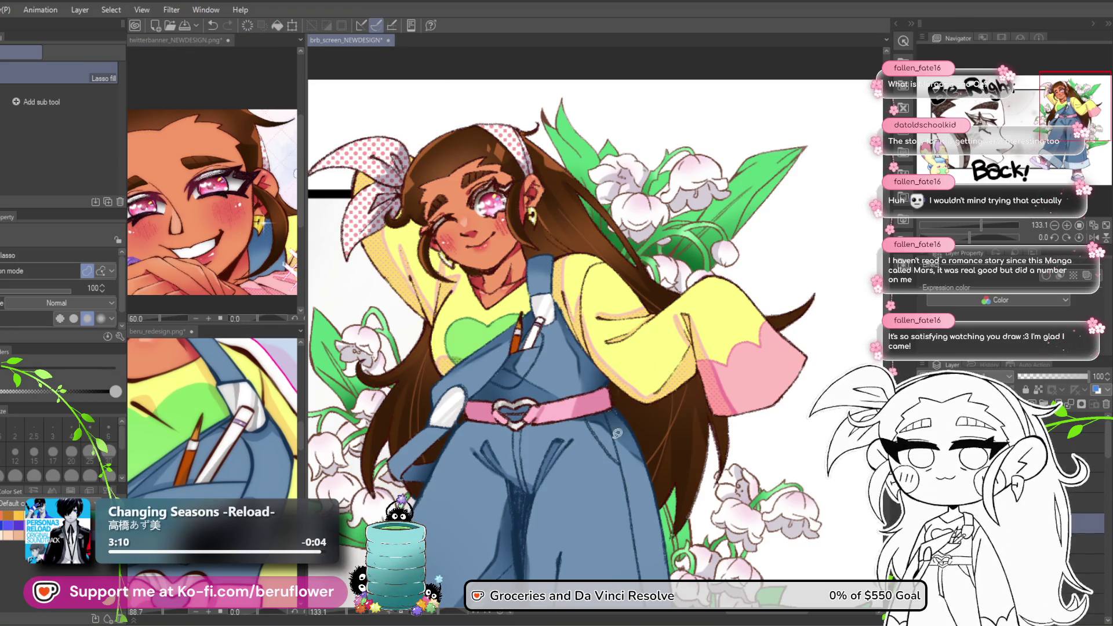
pyautogui.scroll(-5, 576, 387)
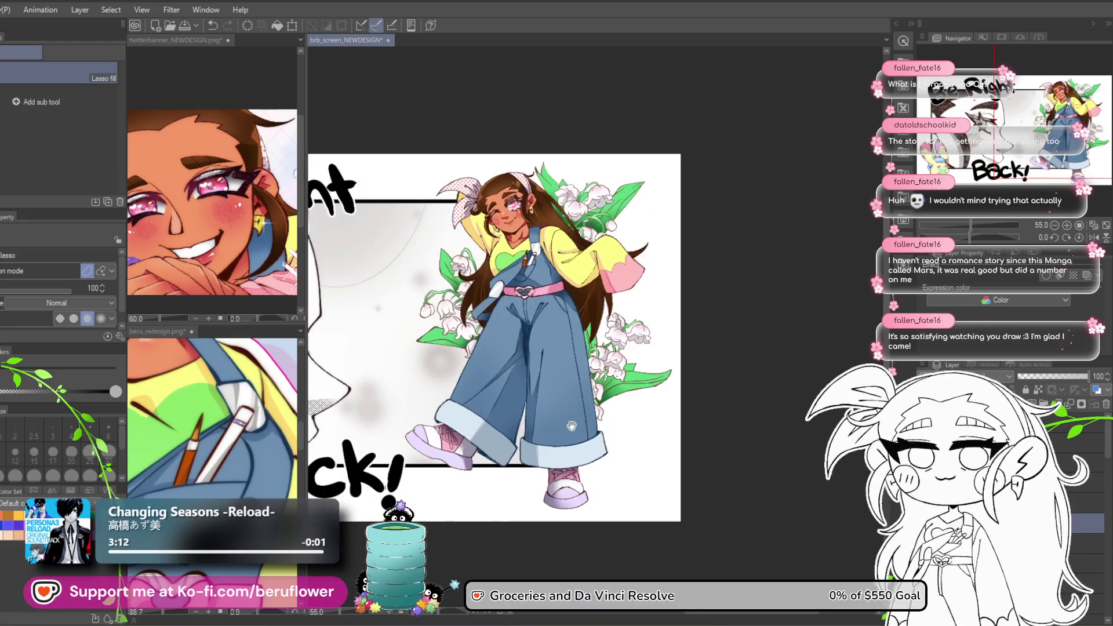
pyautogui.scroll(3, 576, 421)
pyautogui.scroll(-1, 576, 422)
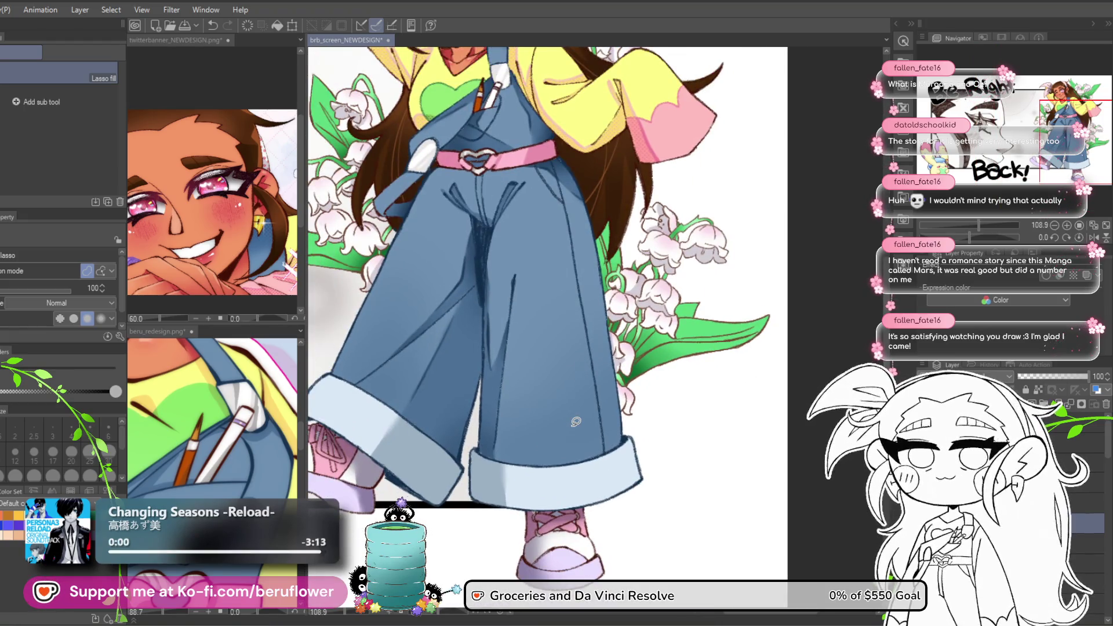
pyautogui.moveTo(578, 417); pyautogui.dragTo(586, 516)
pyautogui.moveTo(696, 415); pyautogui.dragTo(708, 499)
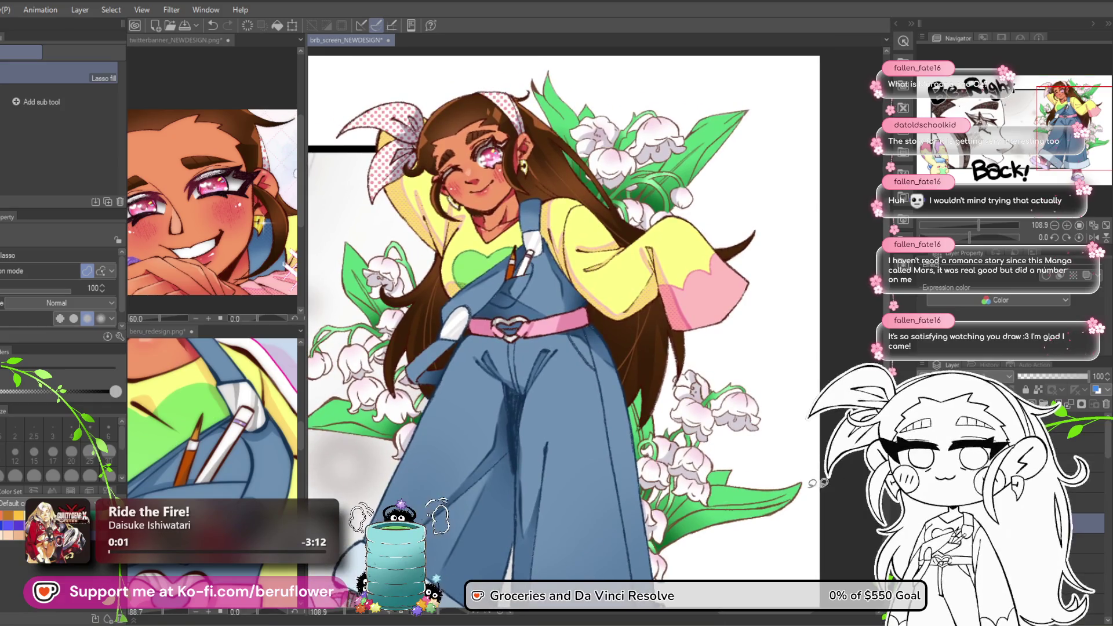
pyautogui.scroll(3, 638, 278)
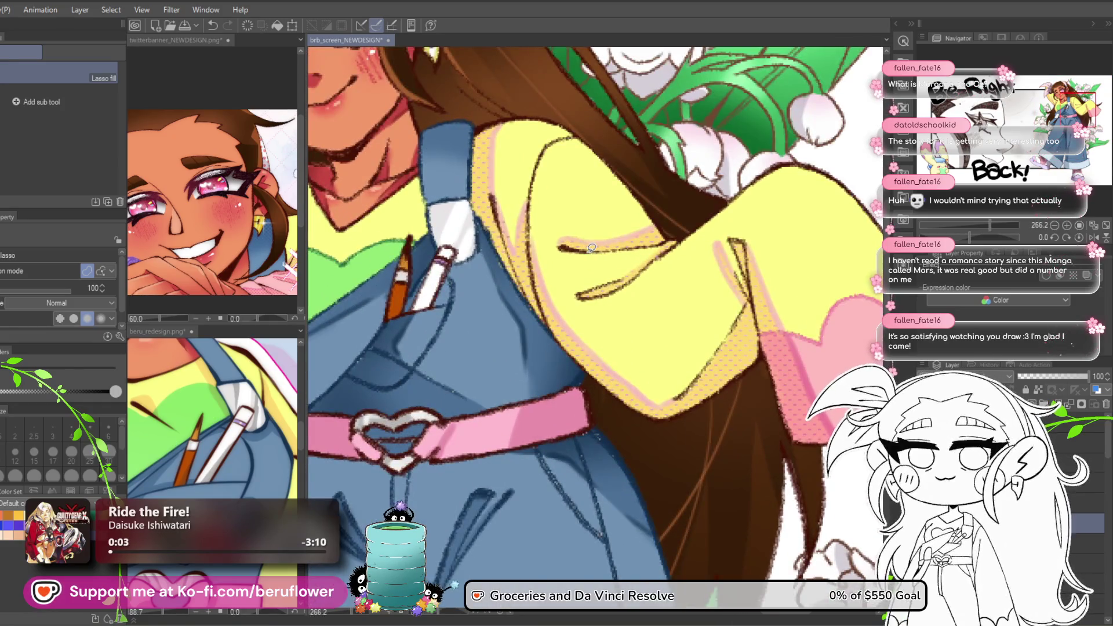
pyautogui.scroll(-1, 592, 247)
pyautogui.moveTo(708, 481); pyautogui.dragTo(689, 446)
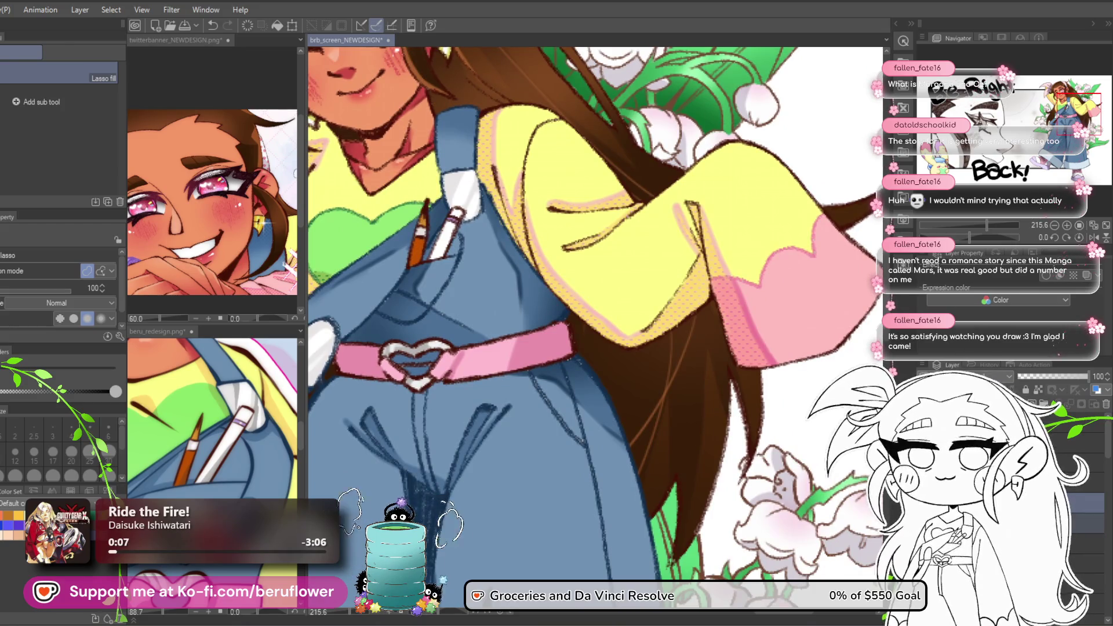
pyautogui.rightClick(986, 452)
pyautogui.click(1060, 467)
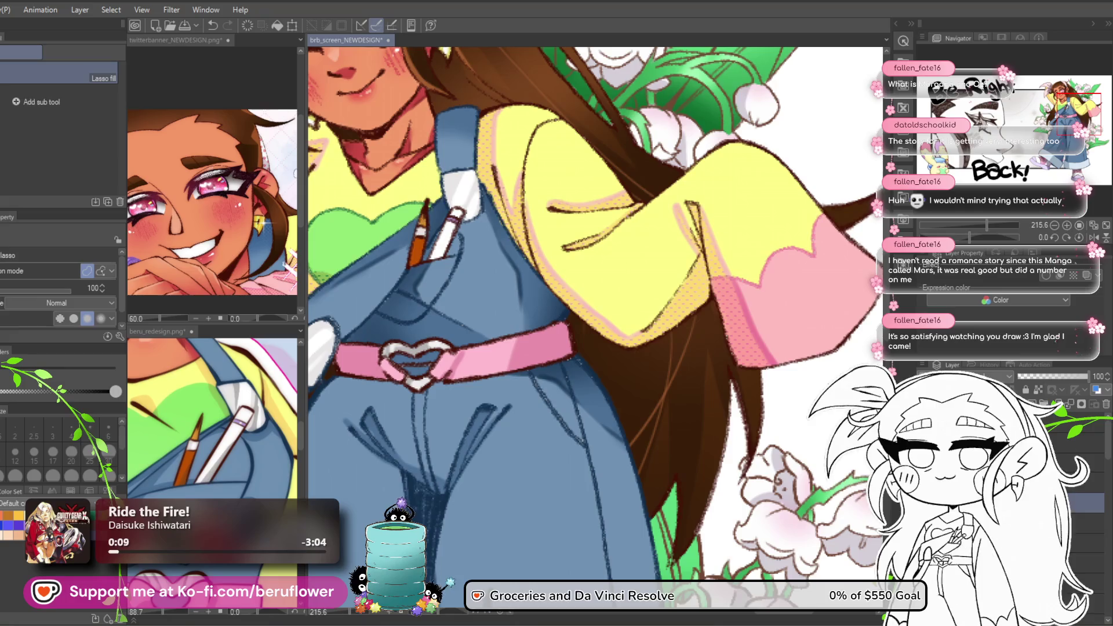
pyautogui.moveTo(579, 232)
pyautogui.mouseDown()
pyautogui.moveTo(674, 418)
pyautogui.moveTo(728, 482)
pyautogui.mouseUp()
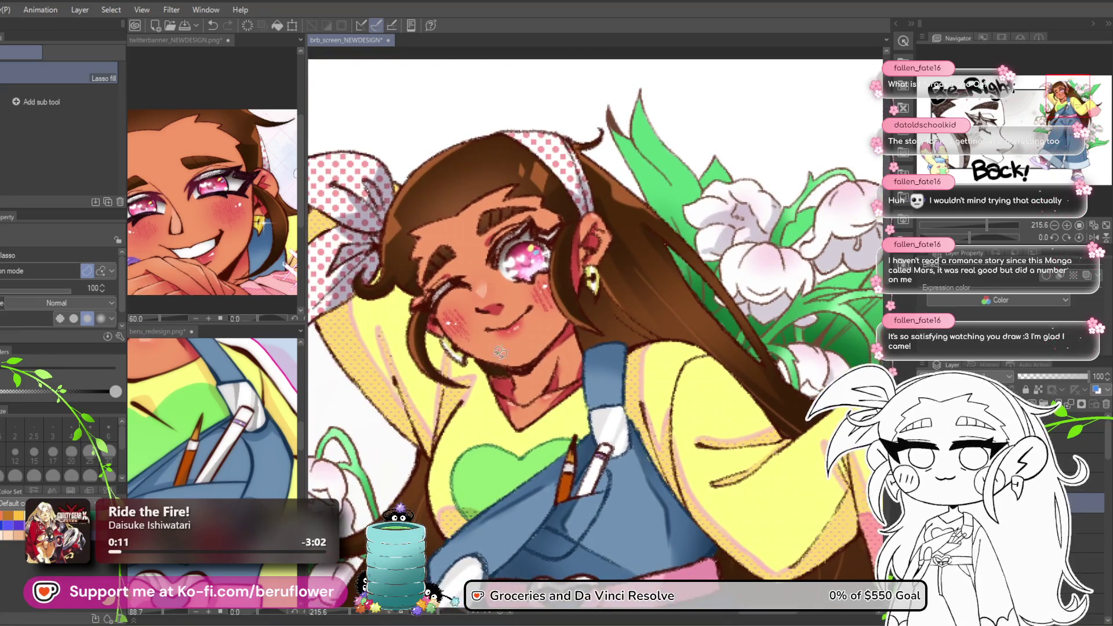
# Sample the eye colour from the twitterbanner artwork for the Be Right Back canvas.
pyautogui.click(221, 161)
pyautogui.scroll(5, 221, 161)
pyautogui.click(258, 172)
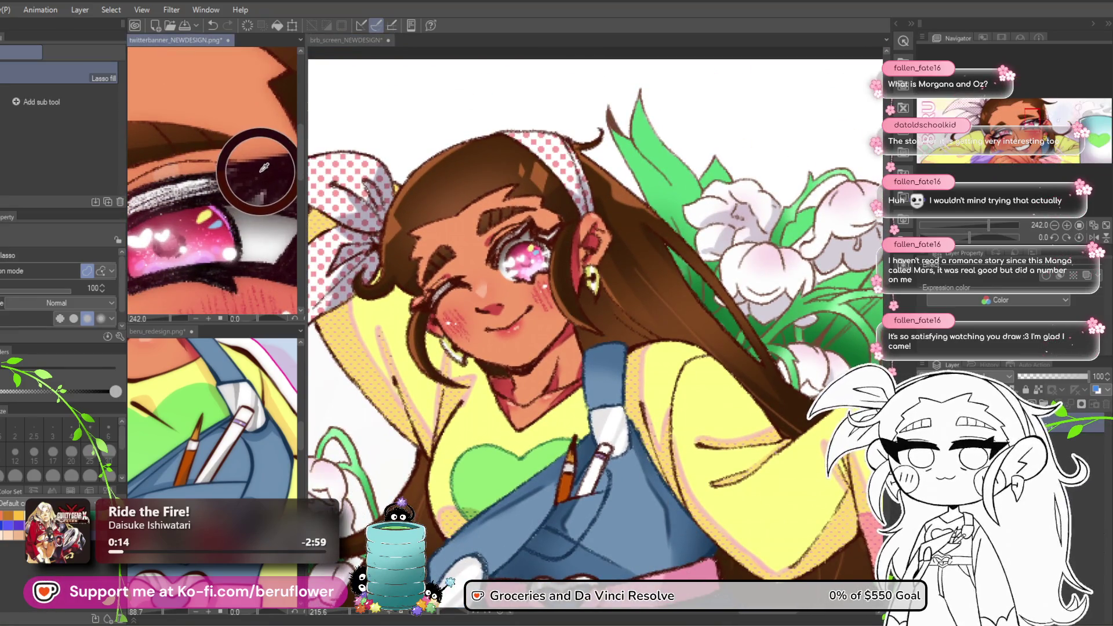
pyautogui.click(516, 231)
pyautogui.scroll(4, 515, 231)
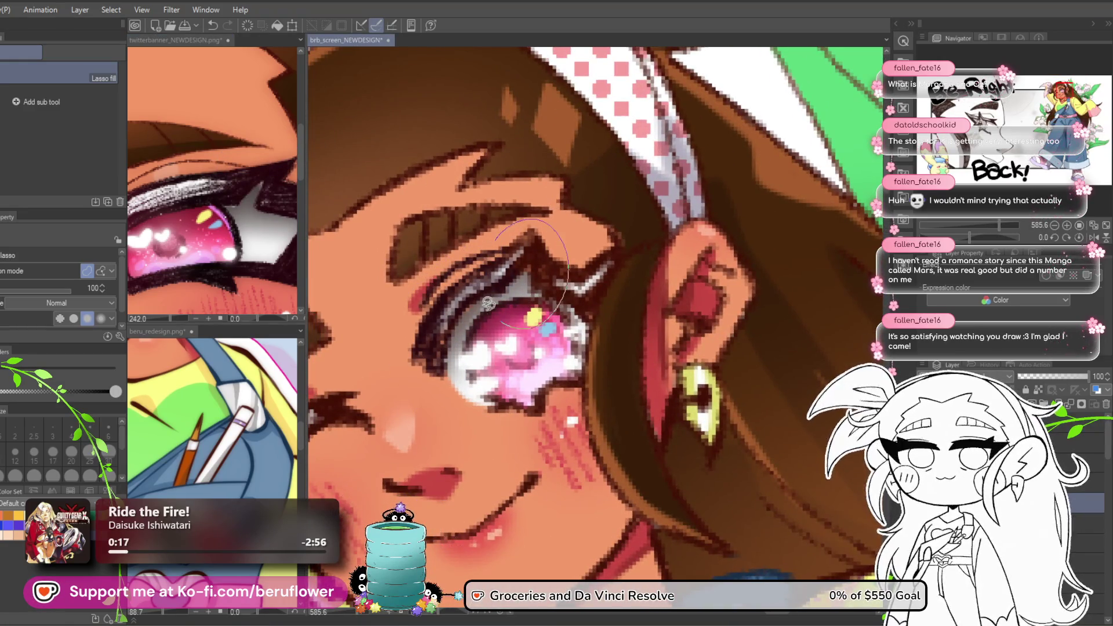
# Lasso fill a darker lash shape above the open pink eye.
pyautogui.moveTo(624, 240); pyautogui.dragTo(562, 219)
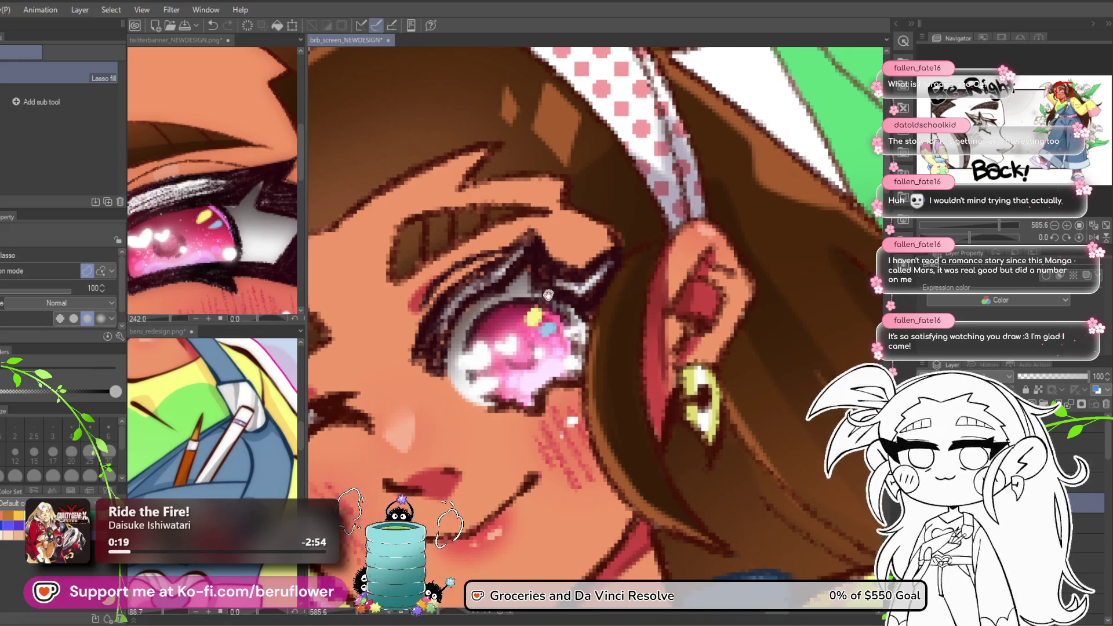
pyautogui.moveTo(548, 292); pyautogui.dragTo(592, 294)
pyautogui.scroll(-2, 489, 277)
pyautogui.scroll(2, 497, 282)
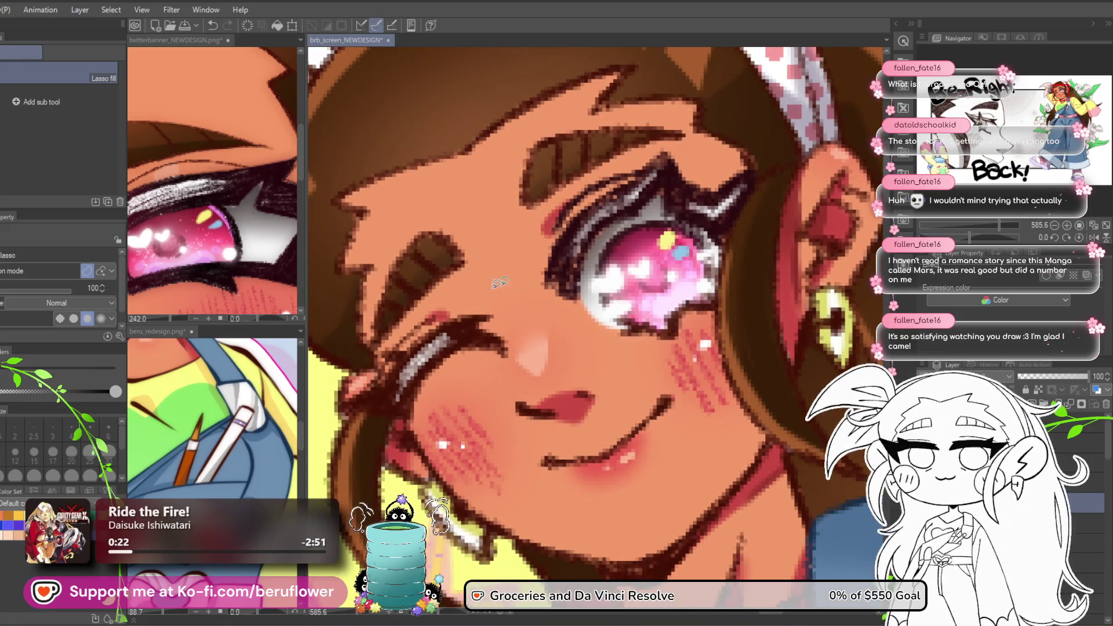
# Fill a darker lash shape along the winking eye and recentre the view.
pyautogui.moveTo(396, 416); pyautogui.dragTo(356, 411)
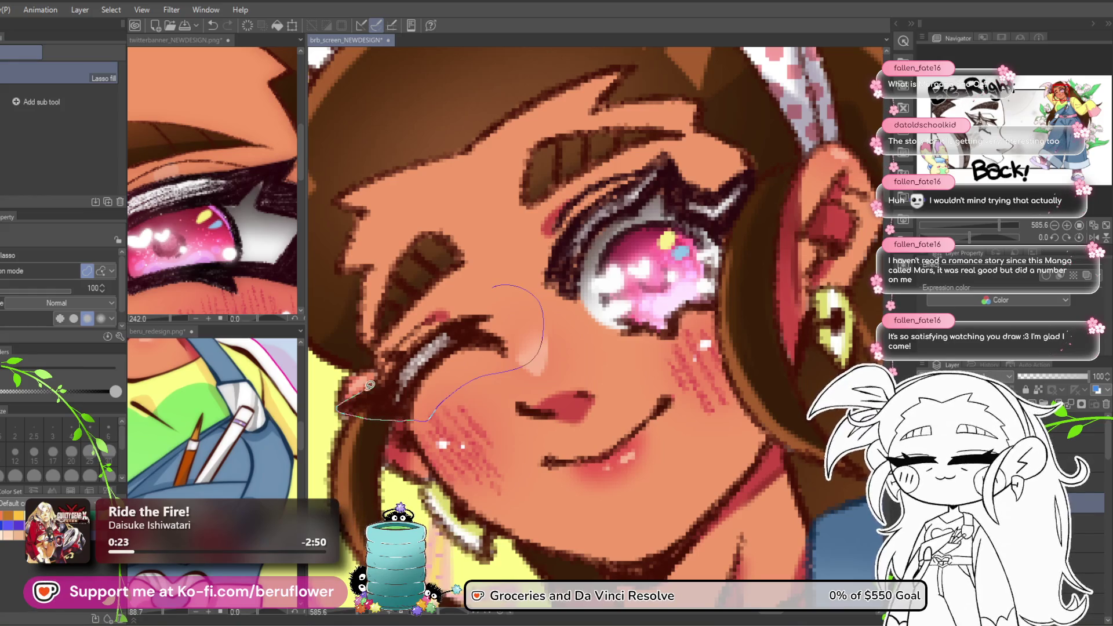
pyautogui.moveTo(434, 313); pyautogui.dragTo(434, 312)
pyautogui.moveTo(575, 437); pyautogui.dragTo(468, 289)
pyautogui.moveTo(536, 435)
pyautogui.mouseDown()
pyautogui.moveTo(428, 354)
pyautogui.moveTo(453, 416)
pyautogui.mouseUp()
pyautogui.moveTo(467, 323); pyautogui.dragTo(567, 562)
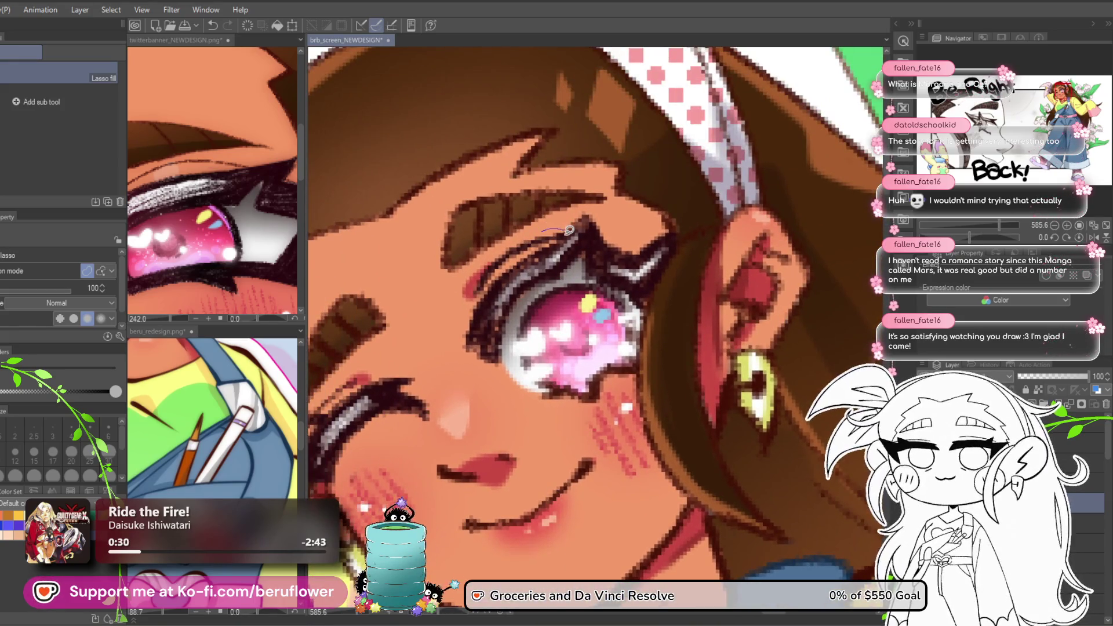
pyautogui.moveTo(470, 297); pyautogui.dragTo(557, 265)
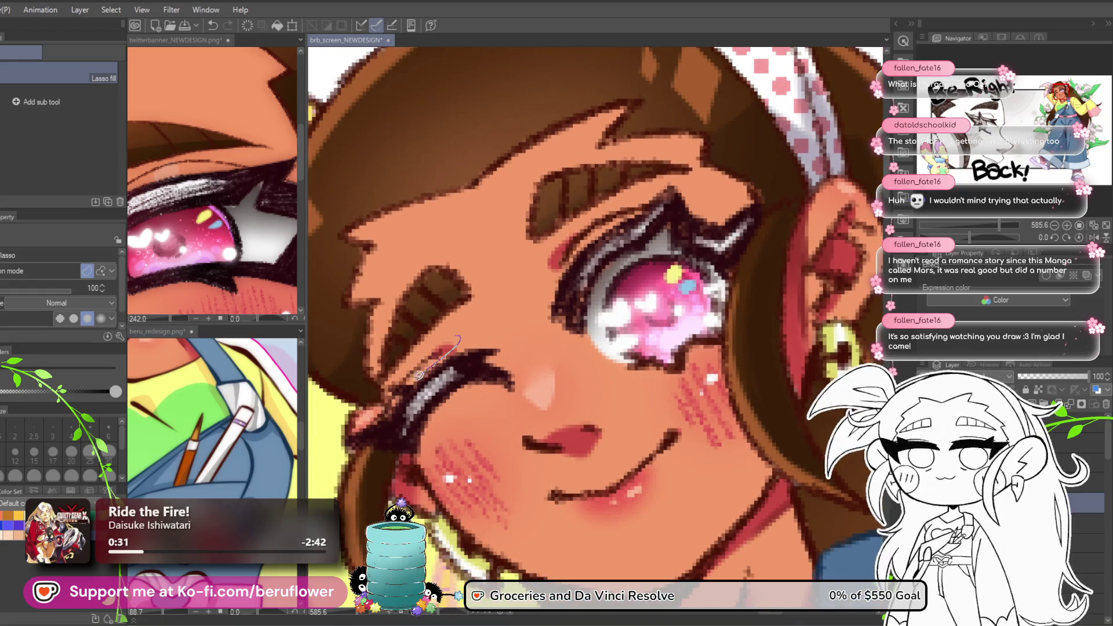
pyautogui.scroll(-8, 389, 400)
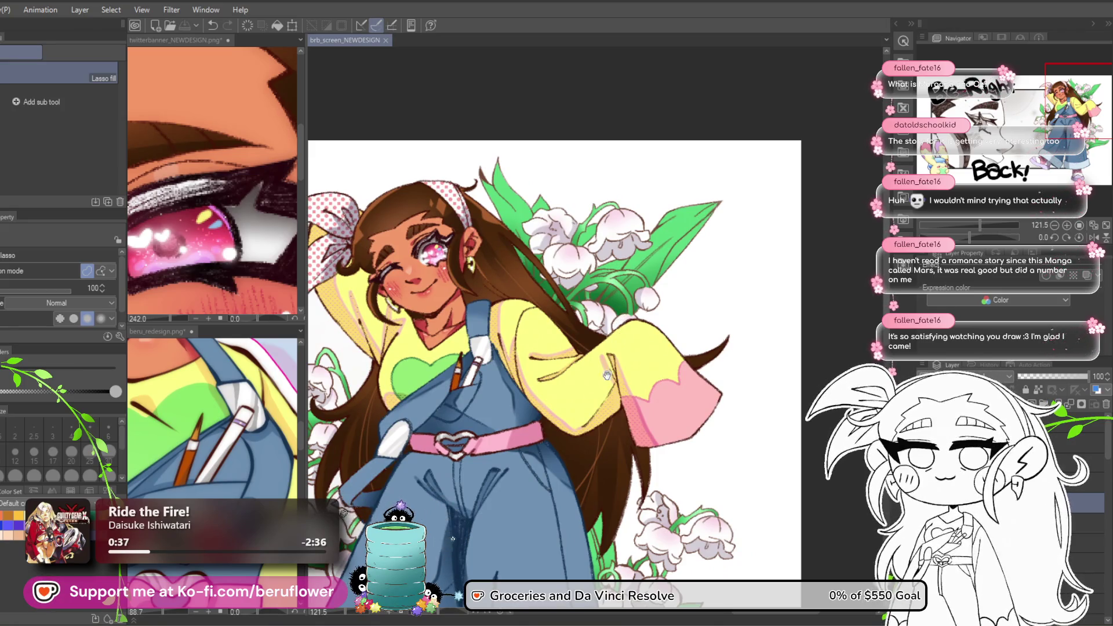
# Pan the banner reference to see more of it, then return to the Be Right Back canvas.
pyautogui.moveTo(606, 372); pyautogui.dragTo(628, 384)
pyautogui.moveTo(191, 220); pyautogui.dragTo(218, 278)
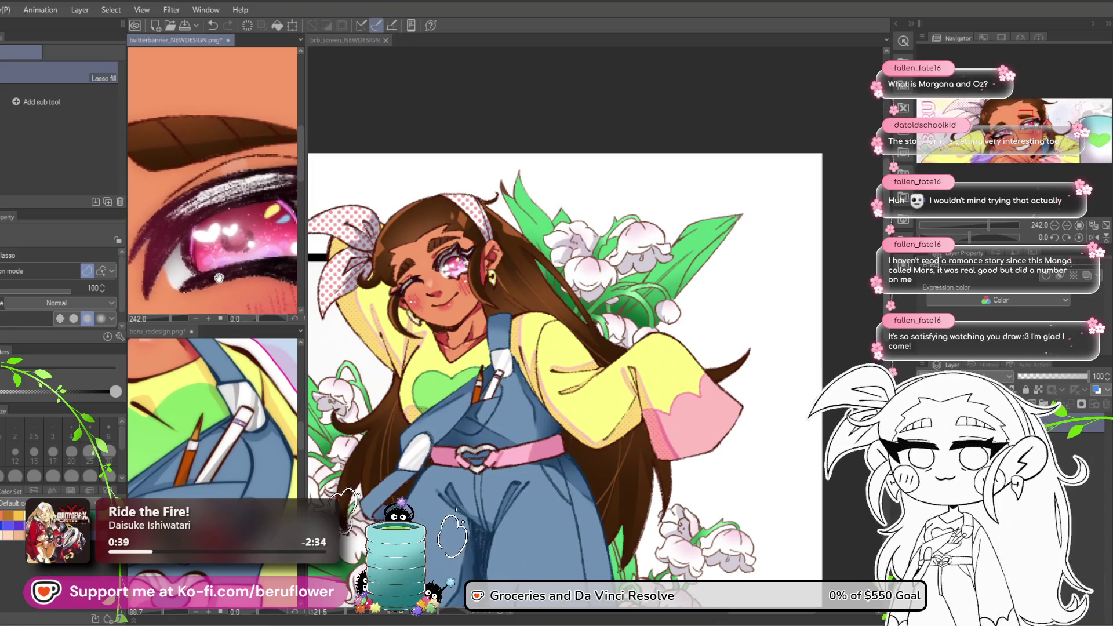
pyautogui.click(429, 264)
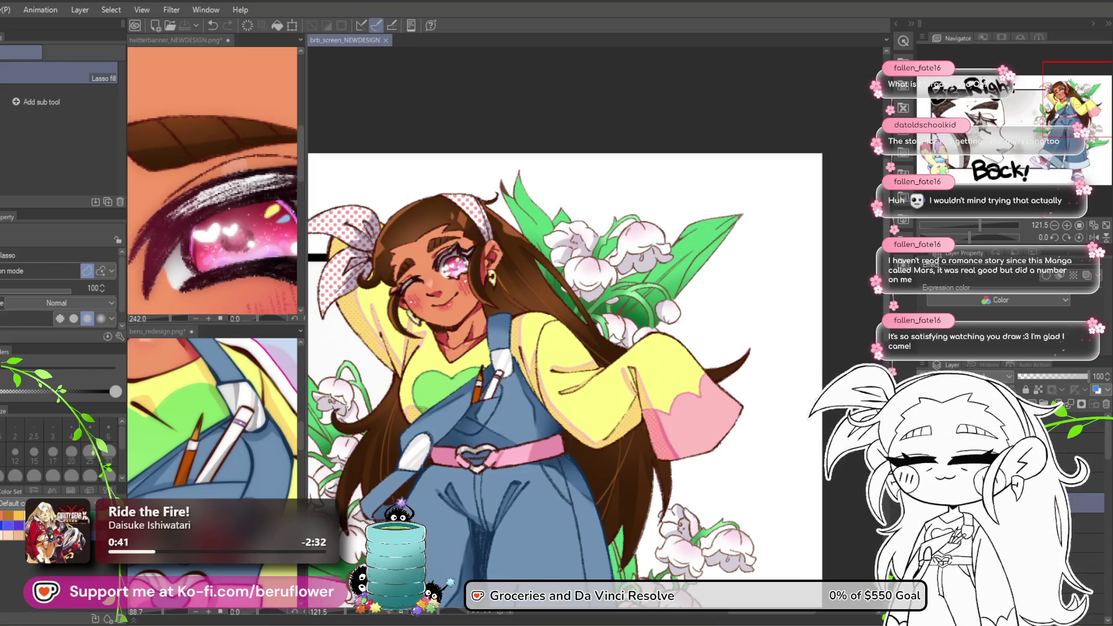
# Switch to the Airbrush (B), centre the face and shrink the brush size.
pyautogui.press('b')
pyautogui.moveTo(454, 284); pyautogui.dragTo(497, 316)
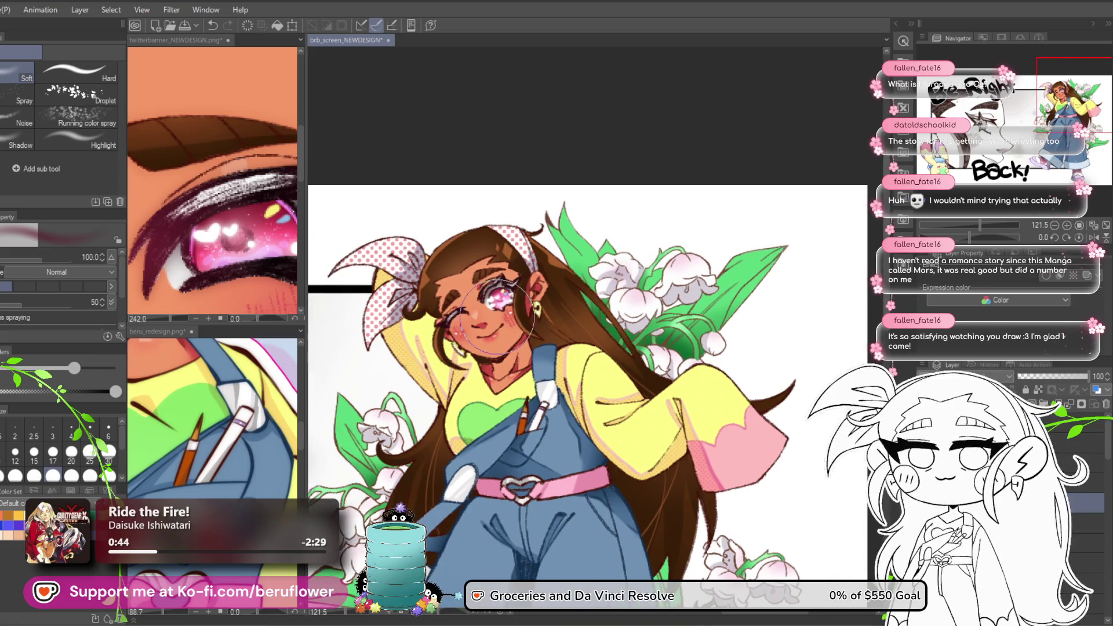
pyautogui.scroll(4, 497, 316)
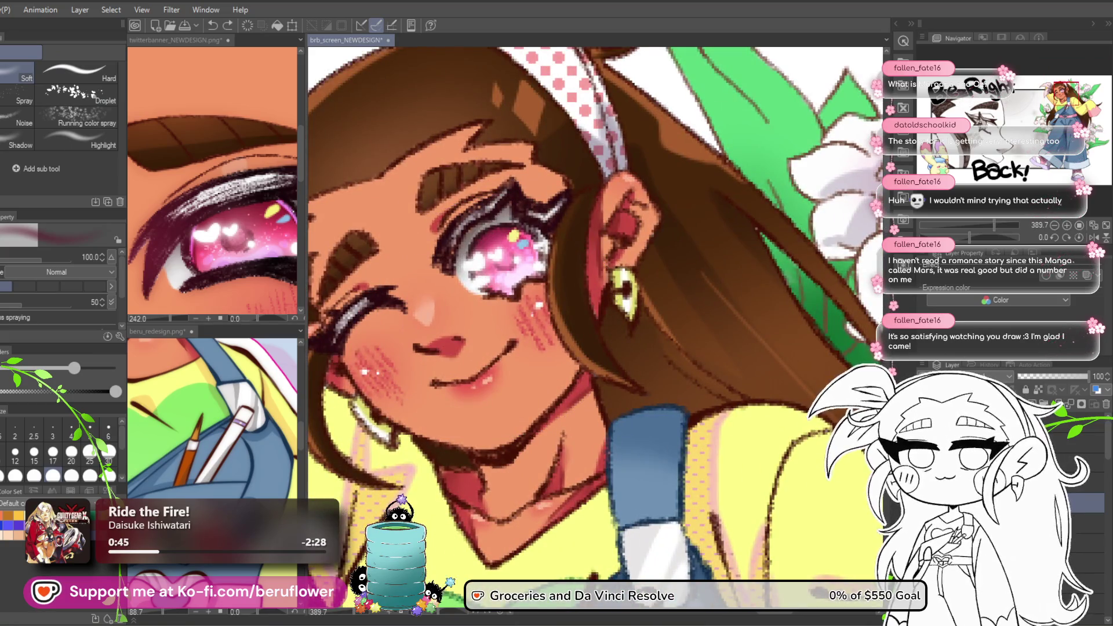
pyautogui.moveTo(530, 345); pyautogui.dragTo(605, 400)
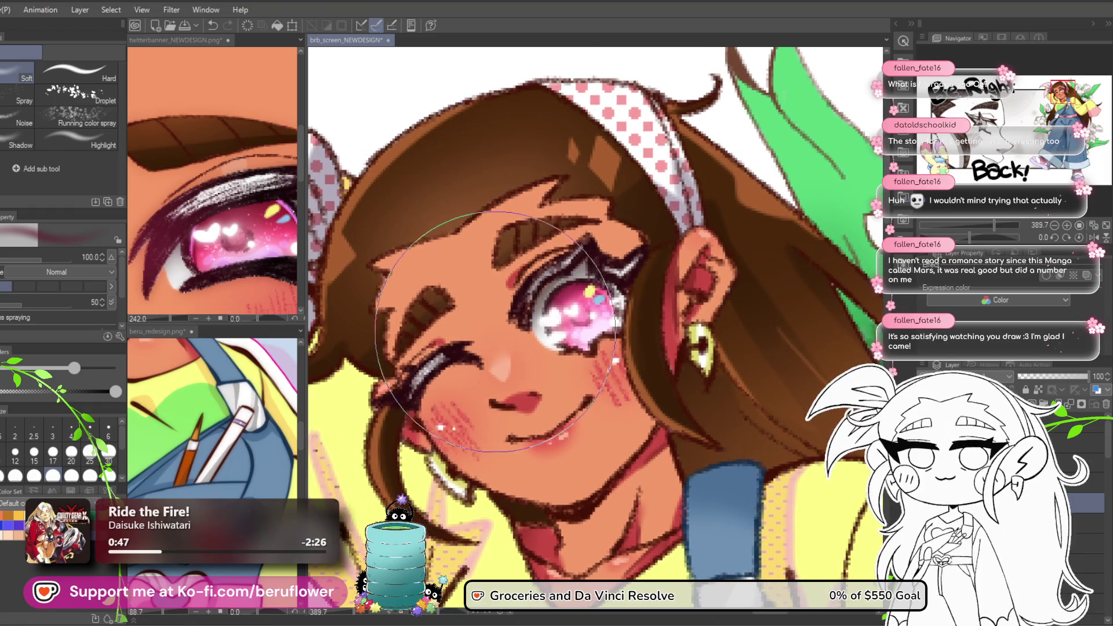
pyautogui.press('[')
pyautogui.press('[')
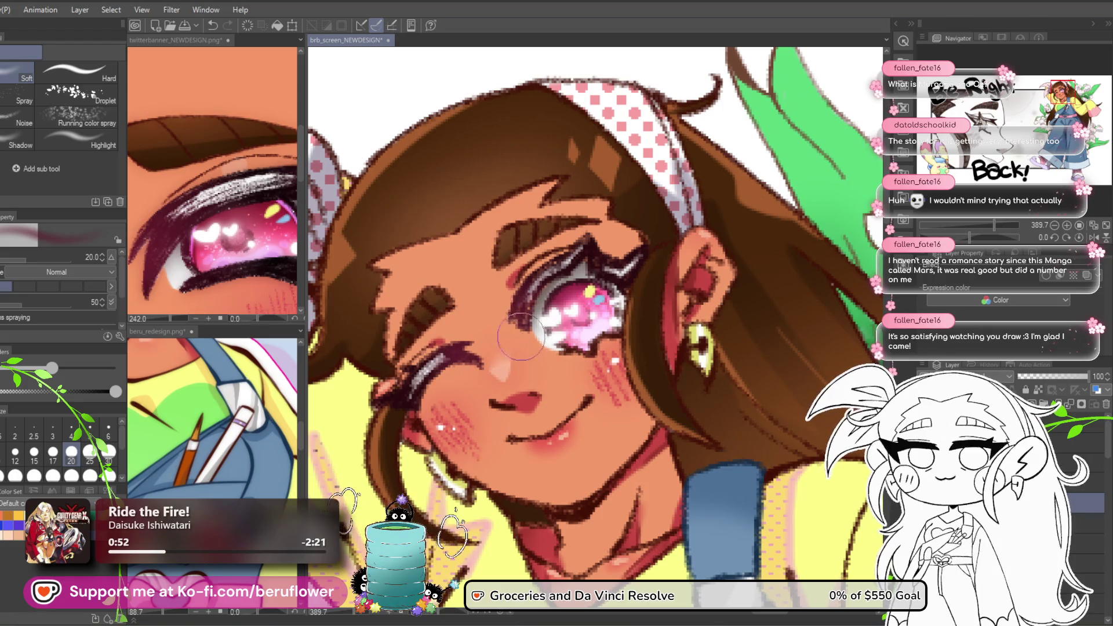
pyautogui.scroll(-3, 568, 281)
pyautogui.scroll(1, 568, 282)
pyautogui.scroll(-5, 550, 307)
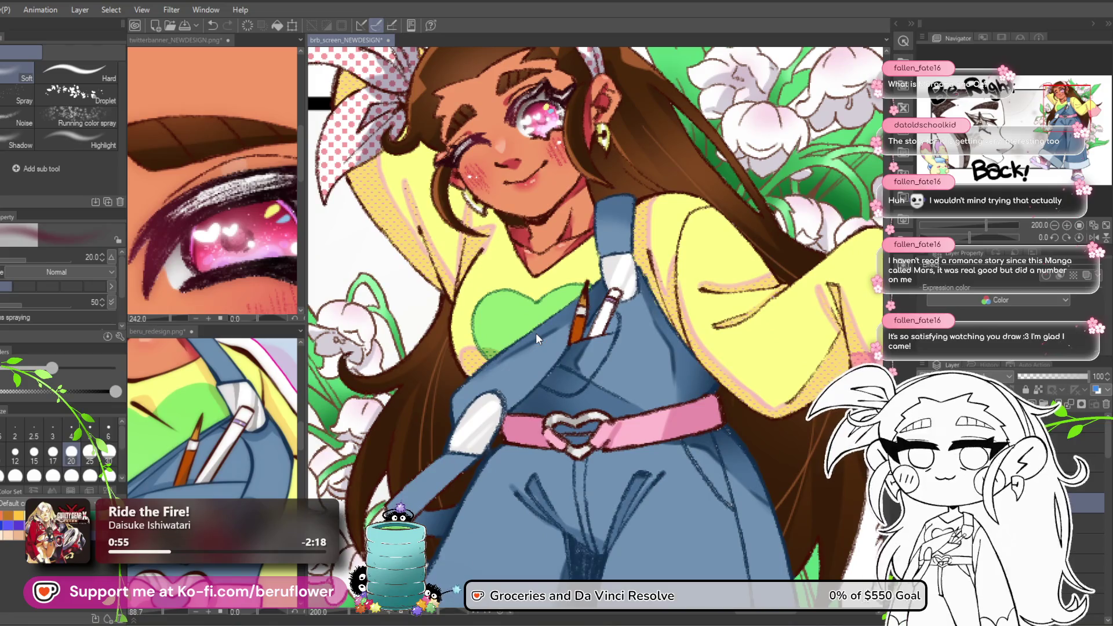
# Look over the twitterbanner and beru_redesign reference artworks, fitting the banner to the window.
pyautogui.scroll(-3, 594, 272)
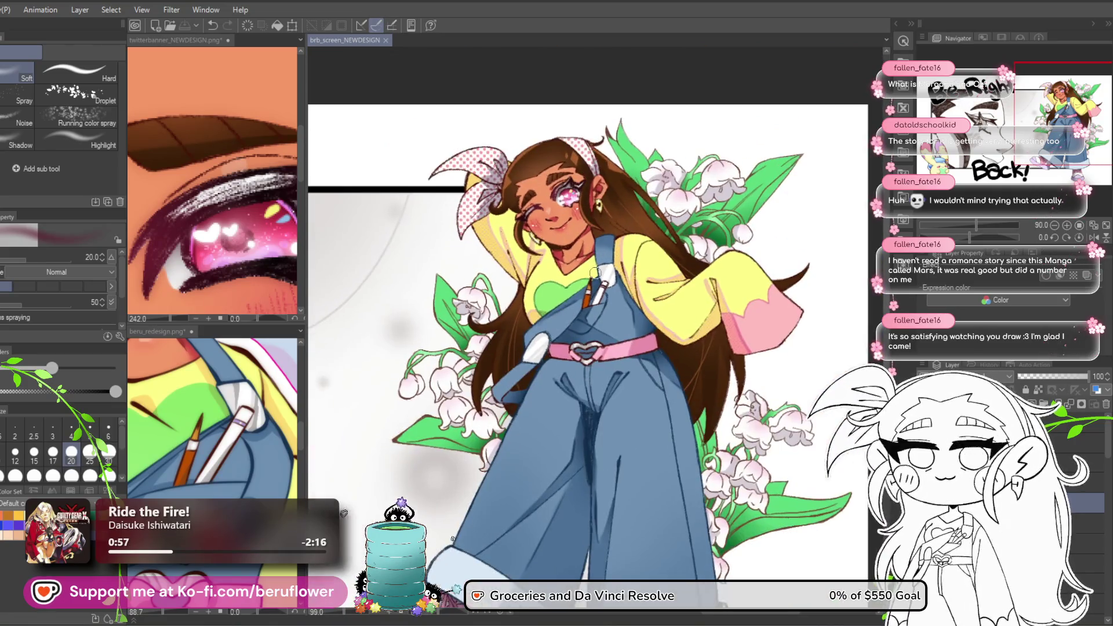
pyautogui.scroll(-3, 594, 335)
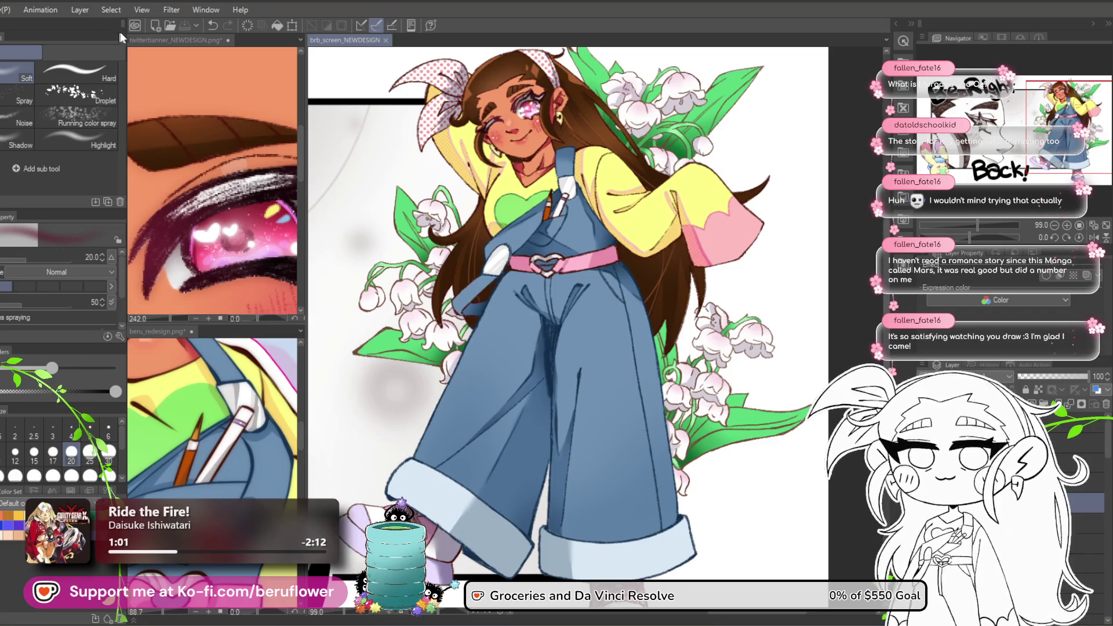
pyautogui.click(151, 38)
pyautogui.hotkey('ctrl', '0')
pyautogui.scroll(3, 171, 153)
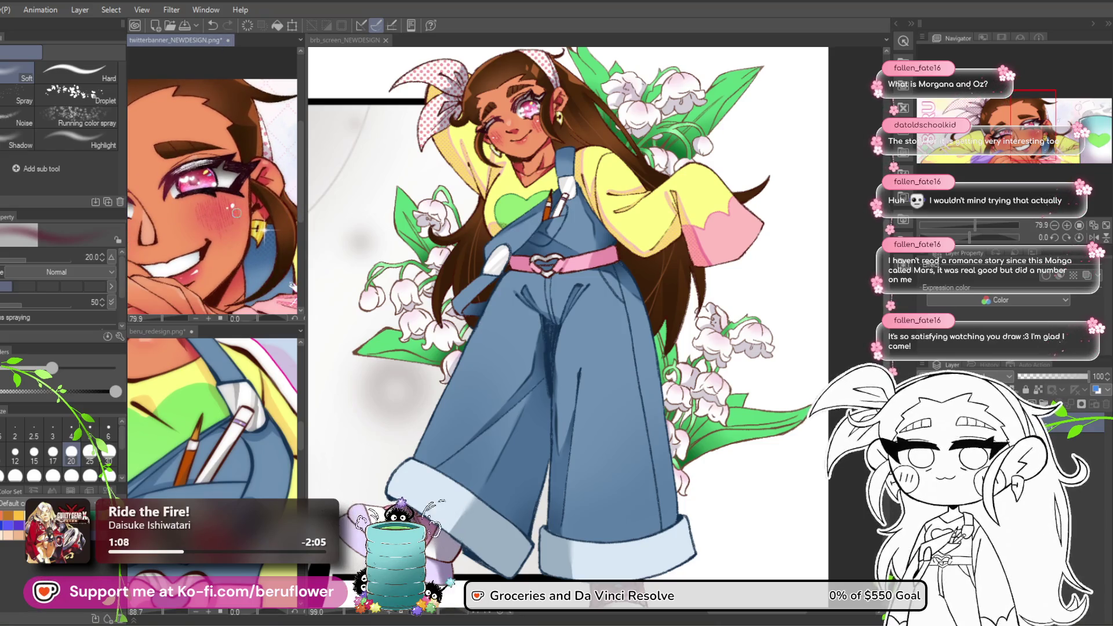
pyautogui.scroll(-2, 237, 213)
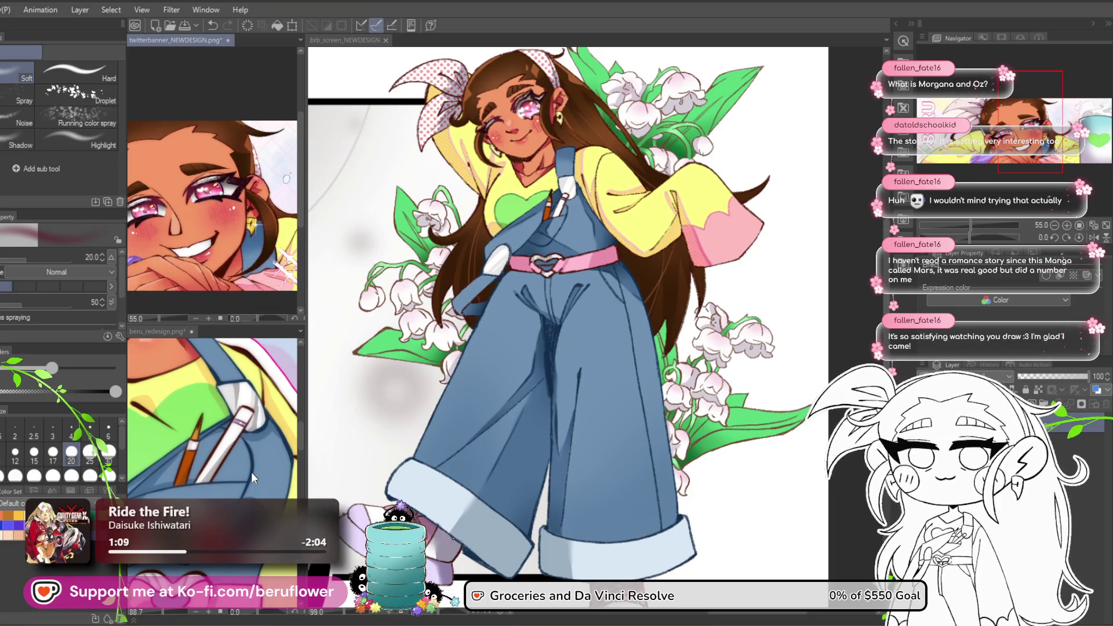
pyautogui.click(246, 498)
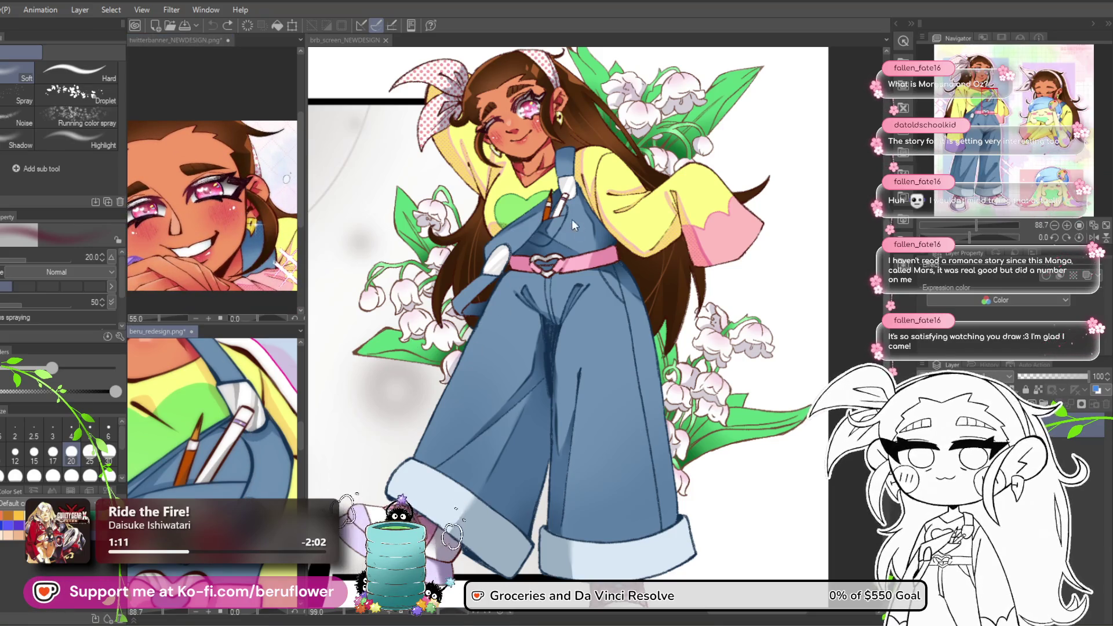
# Return to brb_screen_NEWDESIGN, select a higher layer and zoom in.
pyautogui.click(345, 40)
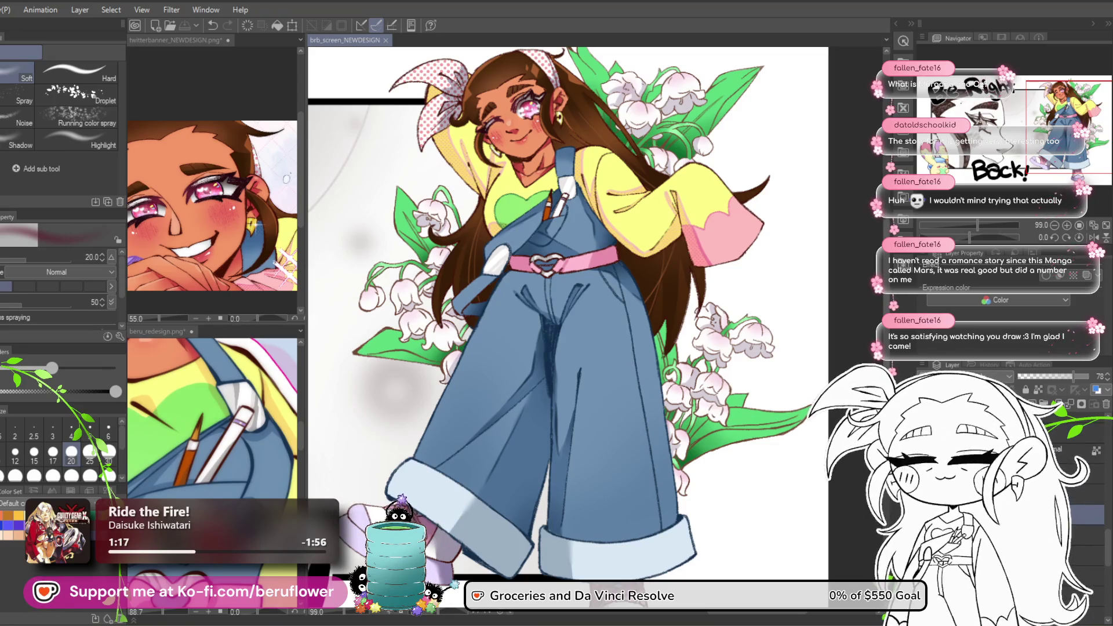
pyautogui.click(1090, 444)
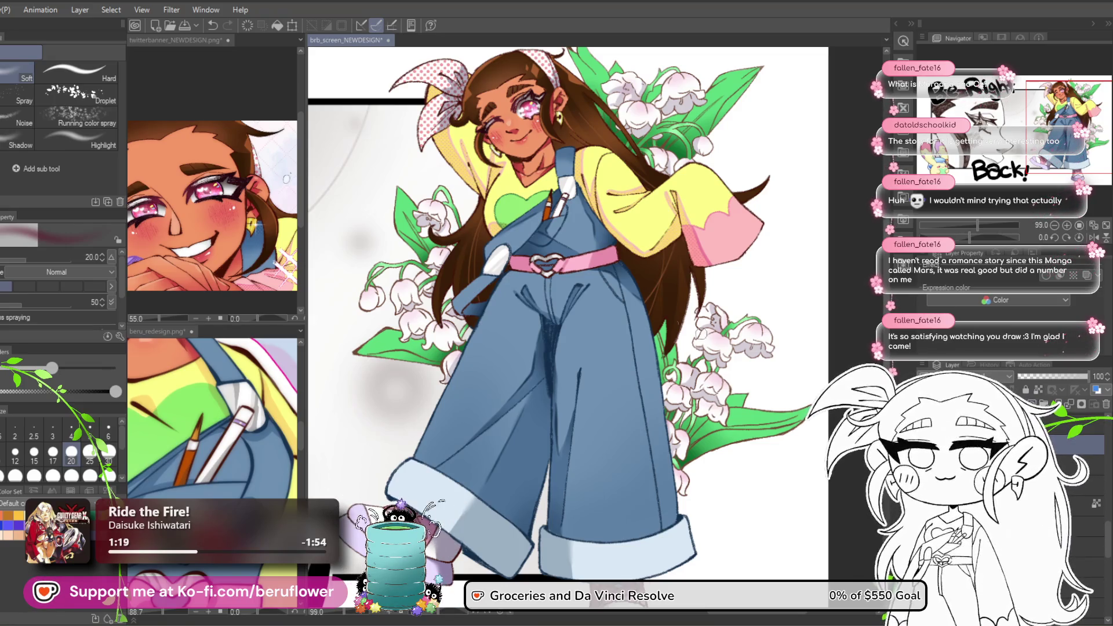
pyautogui.scroll(5, 716, 339)
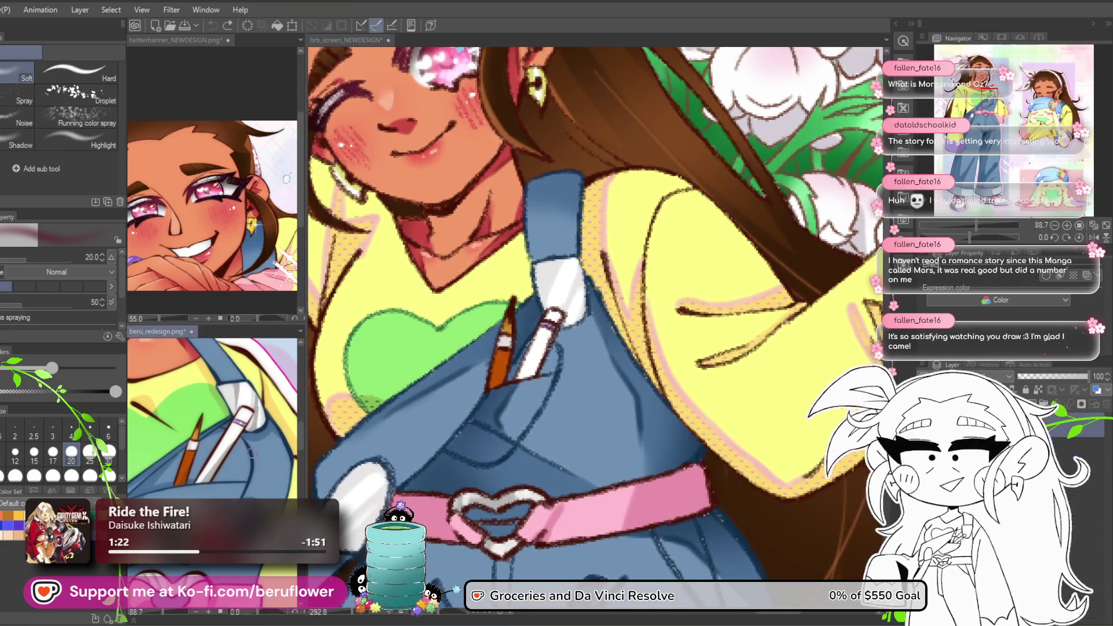
pyautogui.keyDown('alt'); pyautogui.click(554, 338); pyautogui.keyUp('alt')
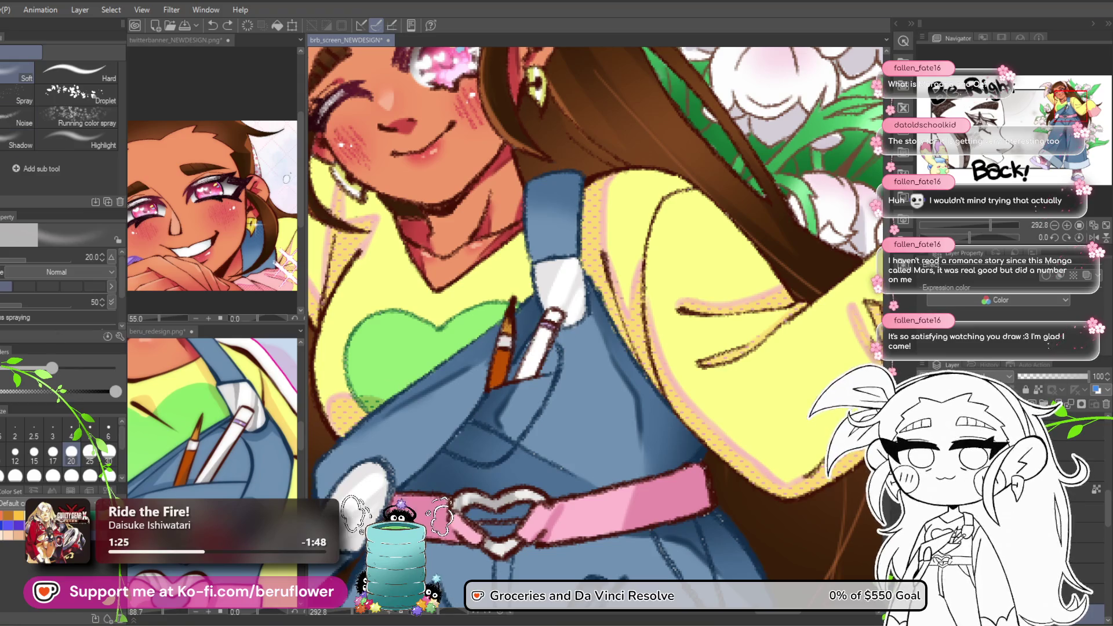
pyautogui.press('p')
pyautogui.moveTo(547, 332)
pyautogui.mouseDown()
pyautogui.moveTo(518, 355)
pyautogui.moveTo(497, 400)
pyautogui.mouseUp()
pyautogui.moveTo(440, 371); pyautogui.dragTo(468, 355)
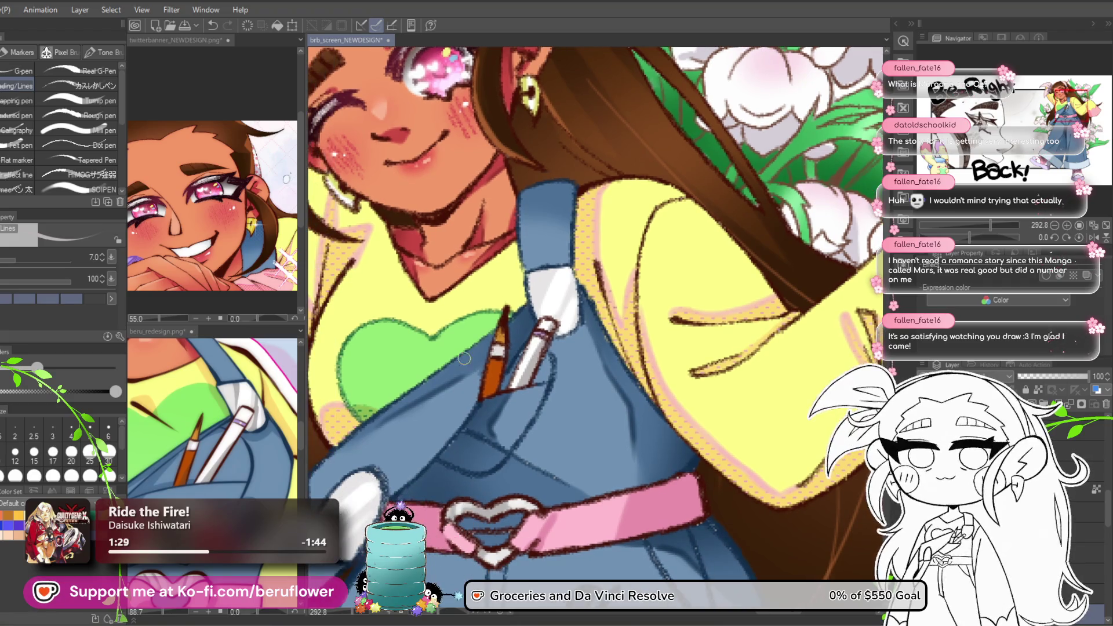
pyautogui.hotkey('ctrl', 'Tab')
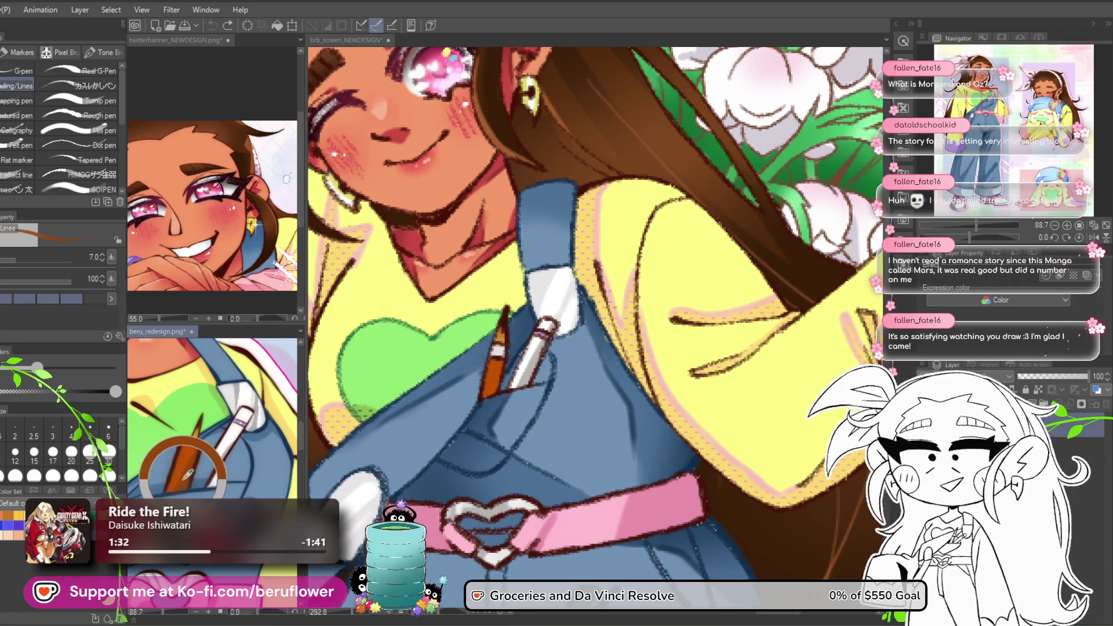
pyautogui.click(454, 412)
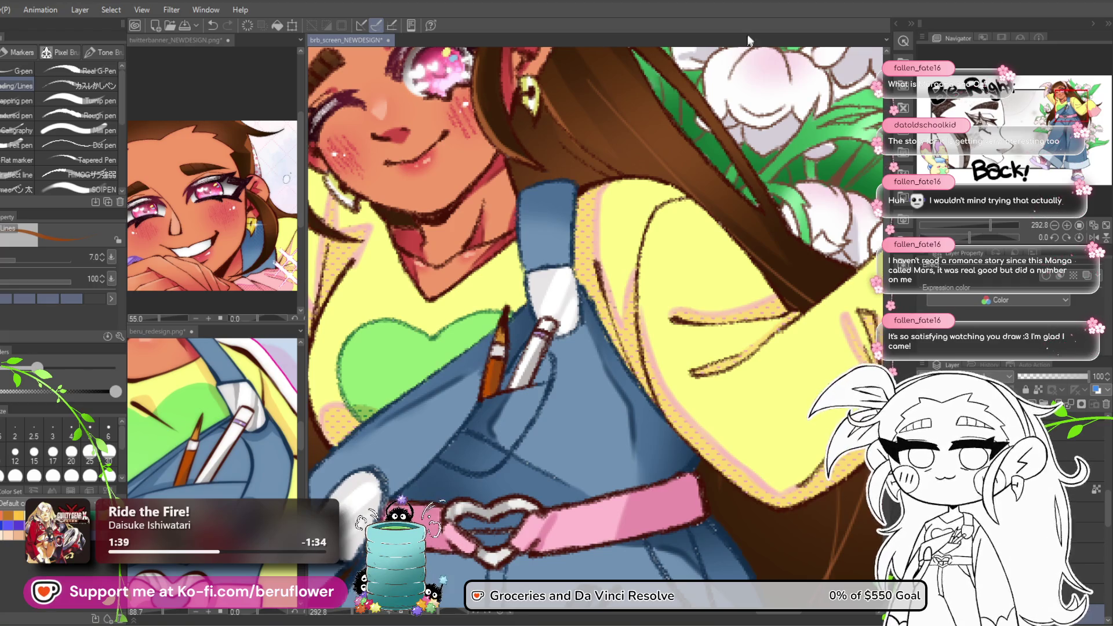
pyautogui.scroll(-2, 574, 266)
pyautogui.moveTo(543, 404); pyautogui.dragTo(522, 425)
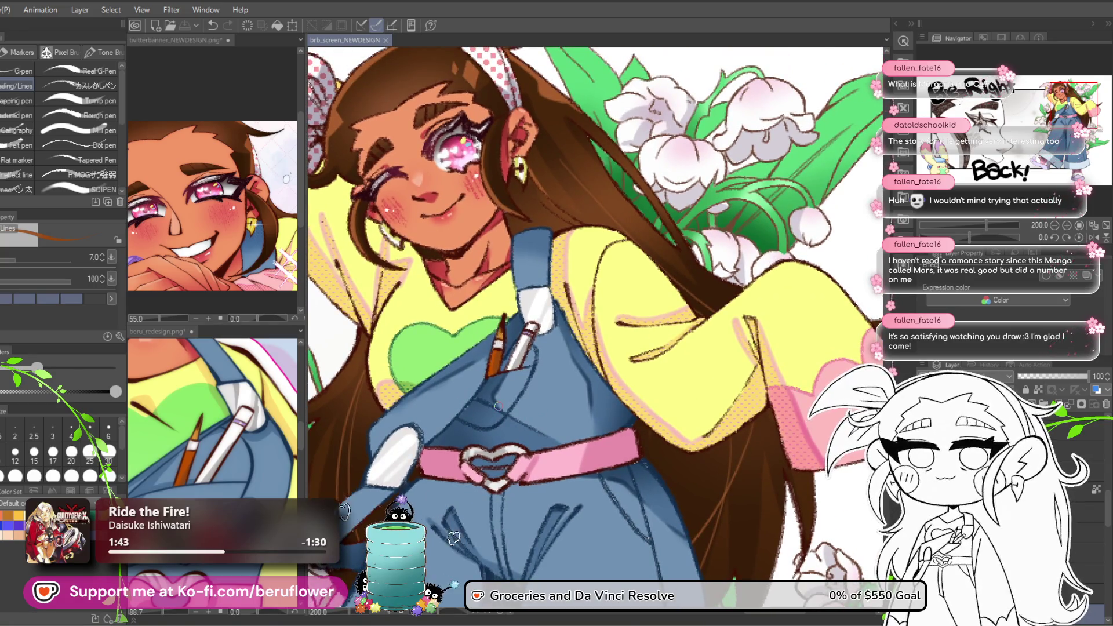
pyautogui.scroll(-2, 497, 405)
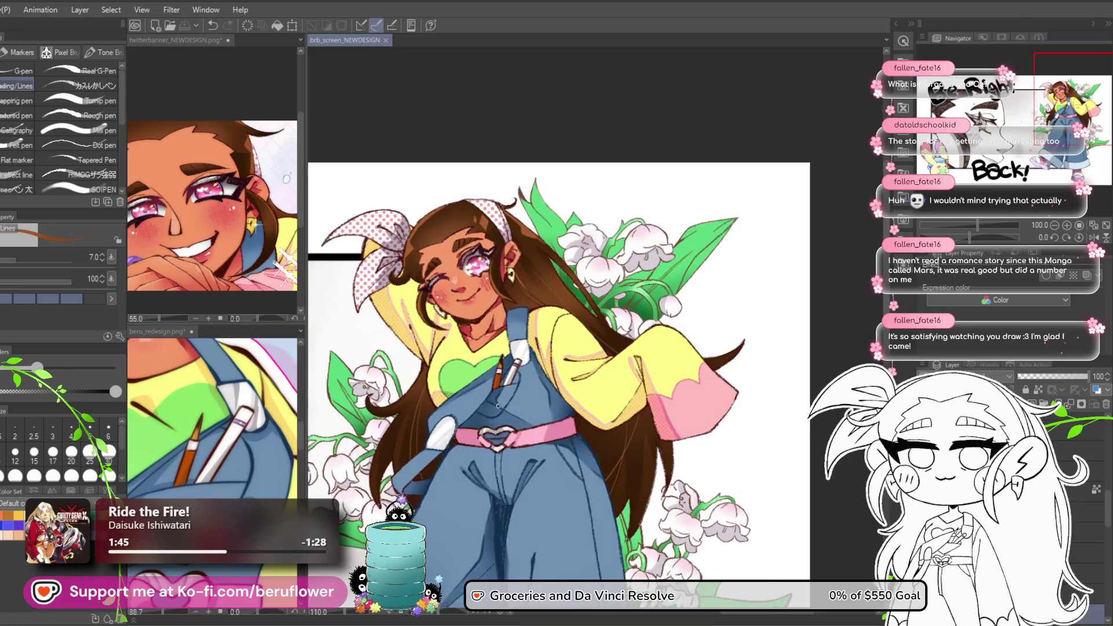
pyautogui.moveTo(568, 393)
pyautogui.mouseDown()
pyautogui.moveTo(598, 384)
pyautogui.moveTo(596, 411)
pyautogui.mouseUp()
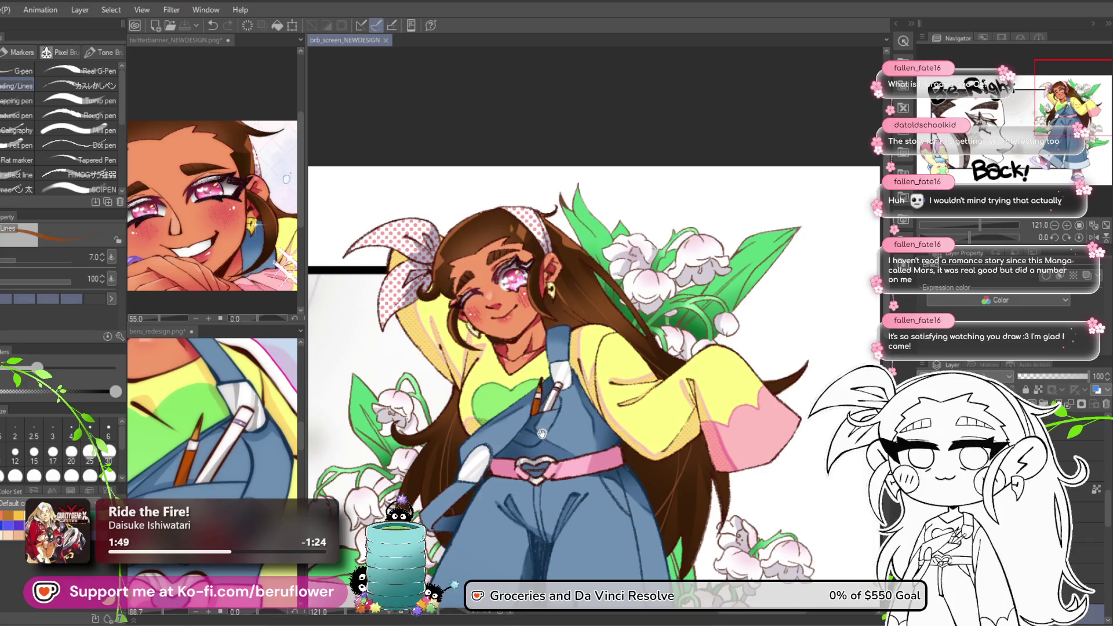
pyautogui.moveTo(482, 460); pyautogui.dragTo(475, 375)
pyautogui.scroll(-2, 407, 392)
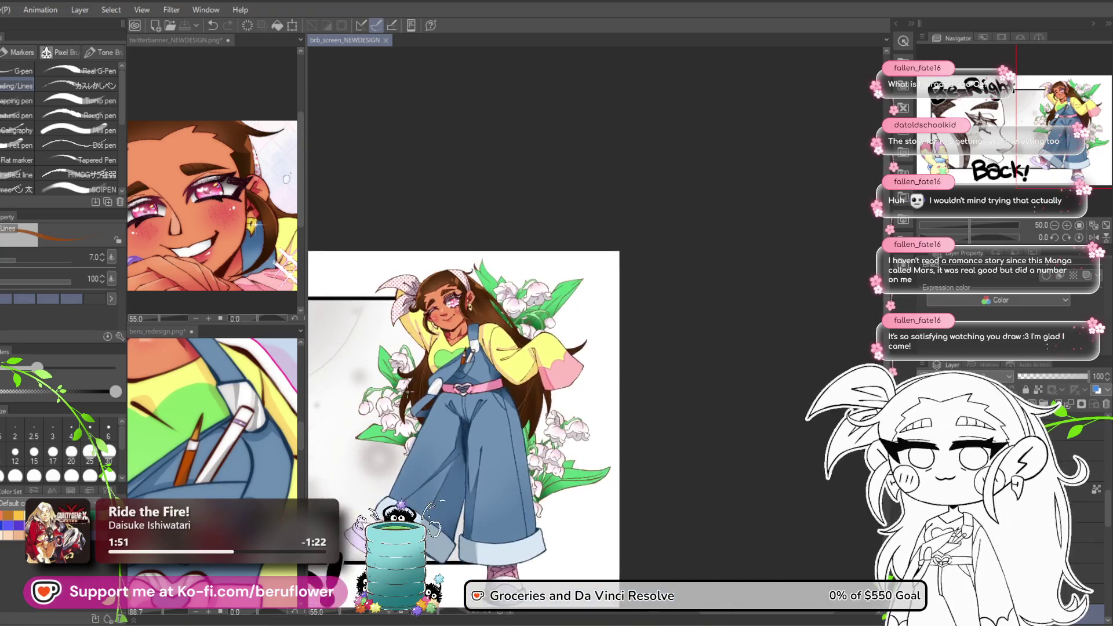
pyautogui.moveTo(752, 323); pyautogui.dragTo(803, 285)
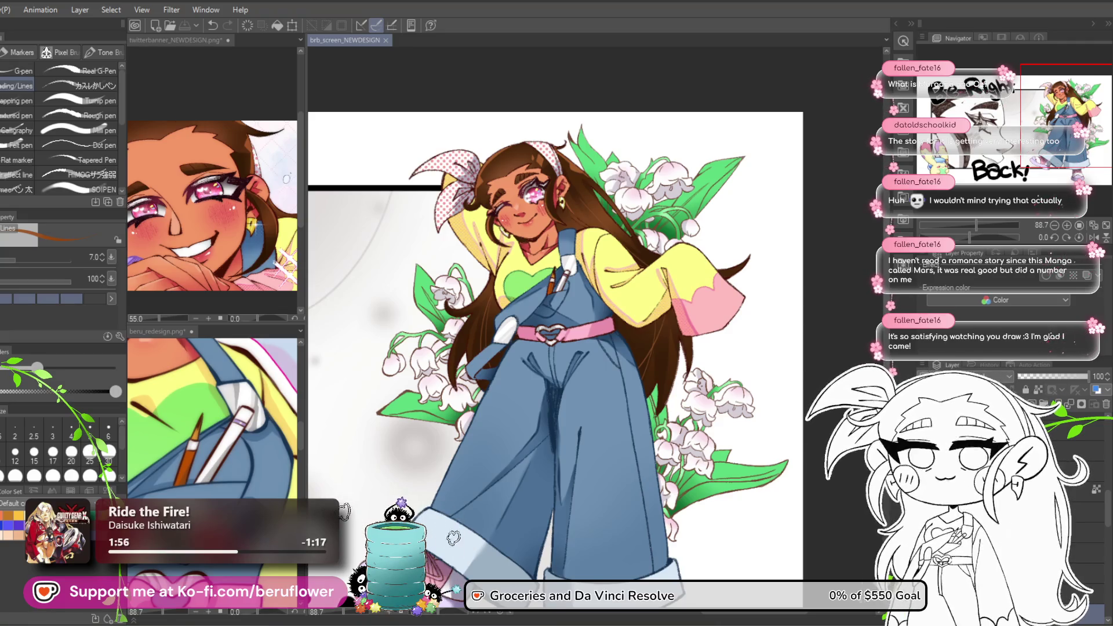
pyautogui.scroll(2, 685, 565)
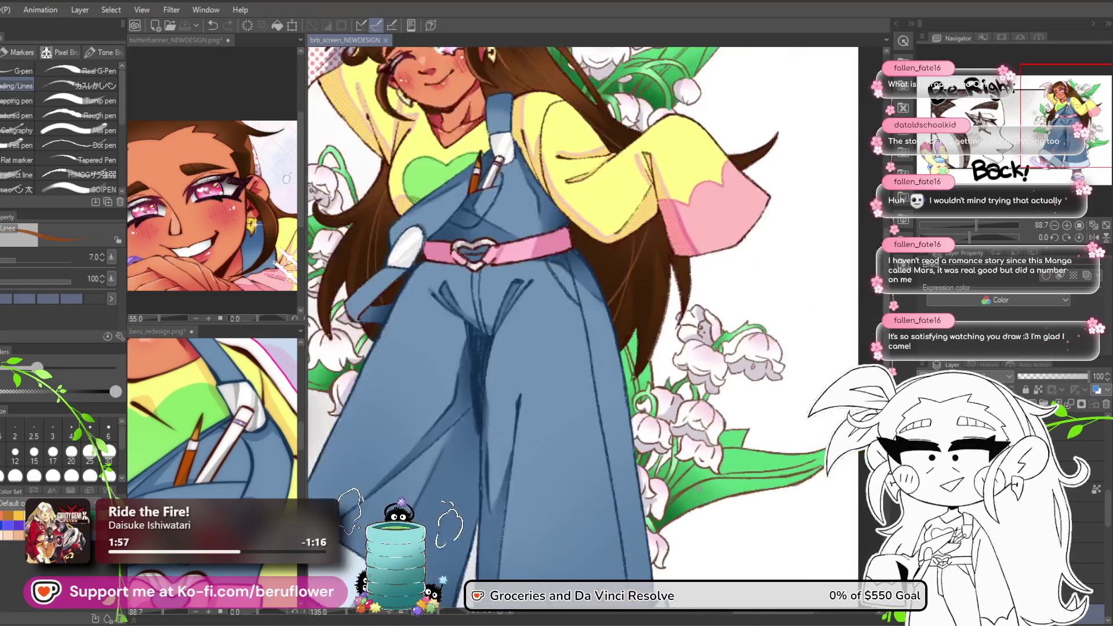
pyautogui.scroll(-2, 686, 565)
pyautogui.moveTo(686, 565); pyautogui.dragTo(684, 377)
pyautogui.scroll(-2, 684, 405)
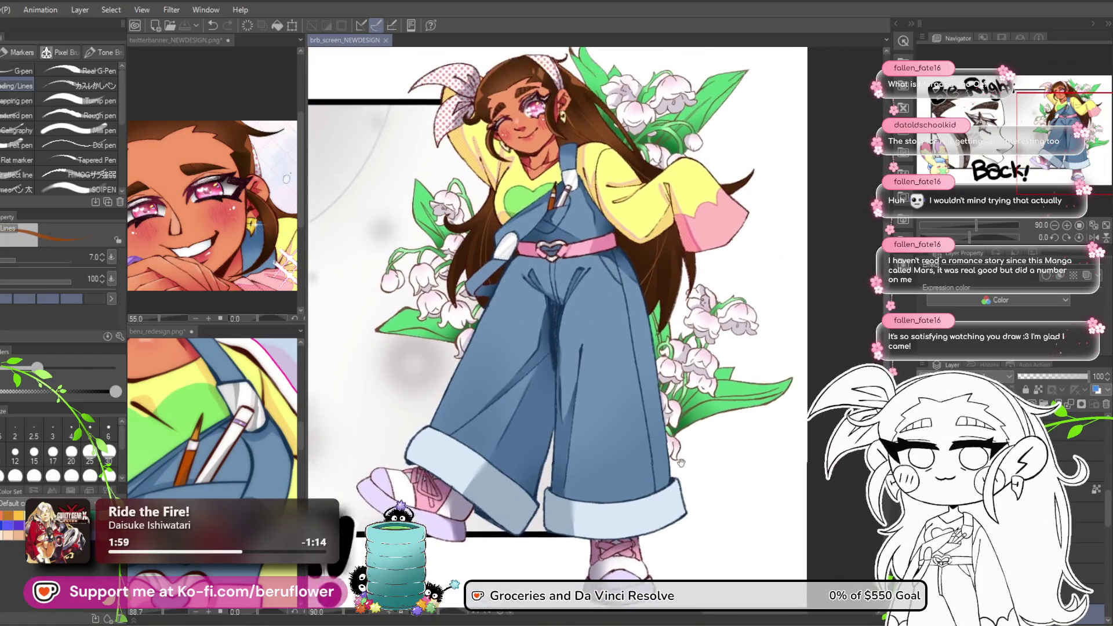
pyautogui.scroll(2, 682, 469)
pyautogui.moveTo(681, 470); pyautogui.dragTo(666, 429)
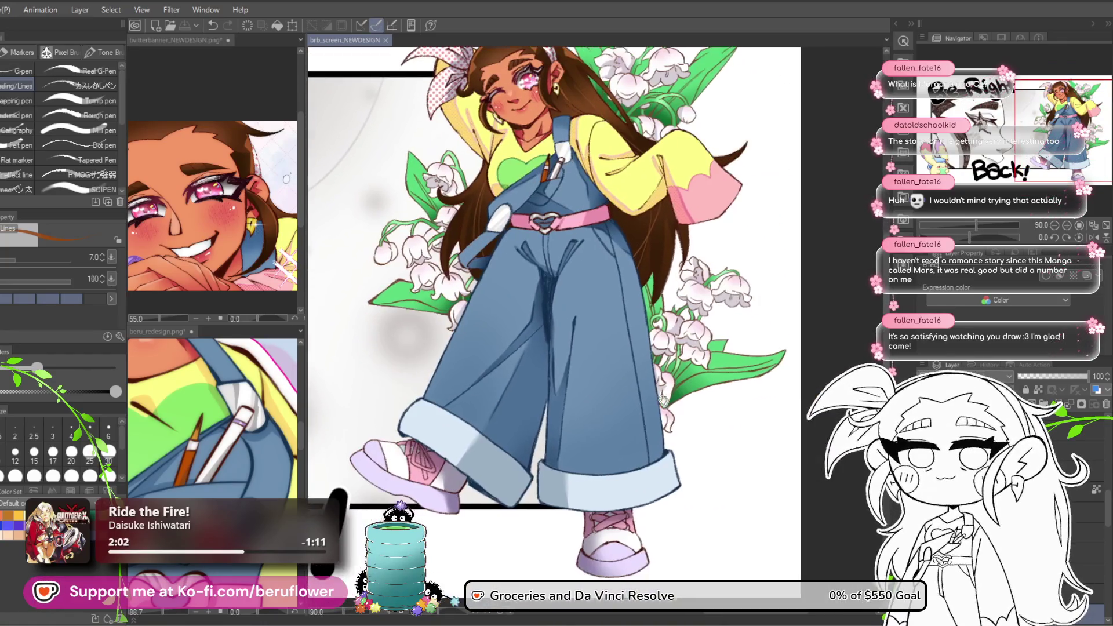
pyautogui.scroll(-4, 637, 377)
pyautogui.scroll(2, 637, 377)
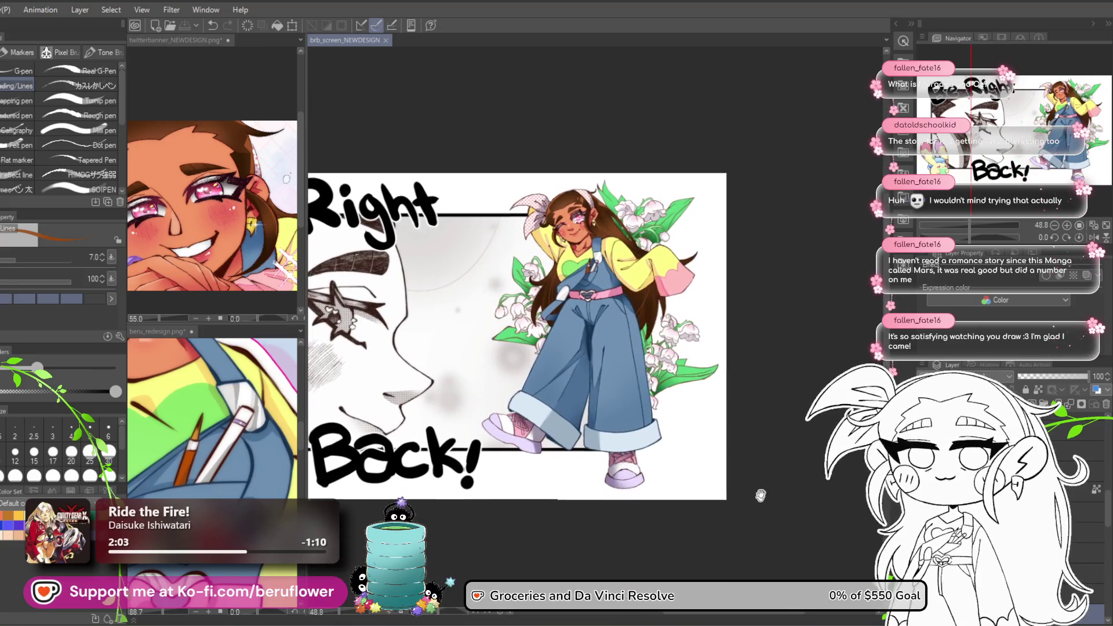
# Select a different illustration layer while panning and zooming around the full layout.
pyautogui.moveTo(771, 537); pyautogui.dragTo(775, 533)
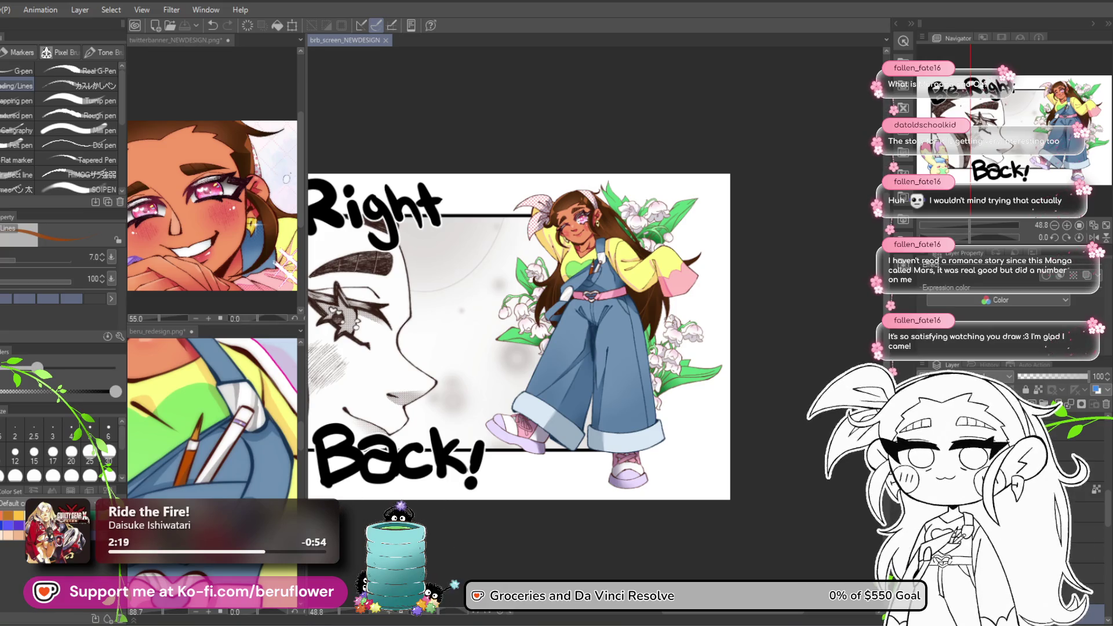
pyautogui.scroll(4, 692, 262)
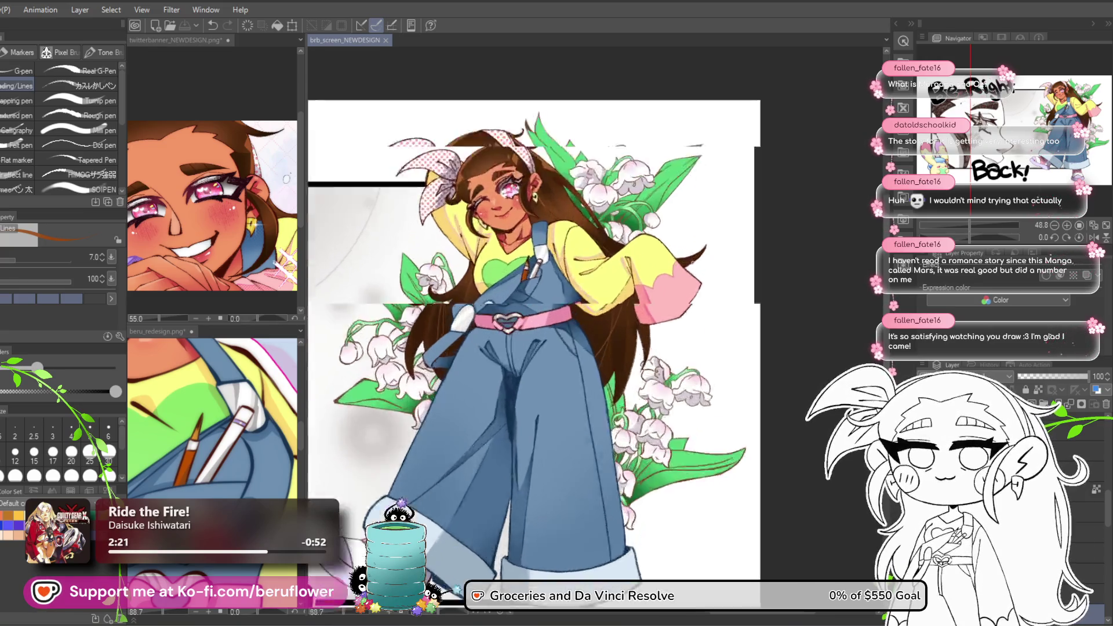
pyautogui.scroll(-3, 692, 262)
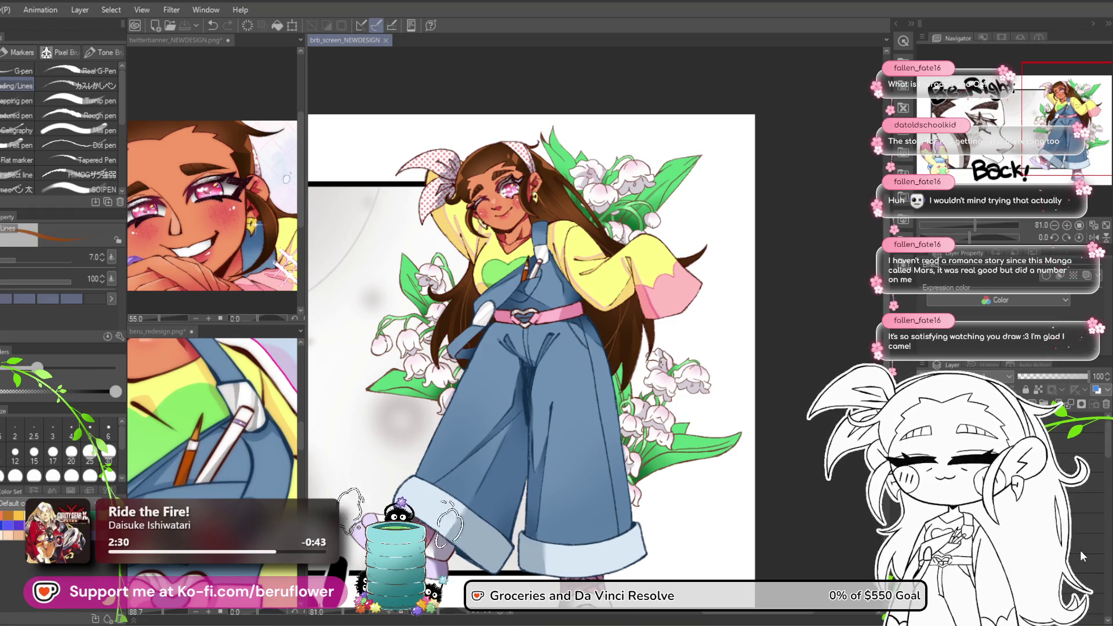
pyautogui.click(1081, 562)
pyautogui.moveTo(653, 523); pyautogui.dragTo(717, 508)
pyautogui.scroll(-3, 717, 508)
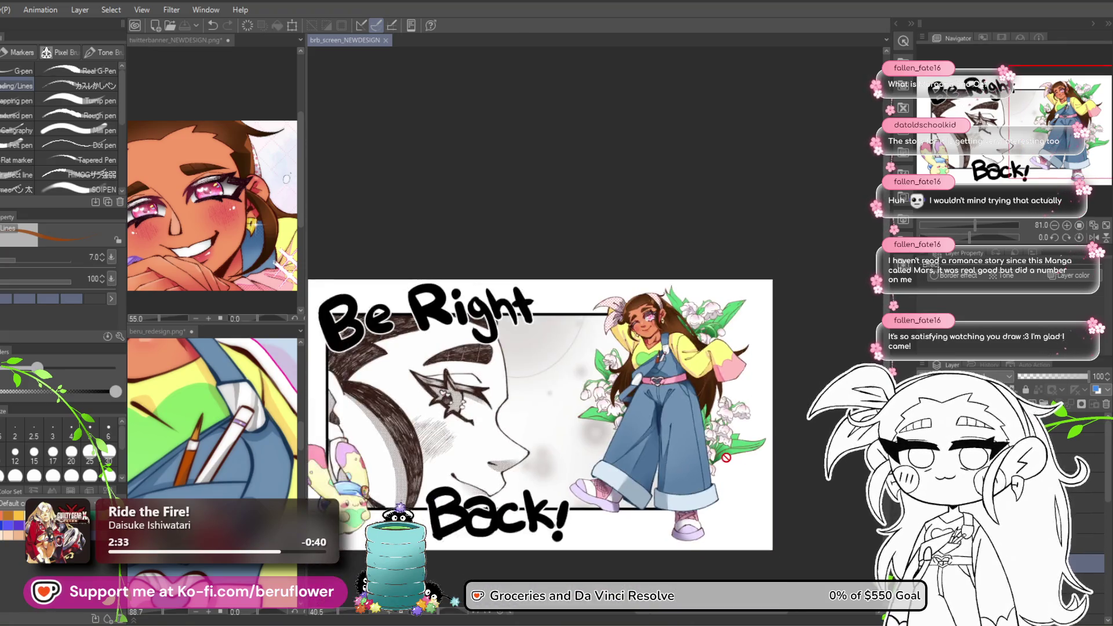
pyautogui.scroll(1, 754, 533)
pyautogui.moveTo(777, 547); pyautogui.dragTo(732, 546)
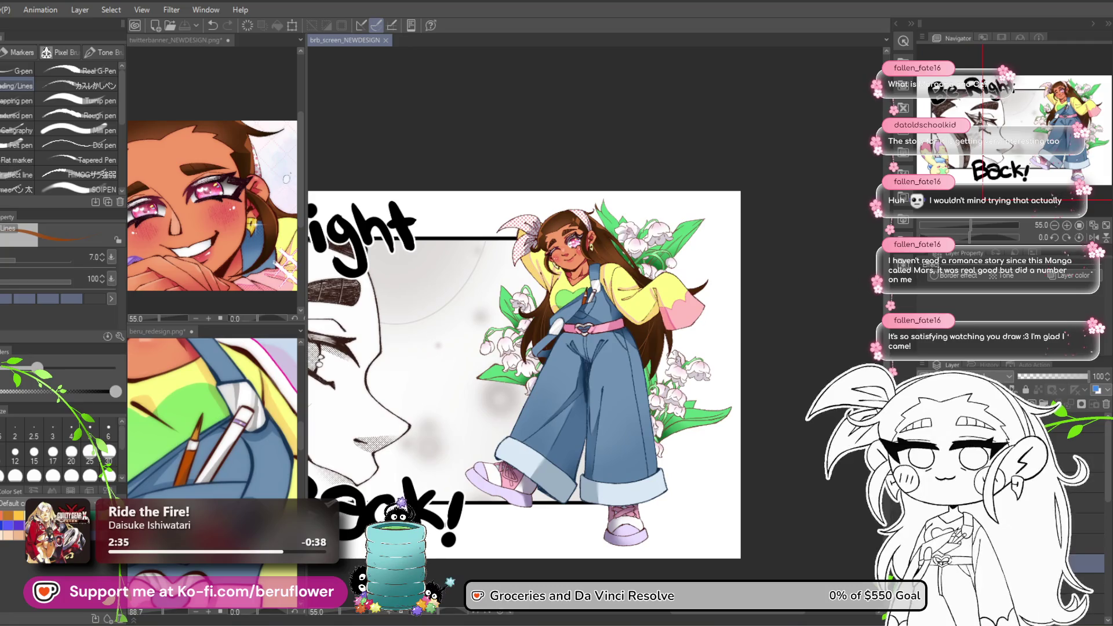
pyautogui.scroll(1, 706, 476)
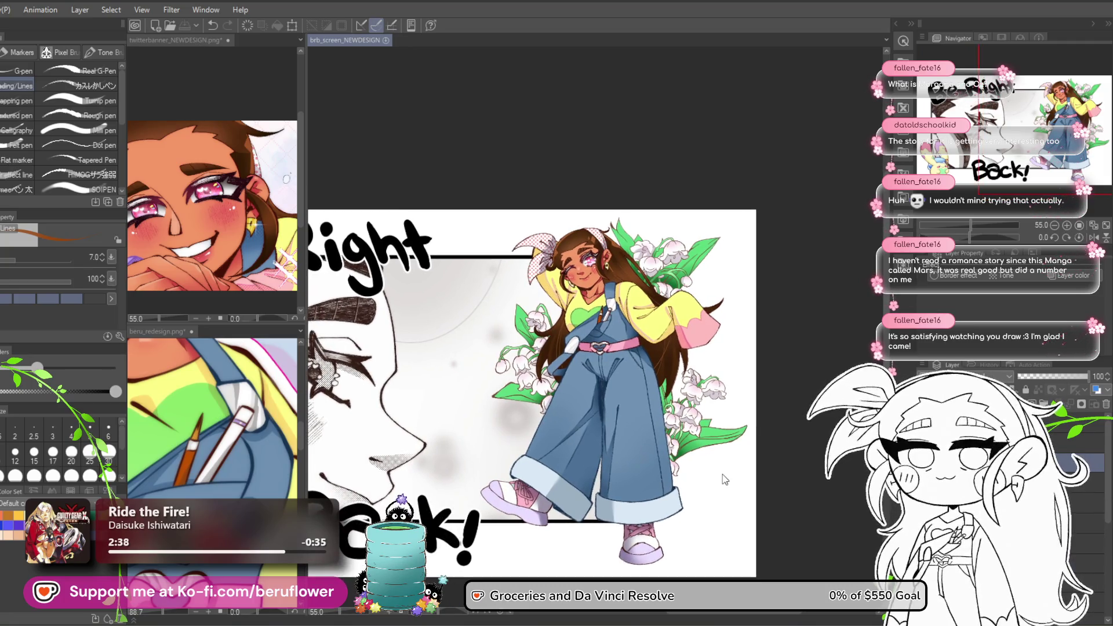
pyautogui.scroll(2, 685, 379)
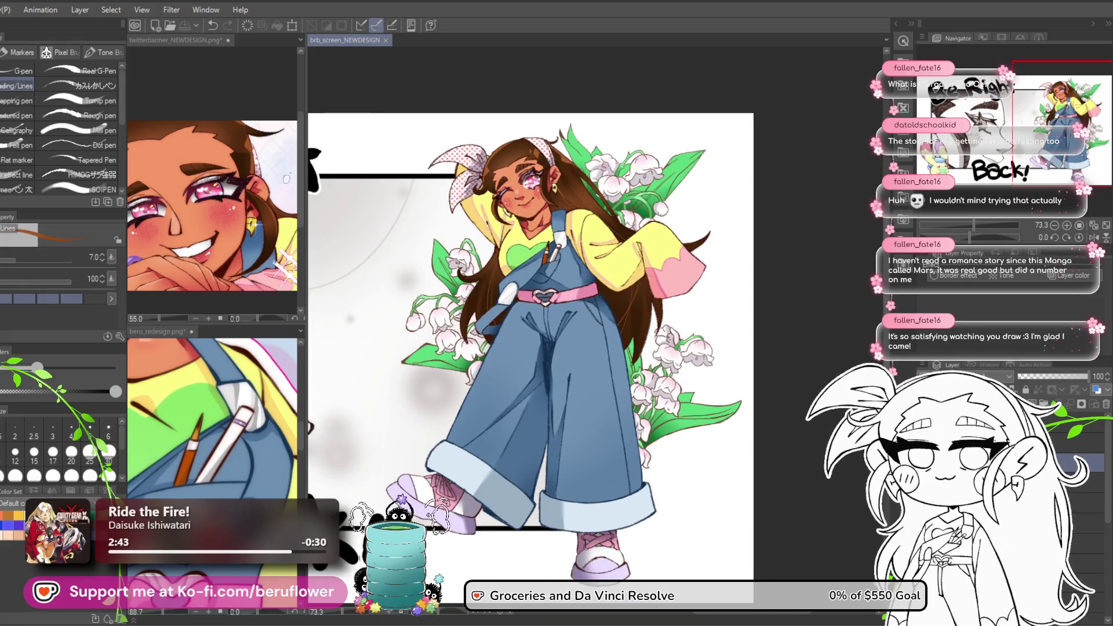
# Step one layer down and back up, then bring up that layer's context menu.
pyautogui.click(1089, 481)
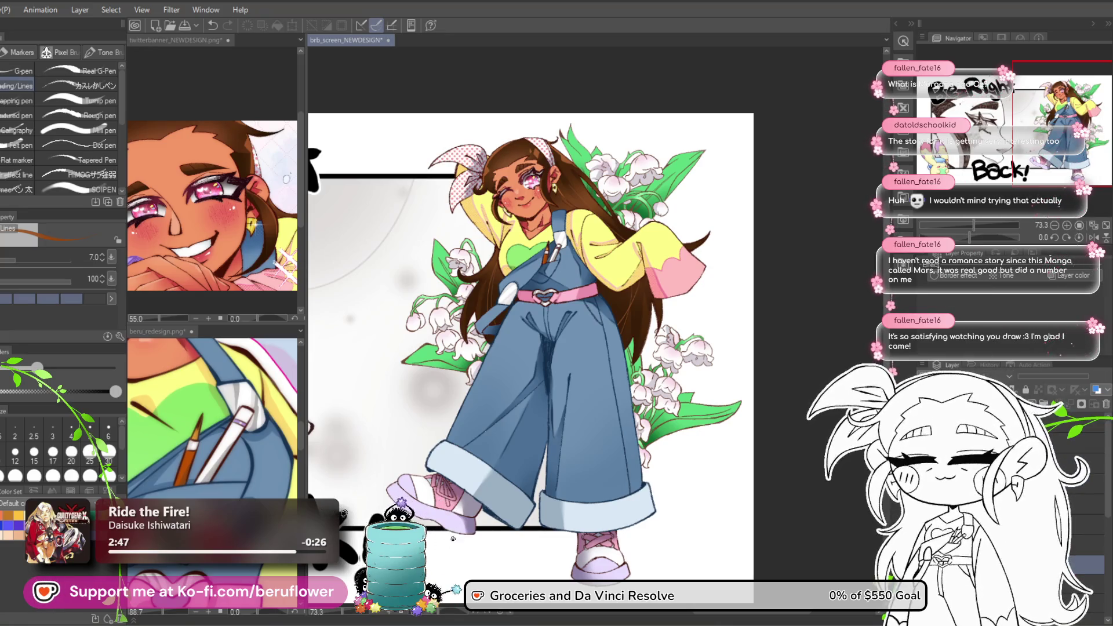
pyautogui.click(1078, 462)
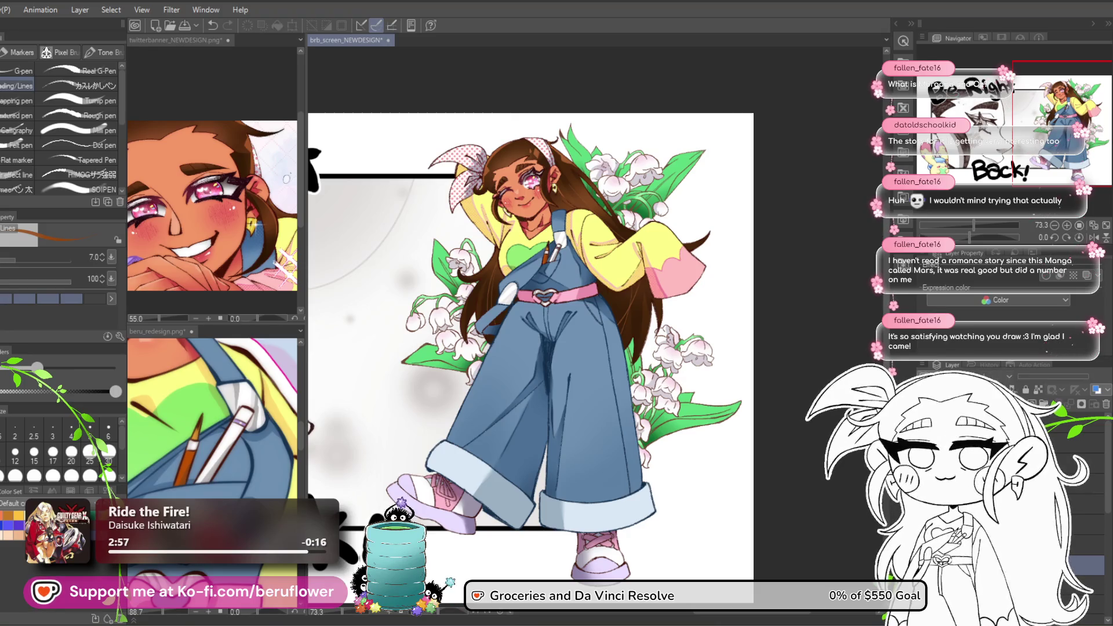
pyautogui.rightClick(1073, 455)
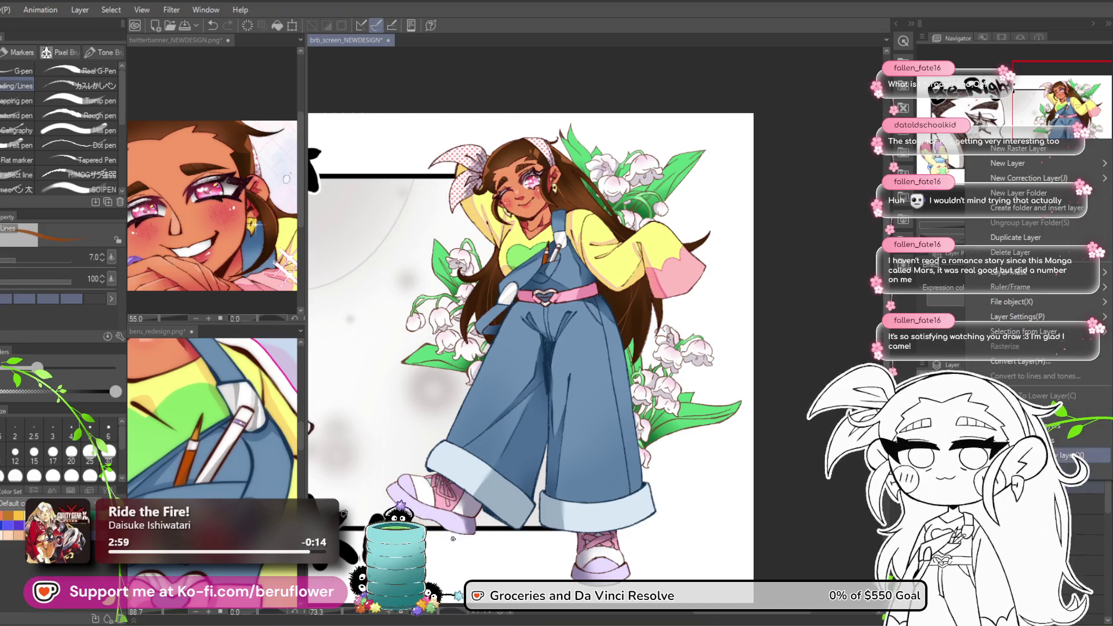
# Dismiss the layer menu and browse the Blur filters without applying one, then close beru_redesign.png.
pyautogui.press('Escape')
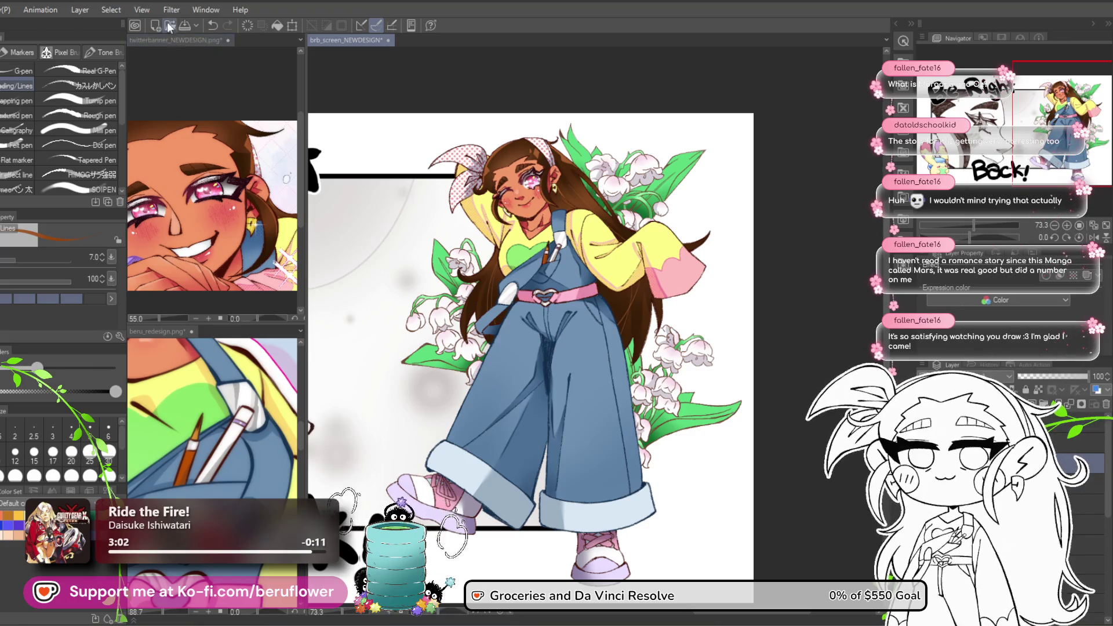
pyautogui.click(172, 10)
pyautogui.moveTo(202, 60)
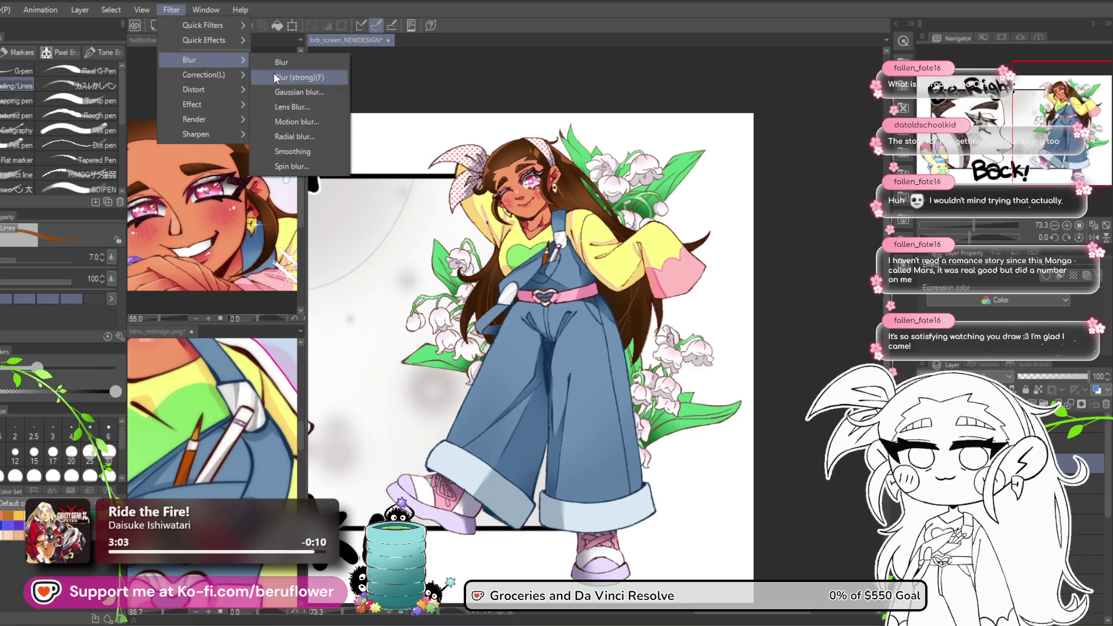
pyautogui.click(173, 2)
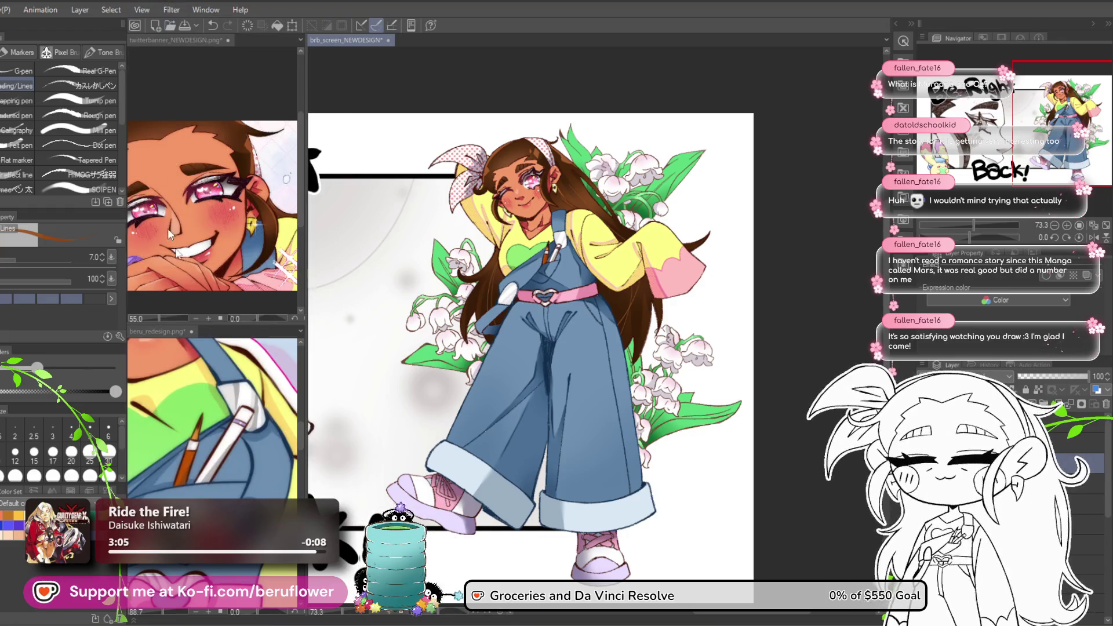
pyautogui.click(193, 332)
pyautogui.click(544, 235)
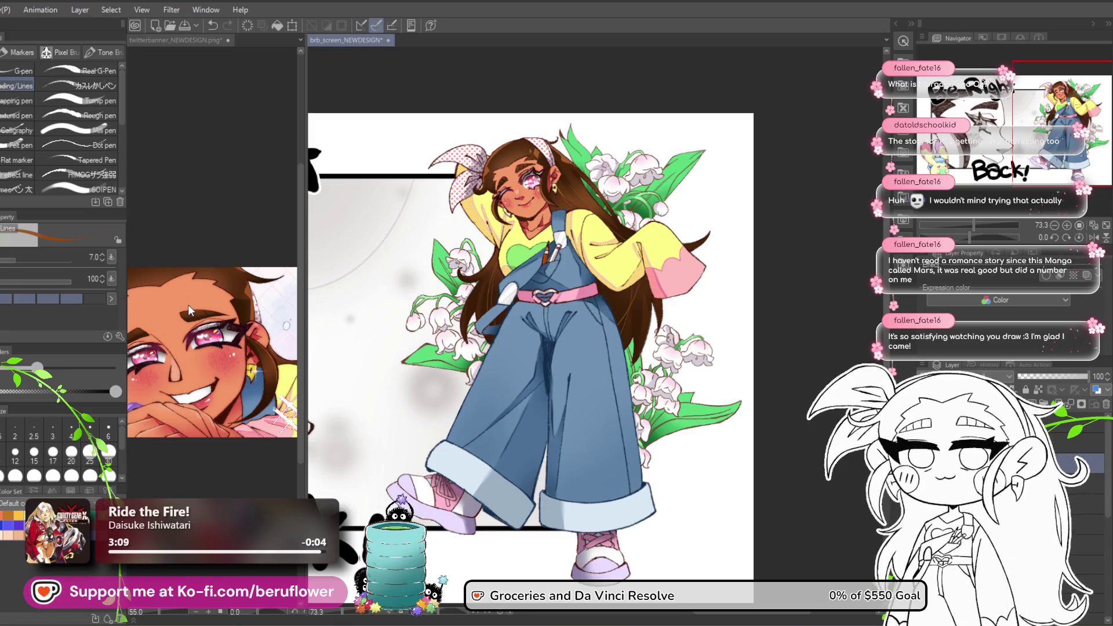
pyautogui.scroll(4, 191, 307)
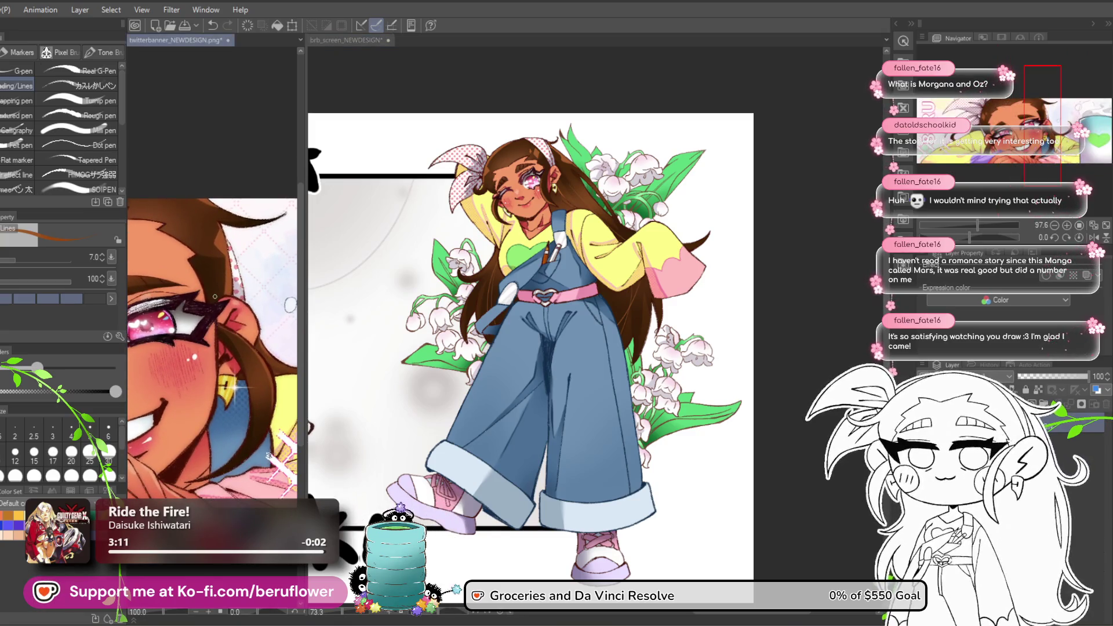
pyautogui.scroll(4, 576, 206)
pyautogui.scroll(3, 576, 207)
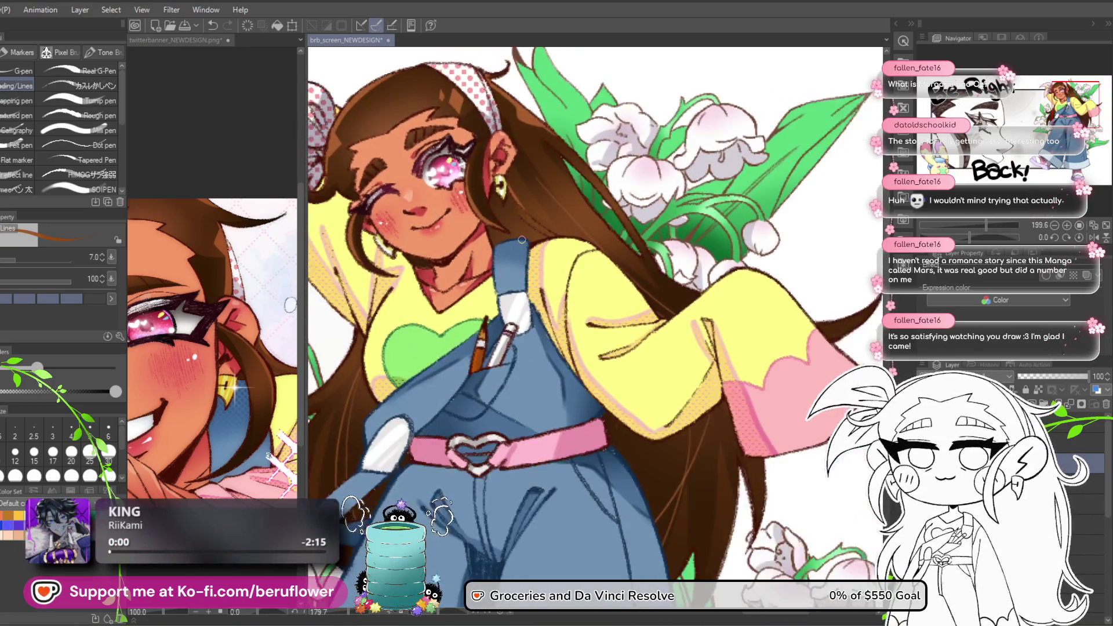
pyautogui.scroll(-3, 522, 239)
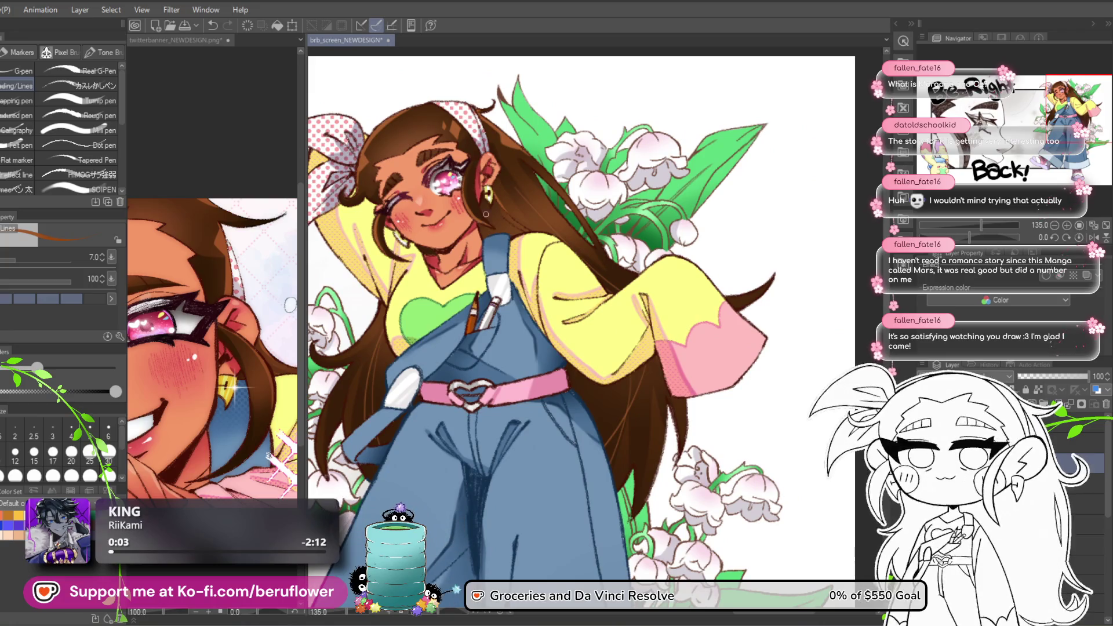
pyautogui.scroll(-3, 474, 191)
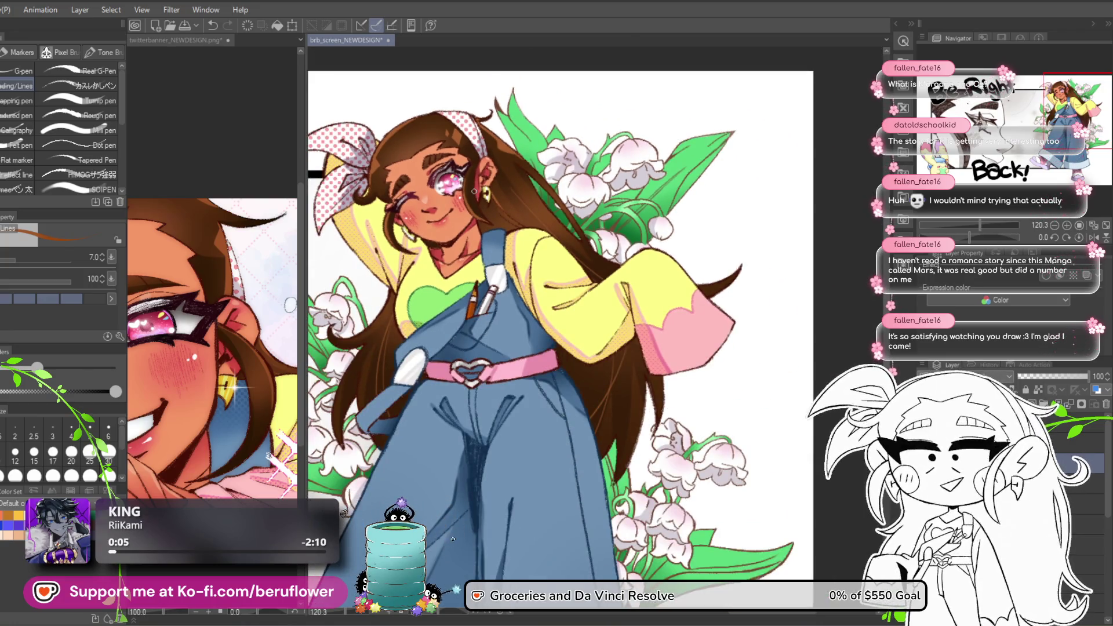
pyautogui.scroll(2, 474, 191)
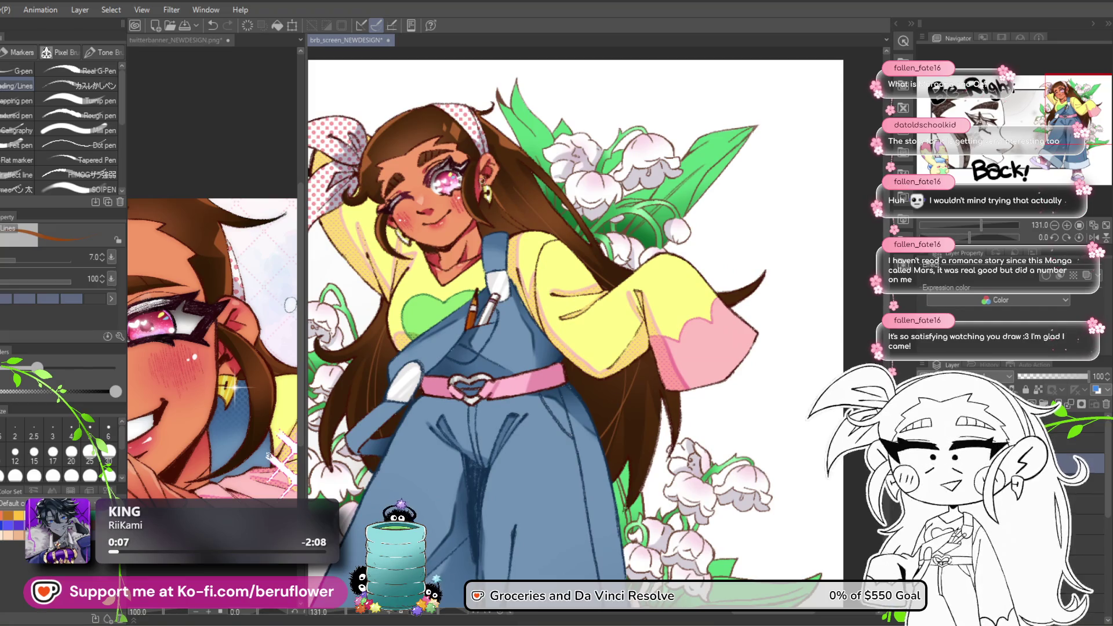
pyautogui.click(206, 10)
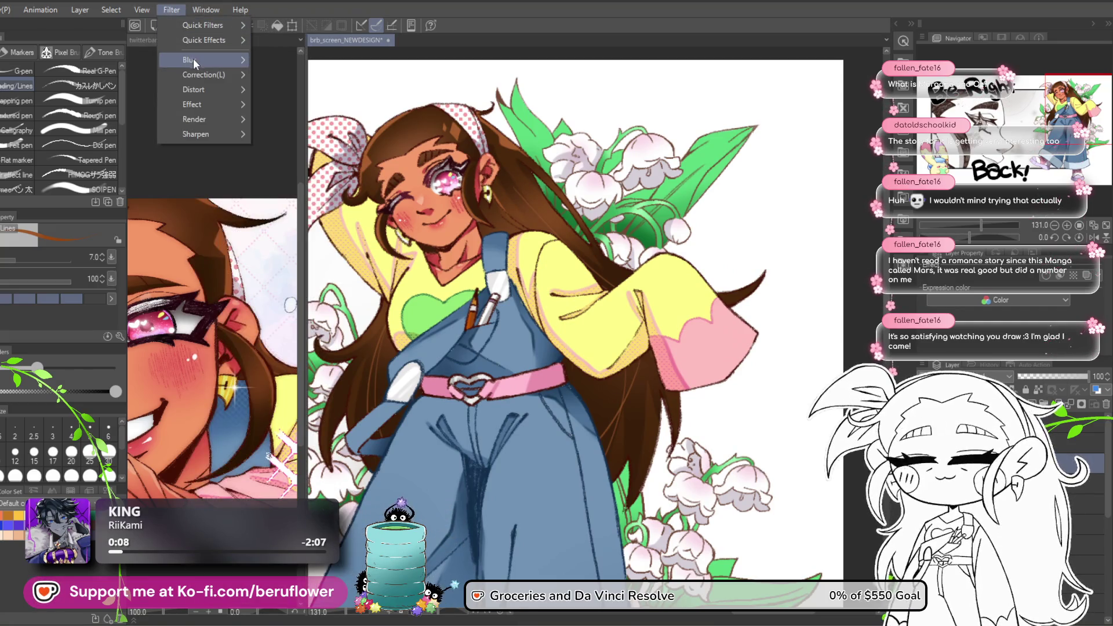
pyautogui.moveTo(192, 58)
pyautogui.click(314, 91)
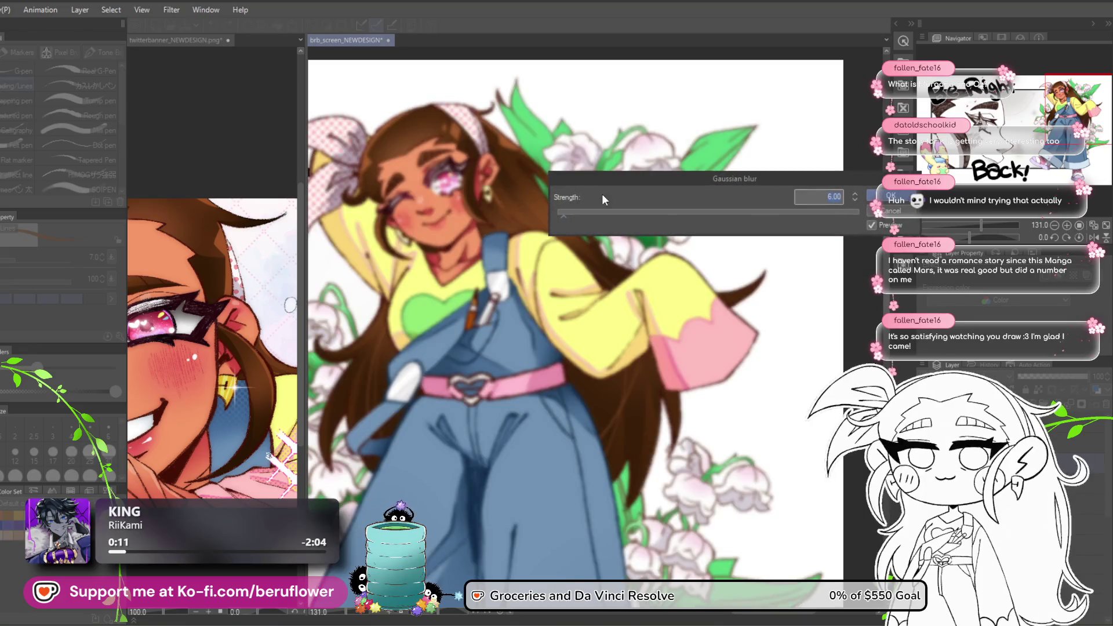
pyautogui.write('12')
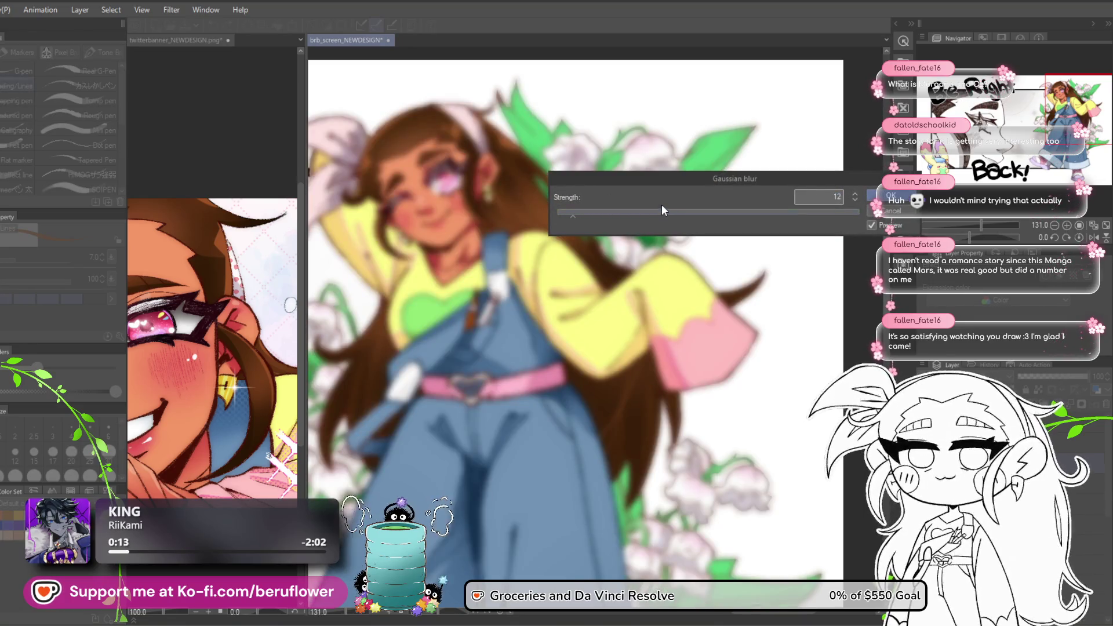
pyautogui.press('Return')
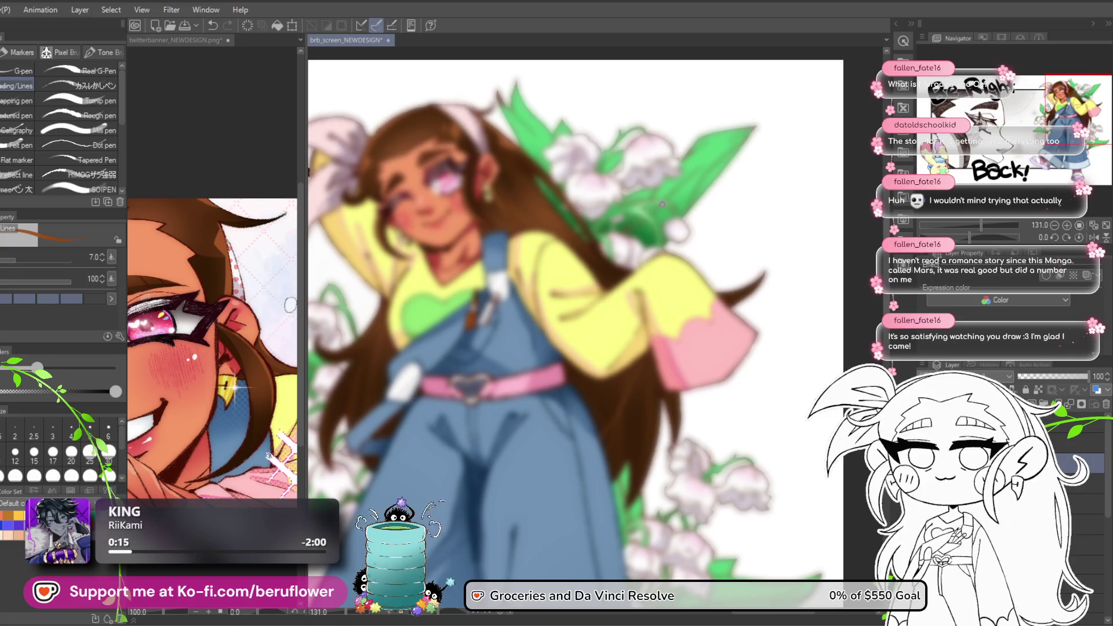
pyautogui.click(979, 376)
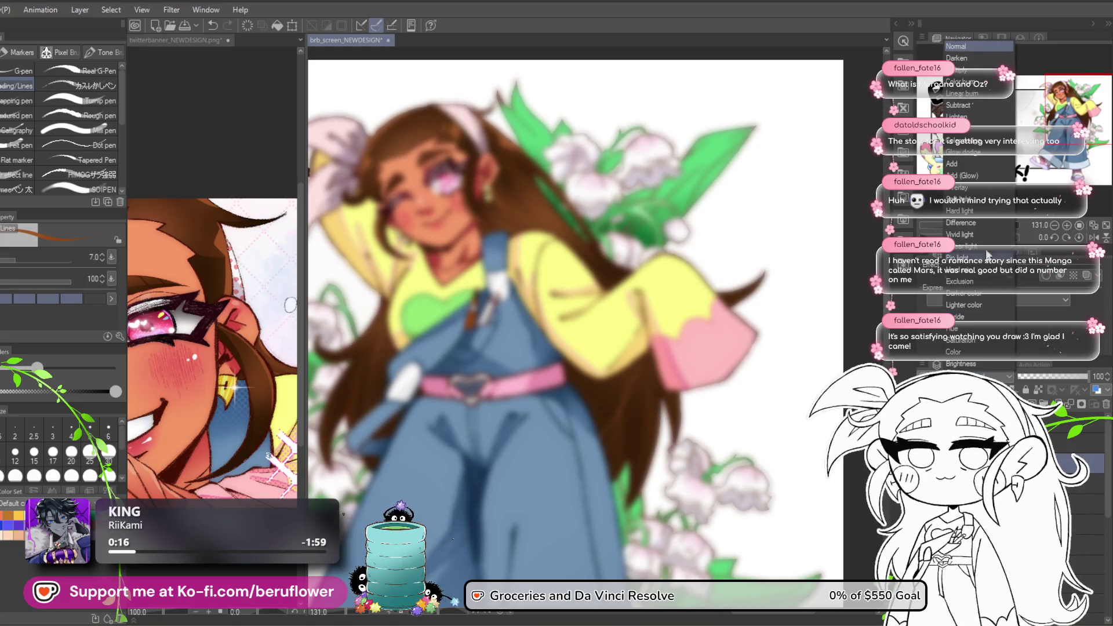
pyautogui.click(1106, 384)
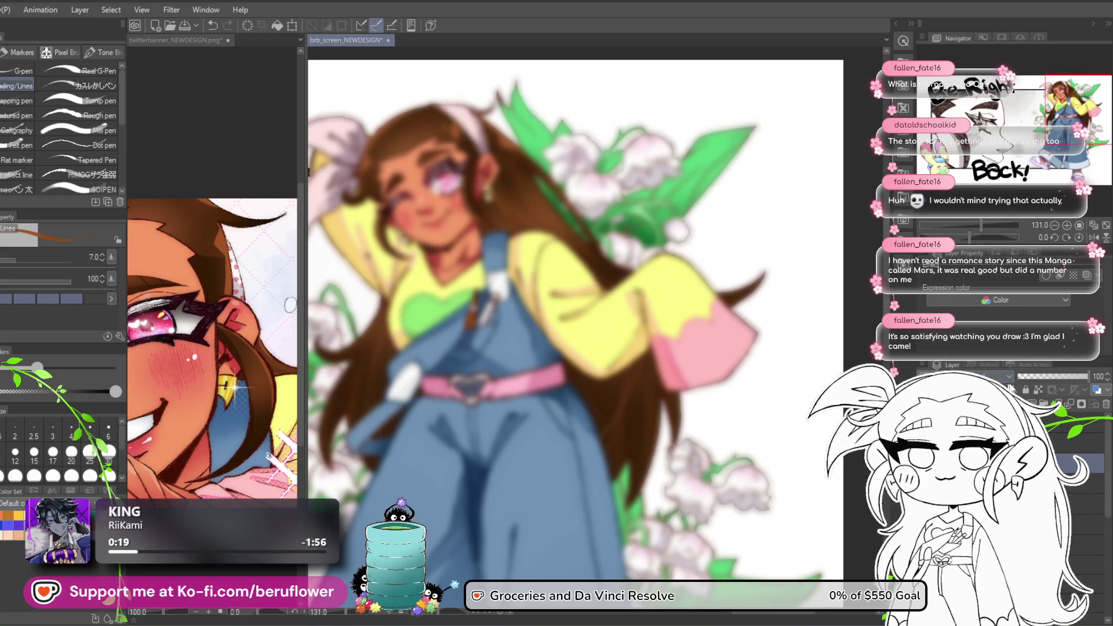
pyautogui.click(1099, 375)
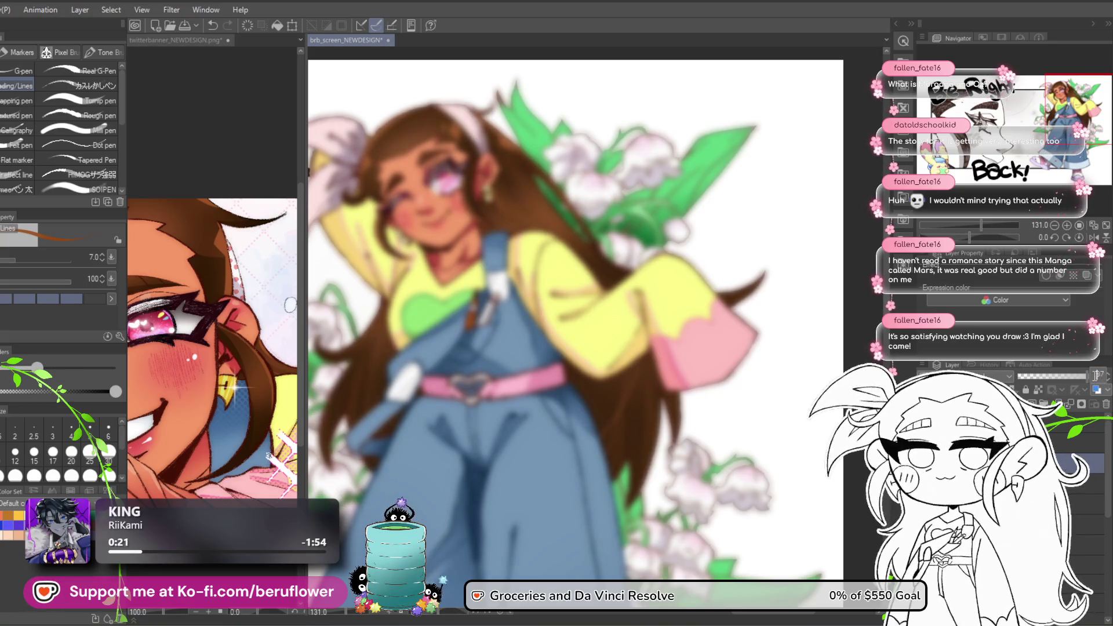
pyautogui.write('2')
pyautogui.press('Return')
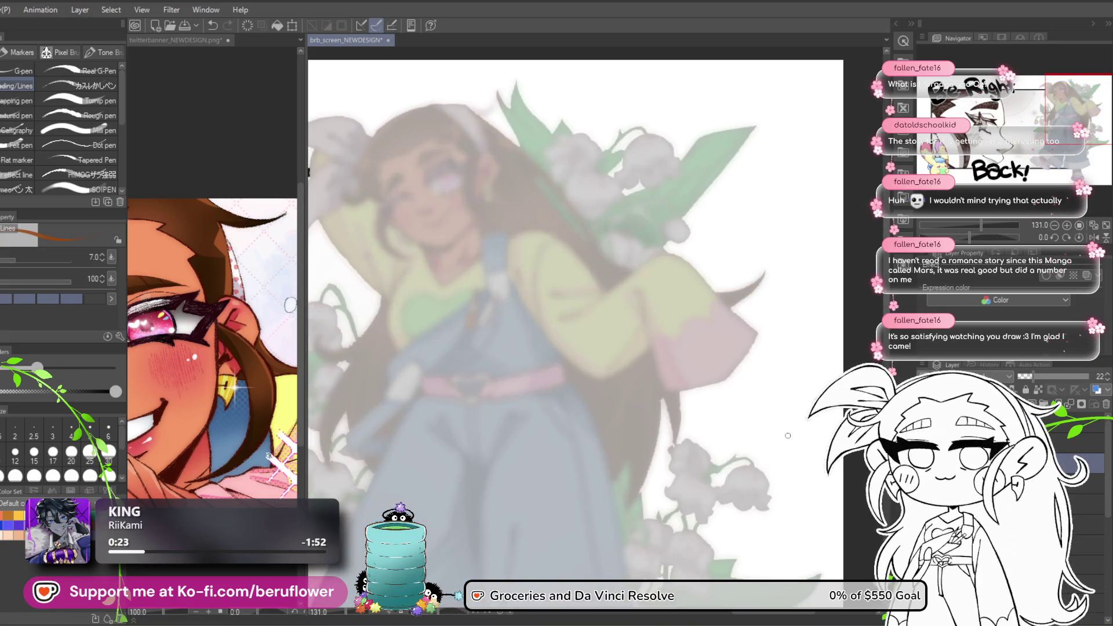
pyautogui.write('100')
pyautogui.press('Return')
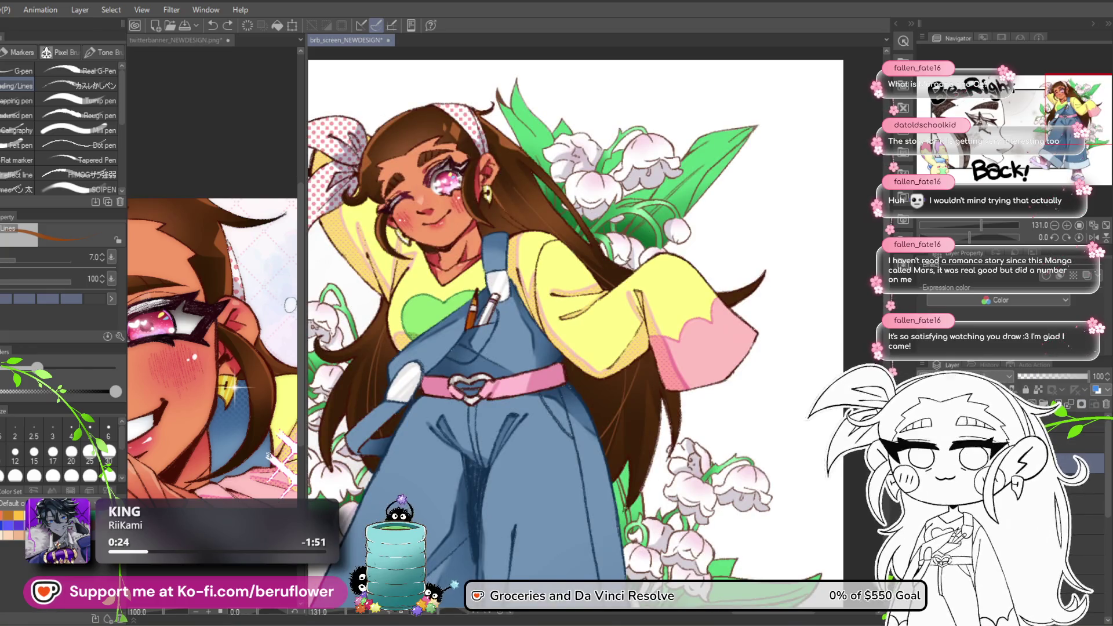
pyautogui.moveTo(765, 270); pyautogui.dragTo(724, 348)
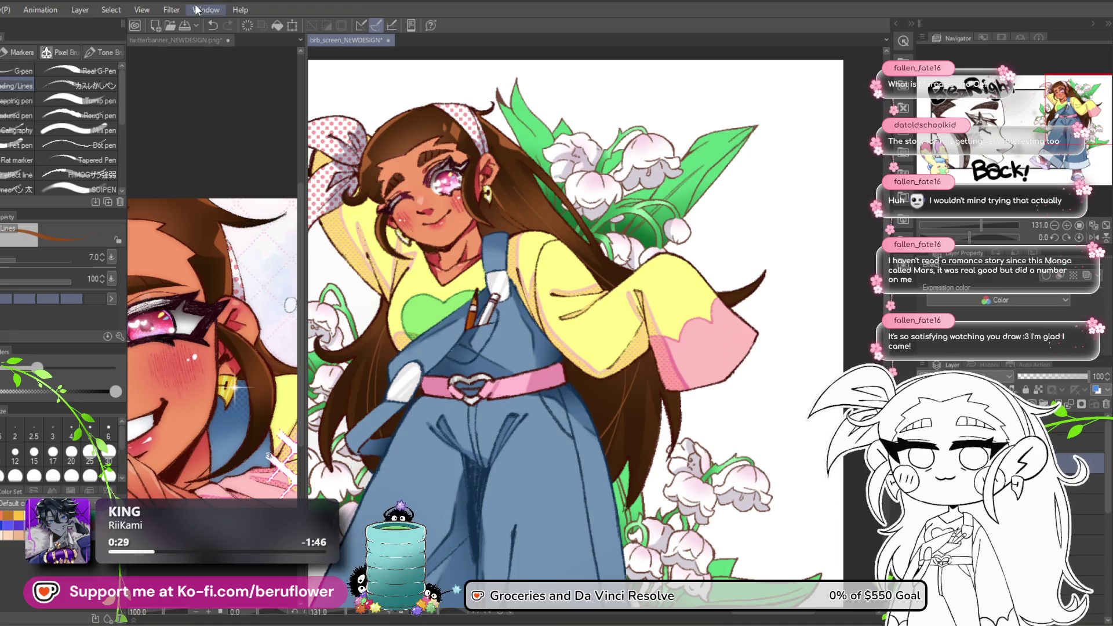
# Trial a Gaussian blur and undo it, then lower the layer opacity from 22 to 20.
pyautogui.click(172, 10)
pyautogui.moveTo(200, 61)
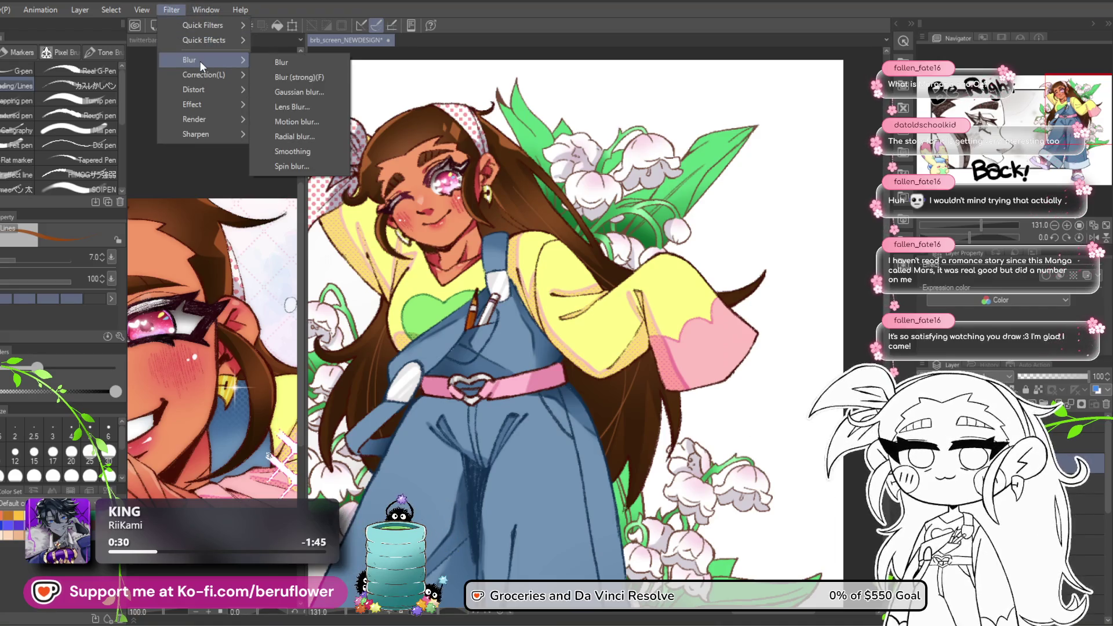
pyautogui.click(299, 93)
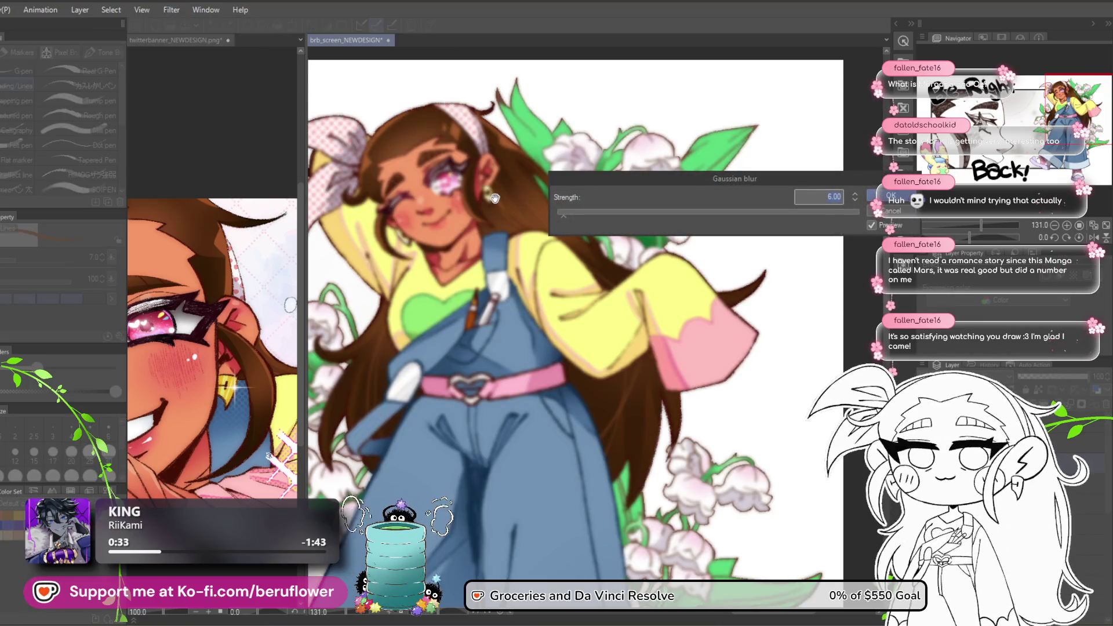
pyautogui.press('Return')
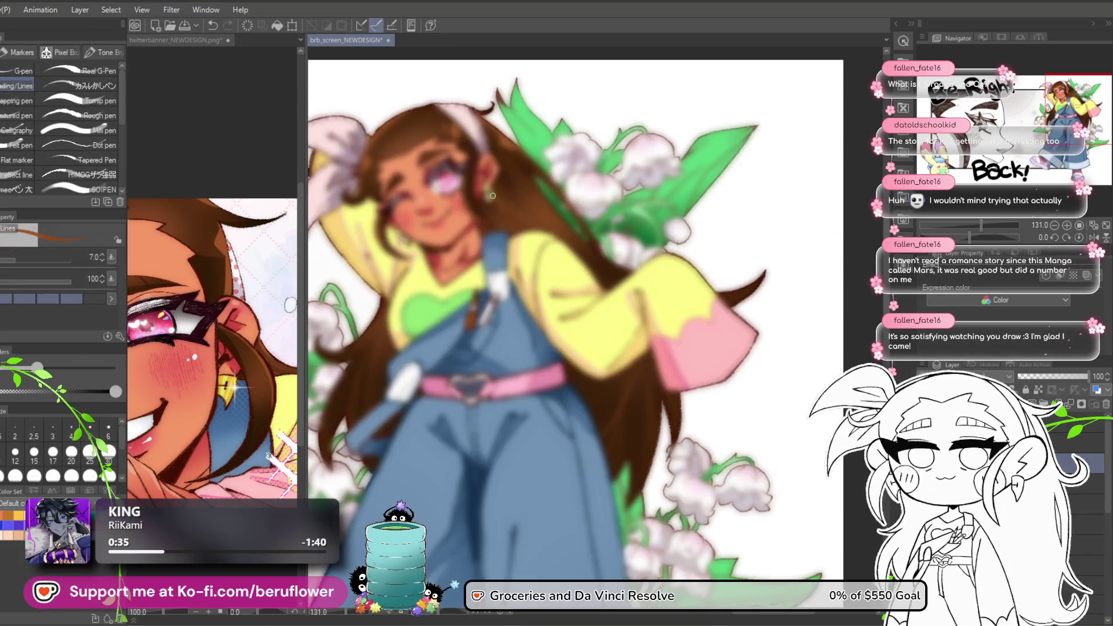
pyautogui.click(1098, 376)
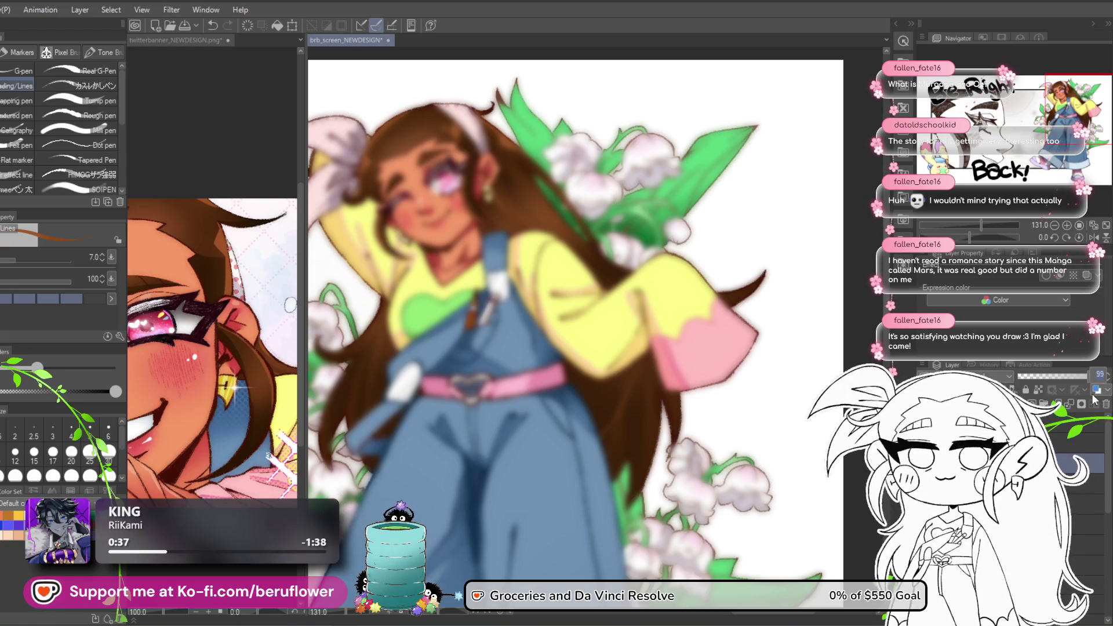
pyautogui.hotkey('ctrl', 'z')
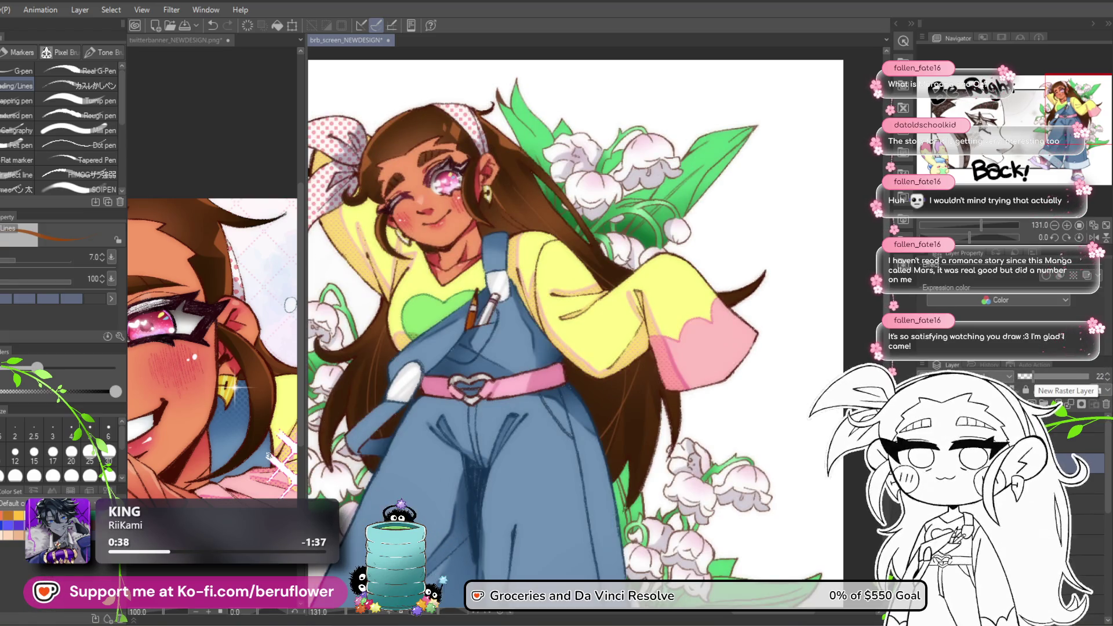
pyautogui.click(1109, 380)
pyautogui.click(1109, 382)
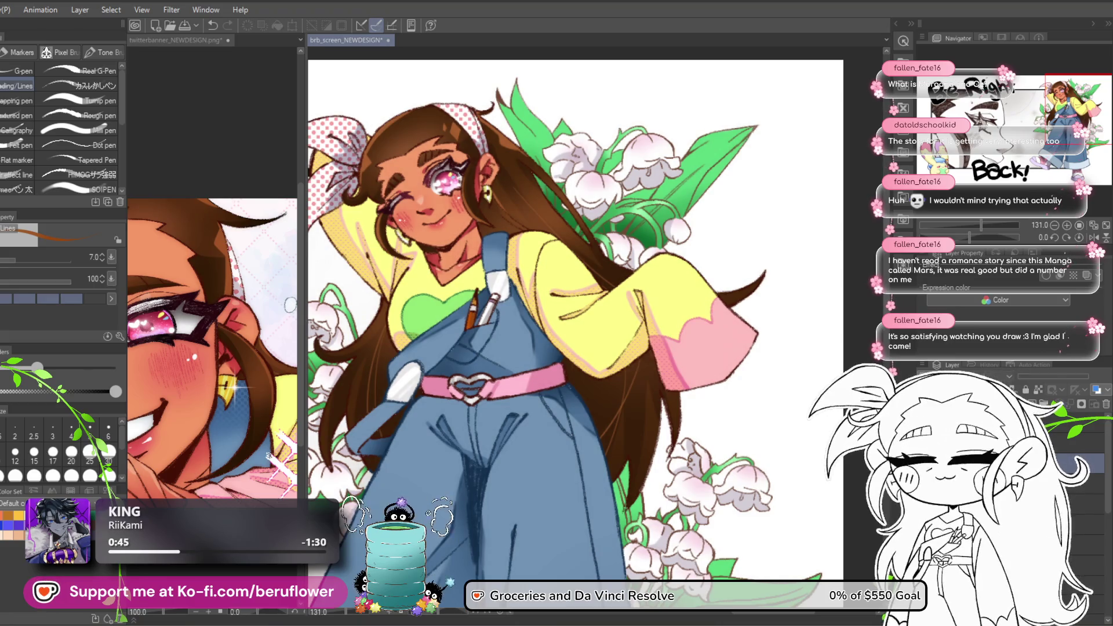
pyautogui.click(1096, 389)
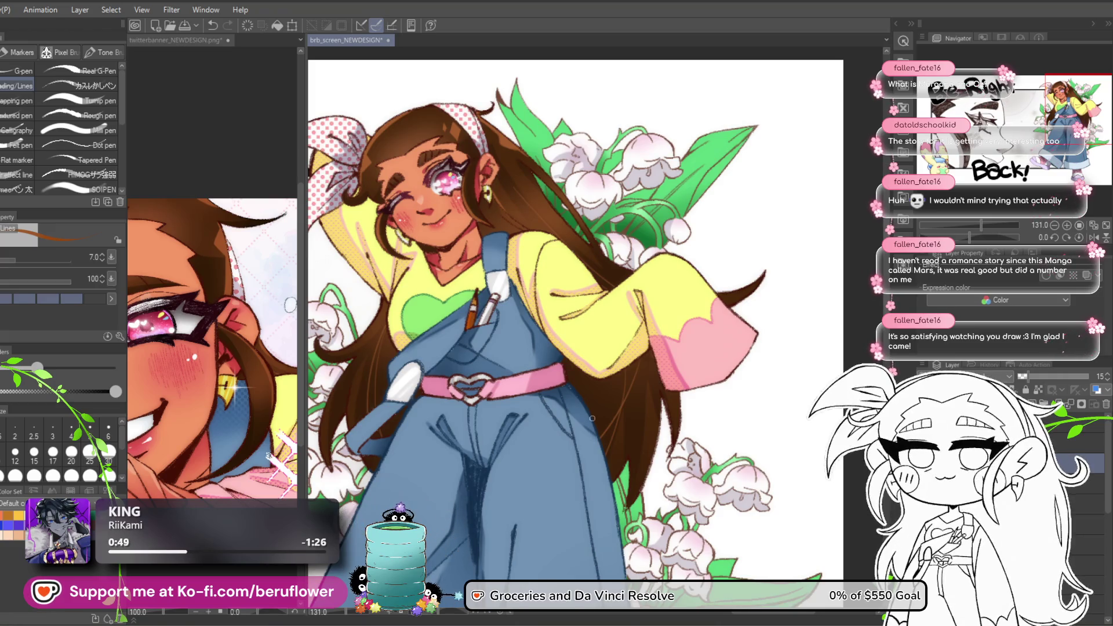
pyautogui.scroll(-3, 592, 418)
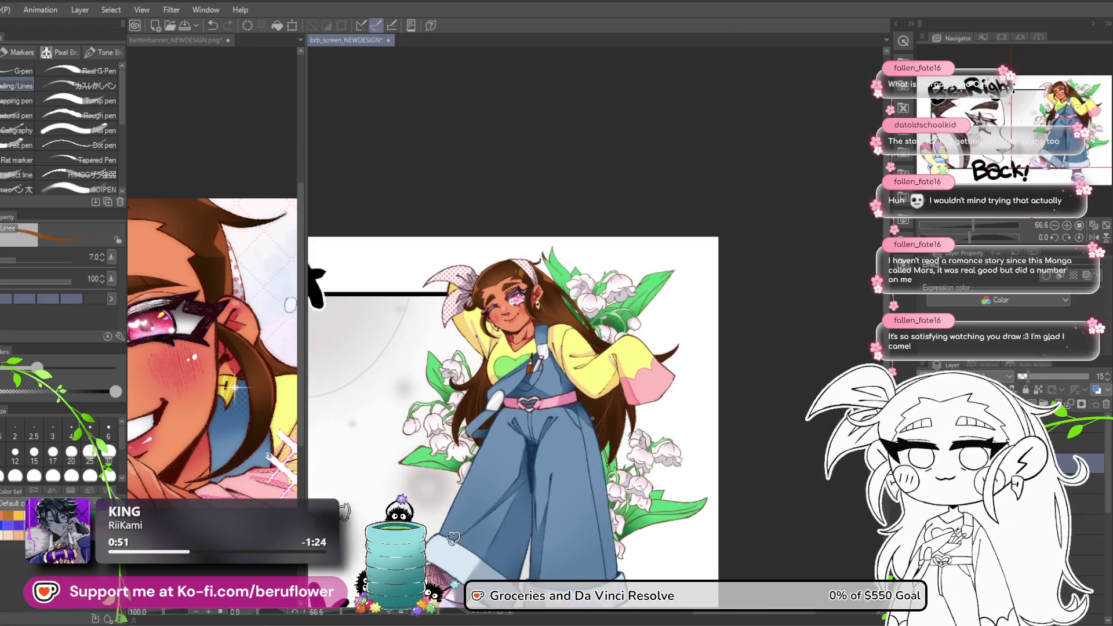
pyautogui.moveTo(686, 517); pyautogui.dragTo(702, 489)
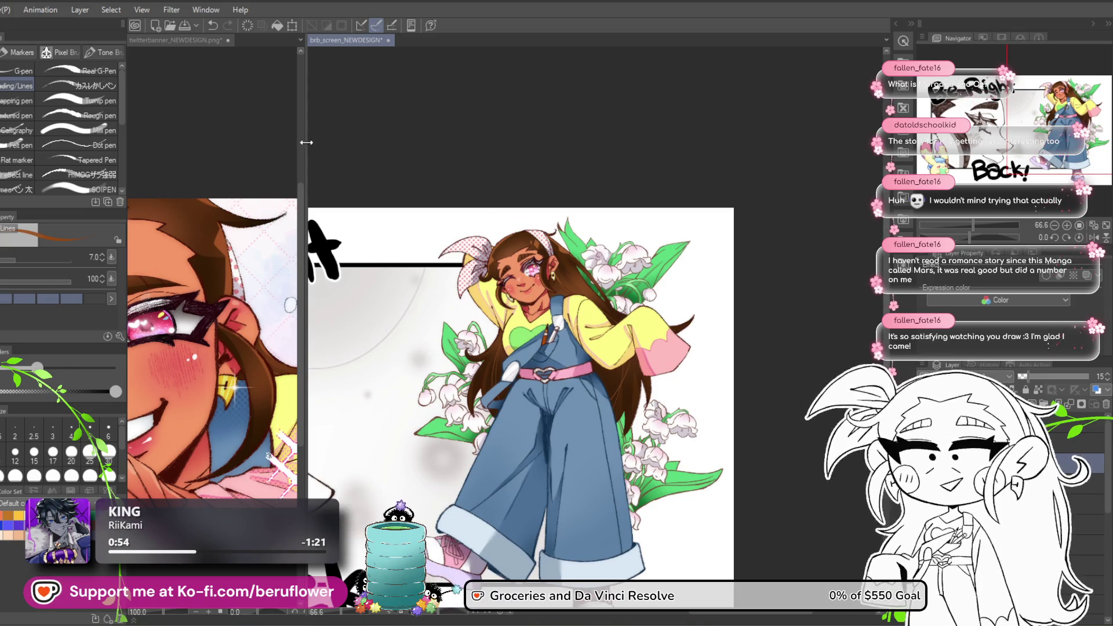
pyautogui.scroll(3, 554, 299)
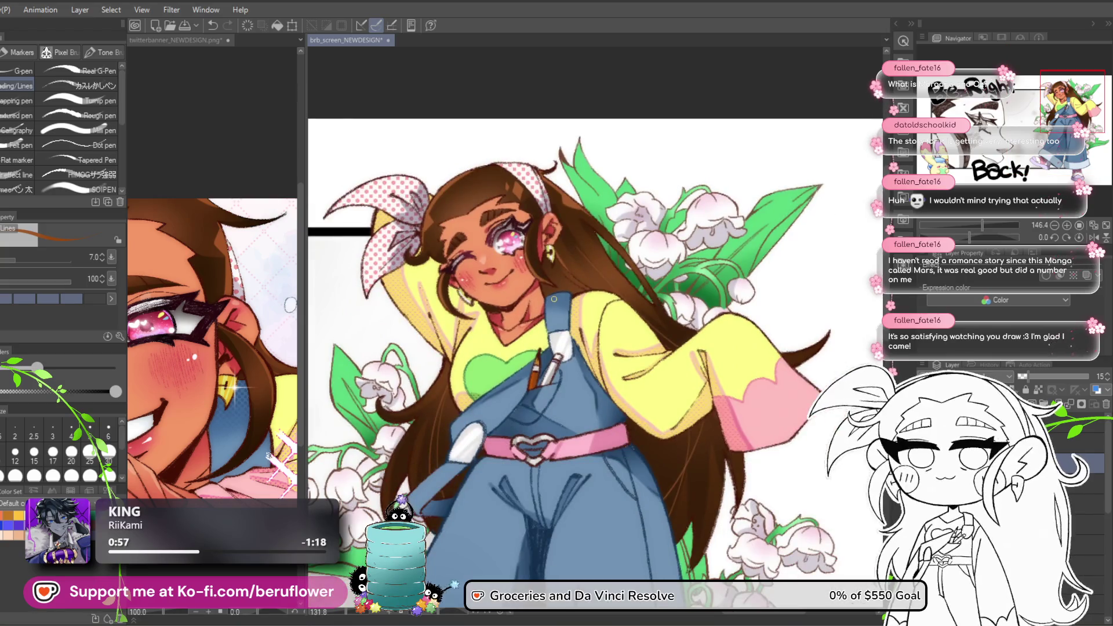
pyautogui.moveTo(750, 548)
pyautogui.mouseDown()
pyautogui.moveTo(742, 458)
pyautogui.moveTo(742, 506)
pyautogui.mouseUp()
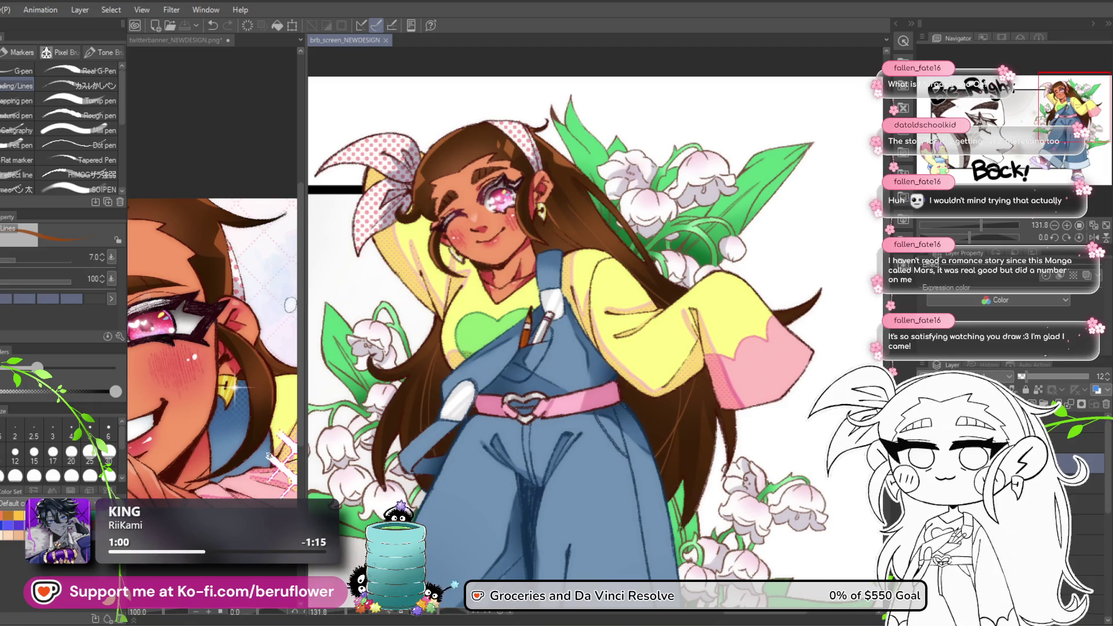
pyautogui.hotkey('ctrl', 'd')
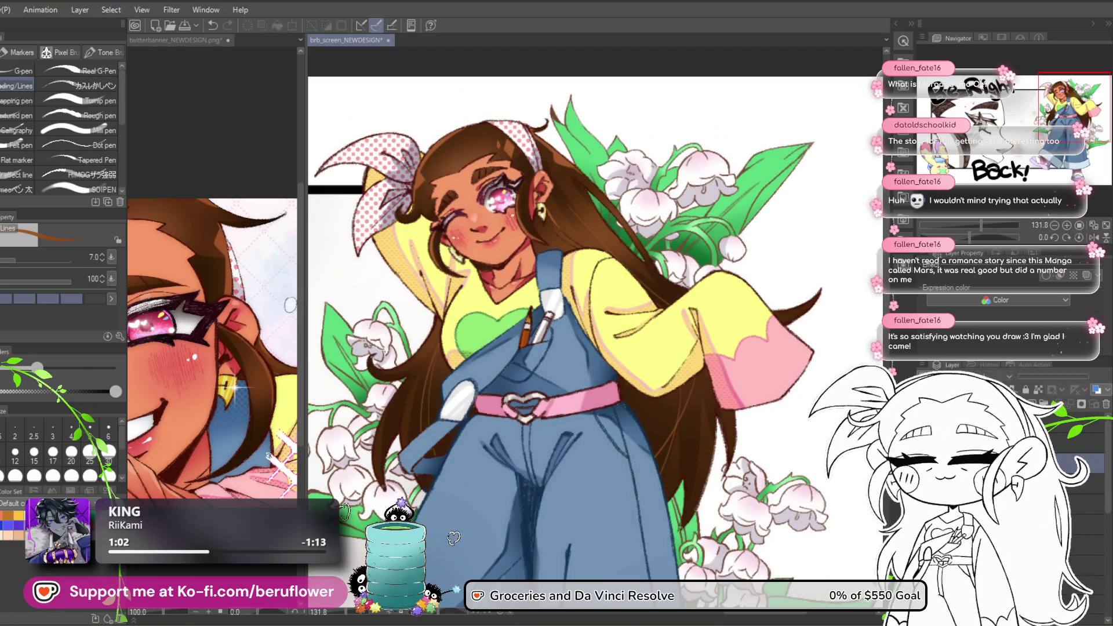
pyautogui.hotkey('ctrl', 'z')
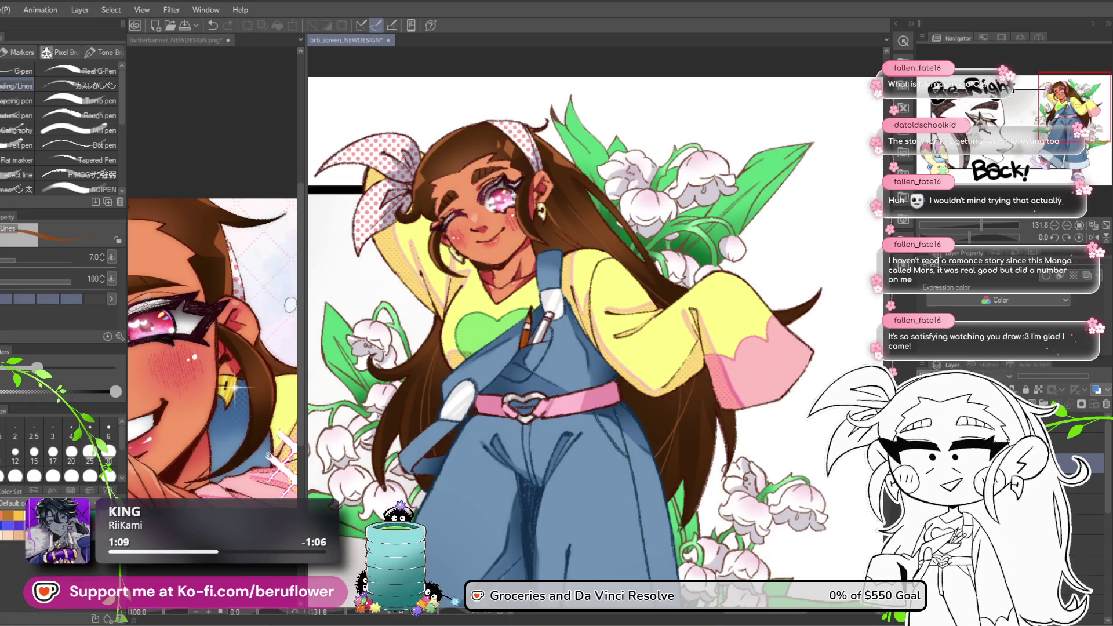
pyautogui.scroll(-3, 662, 480)
pyautogui.scroll(2, 662, 480)
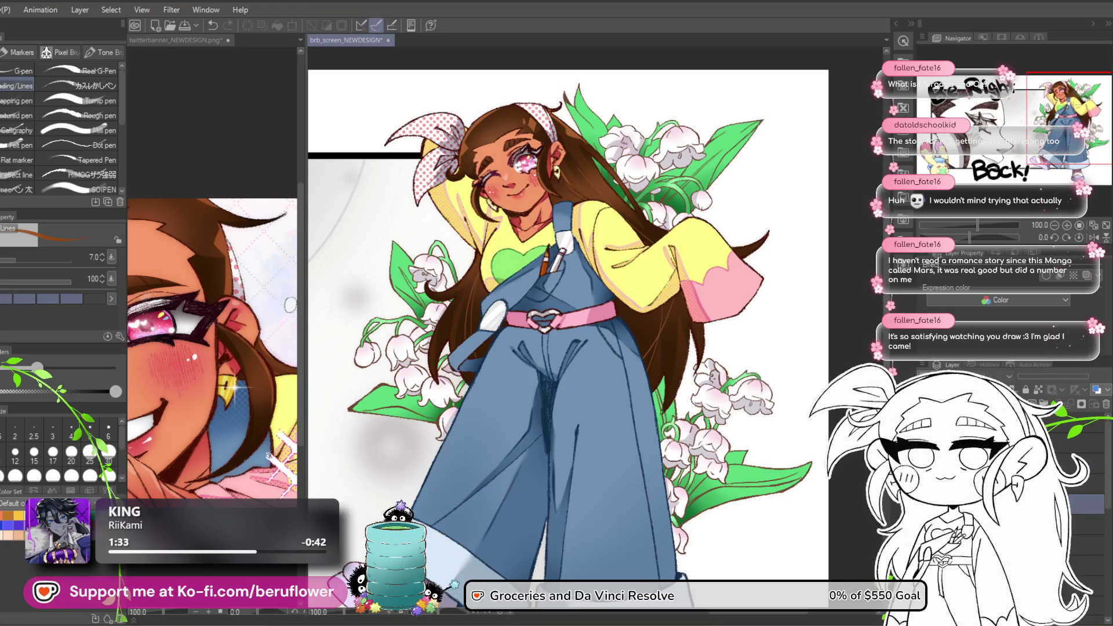
pyautogui.click(1078, 461)
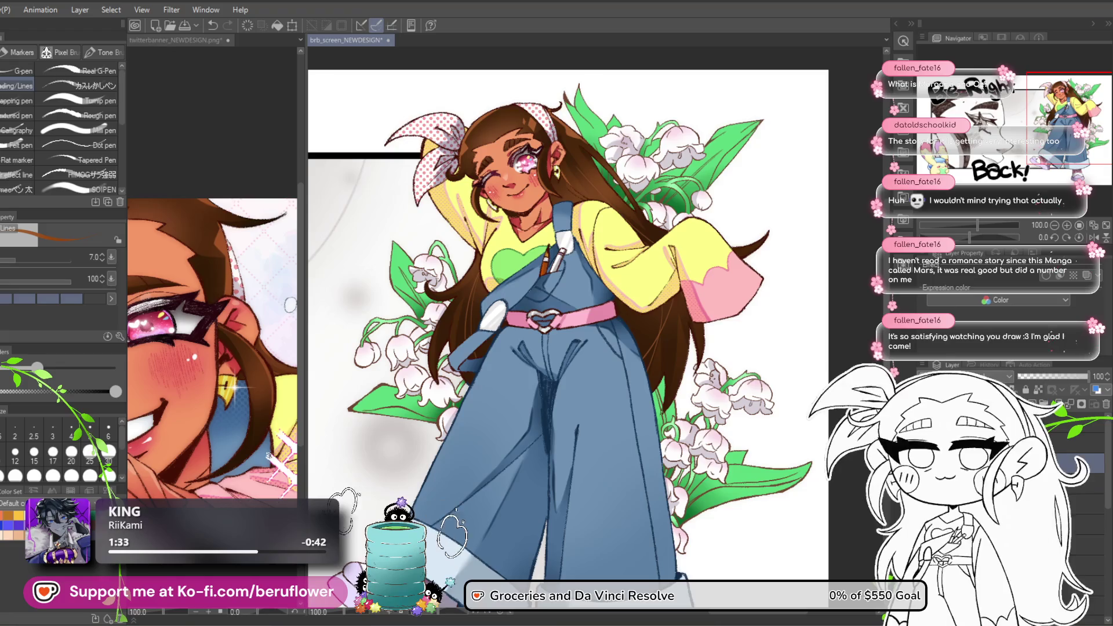
pyautogui.click(172, 10)
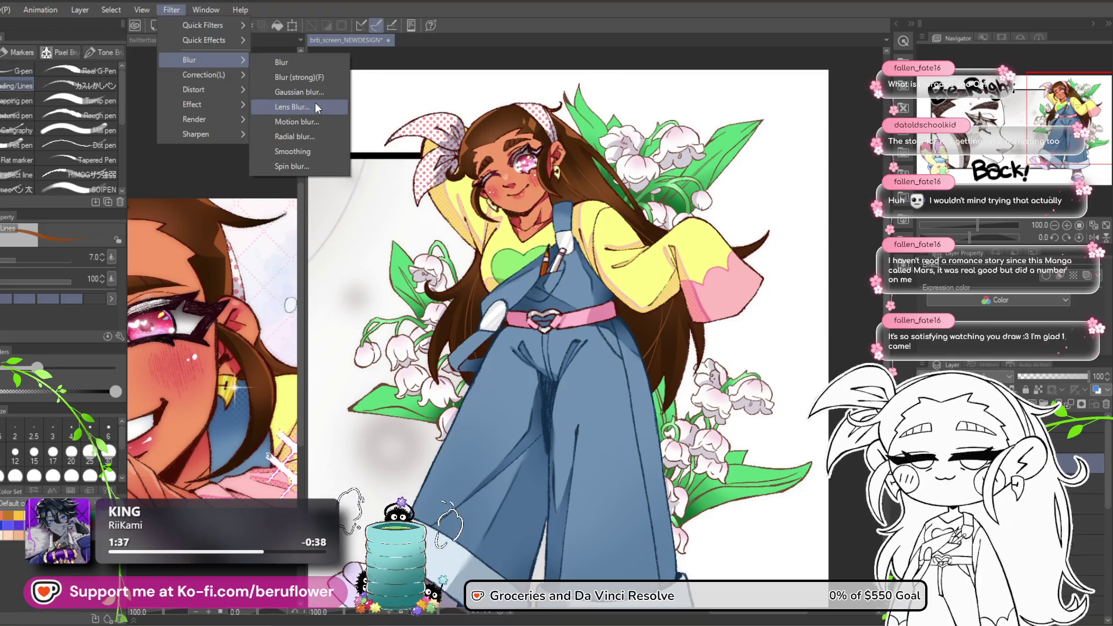
pyautogui.click(310, 93)
pyautogui.write('30')
pyautogui.press('Return')
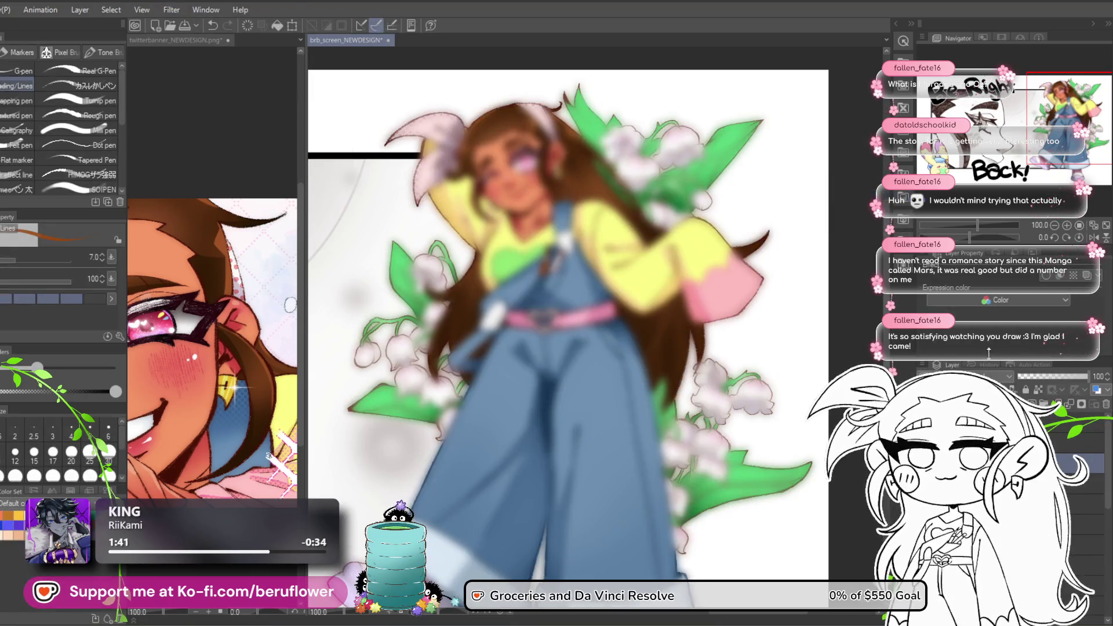
pyautogui.hotkey('ctrl', 'z')
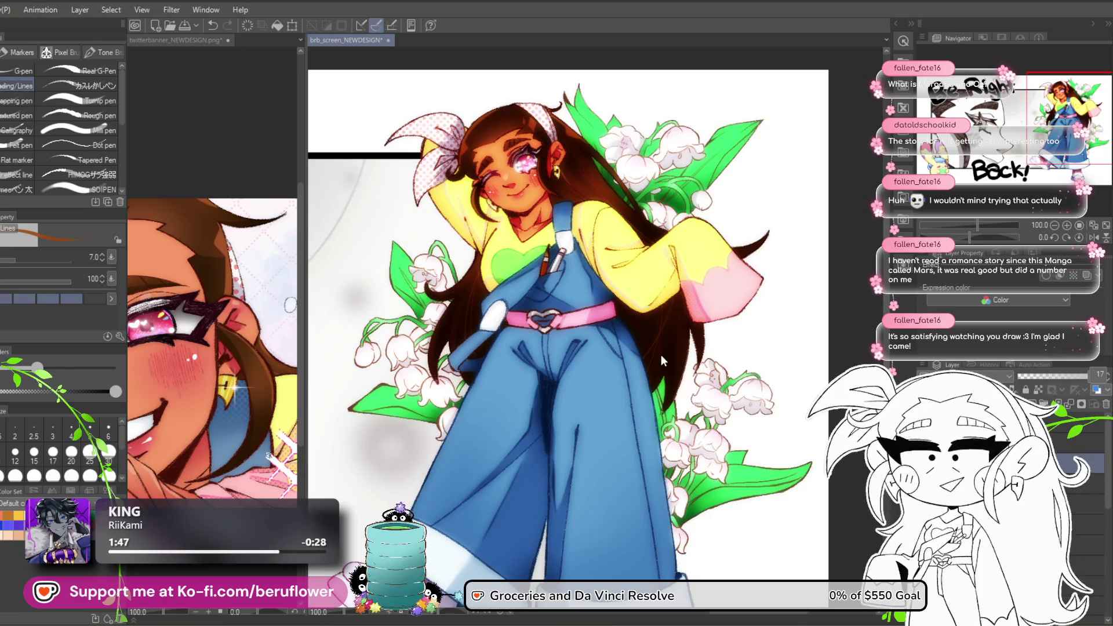
pyautogui.hotkey('ctrl', 'z')
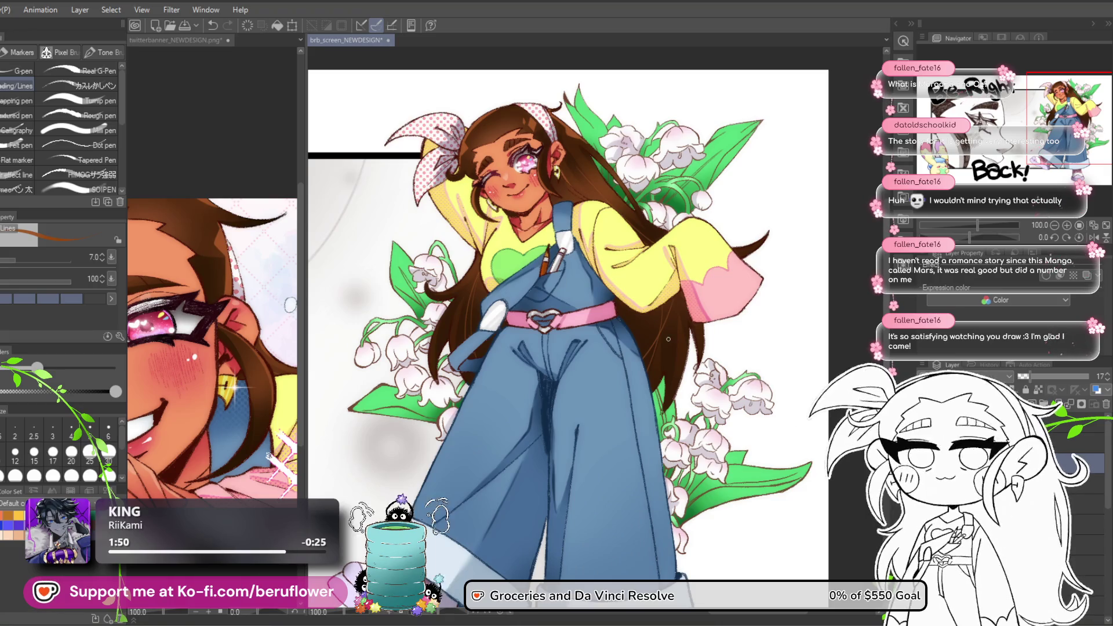
pyautogui.scroll(-3, 668, 339)
pyautogui.scroll(2, 668, 339)
pyautogui.moveTo(668, 339); pyautogui.dragTo(669, 282)
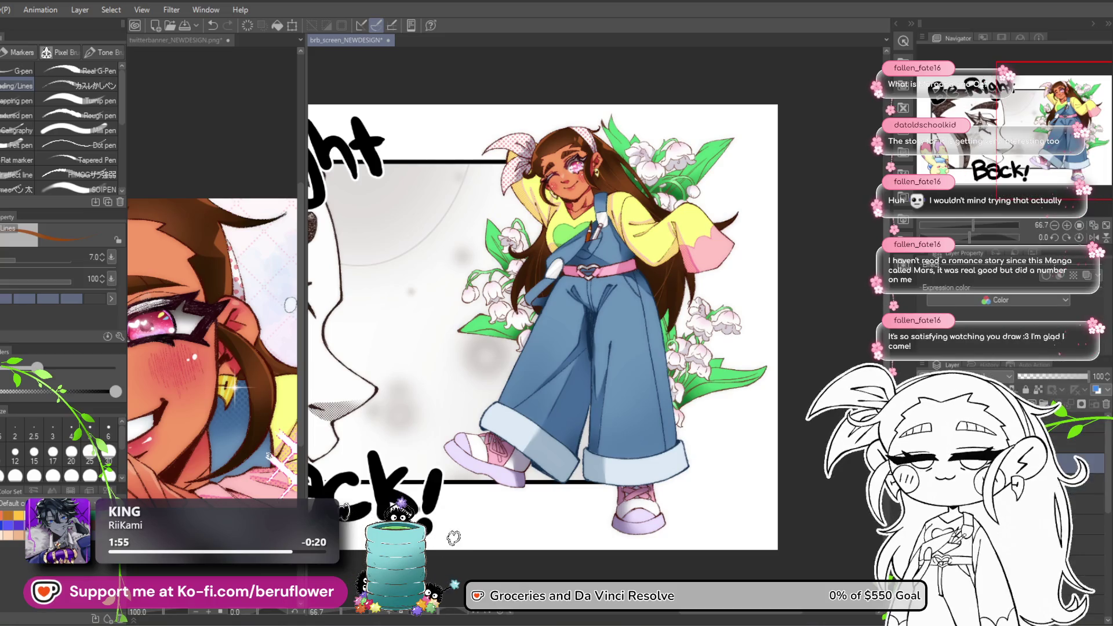
# Select the layer below, sample pink and yellow from the banner, and switch to the Decoration brushes.
pyautogui.click(1078, 484)
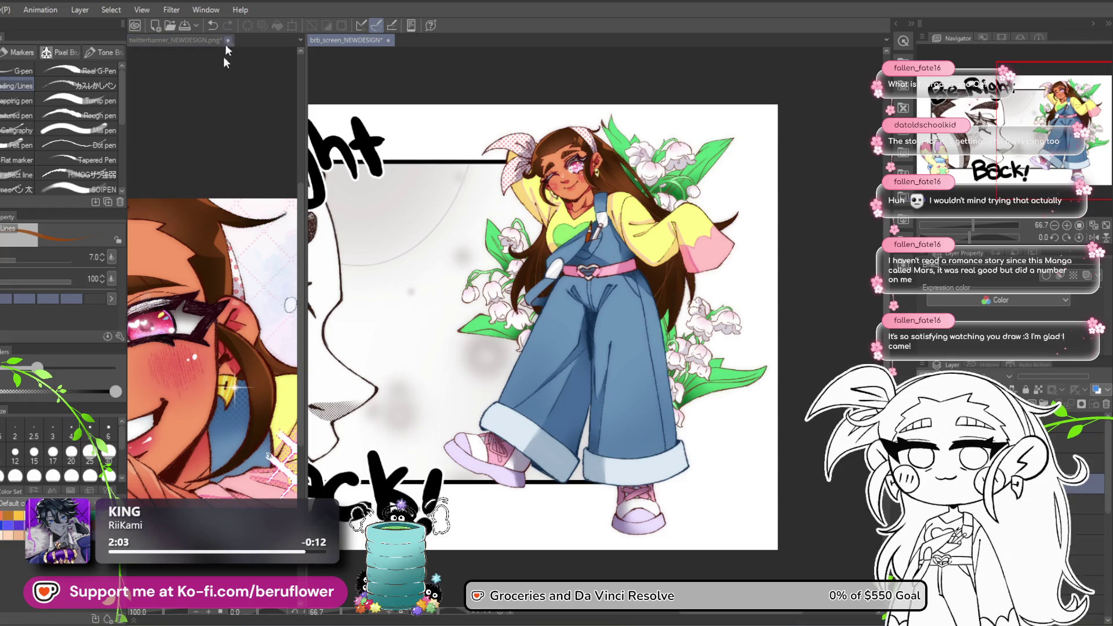
pyautogui.scroll(2, 202, 400)
pyautogui.scroll(3, 245, 403)
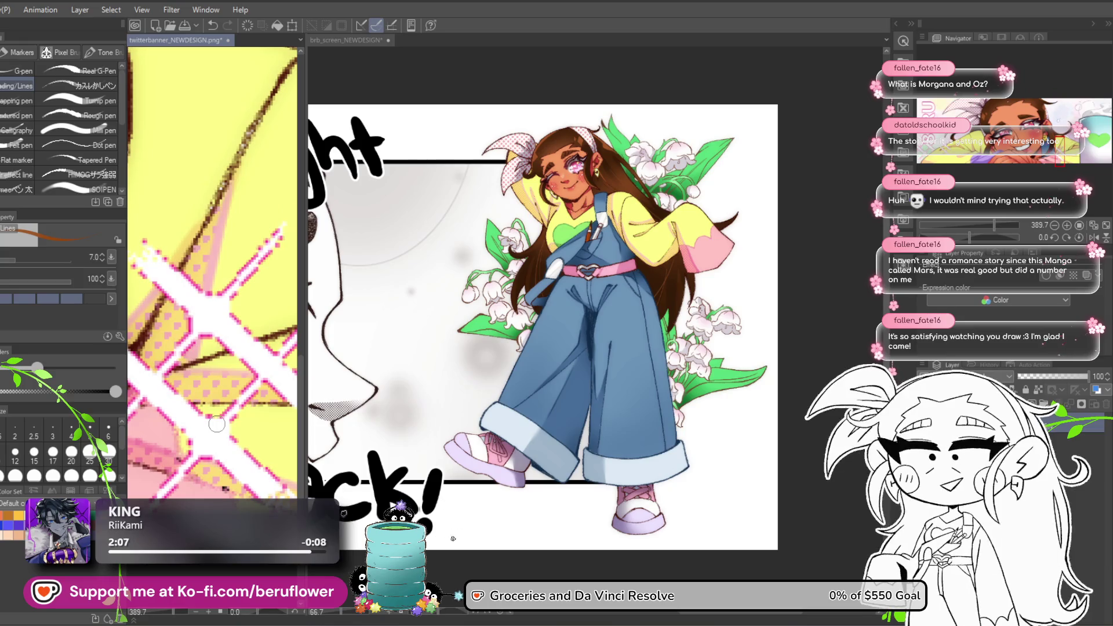
pyautogui.keyDown('alt'); pyautogui.click(190, 327); pyautogui.keyUp('alt')
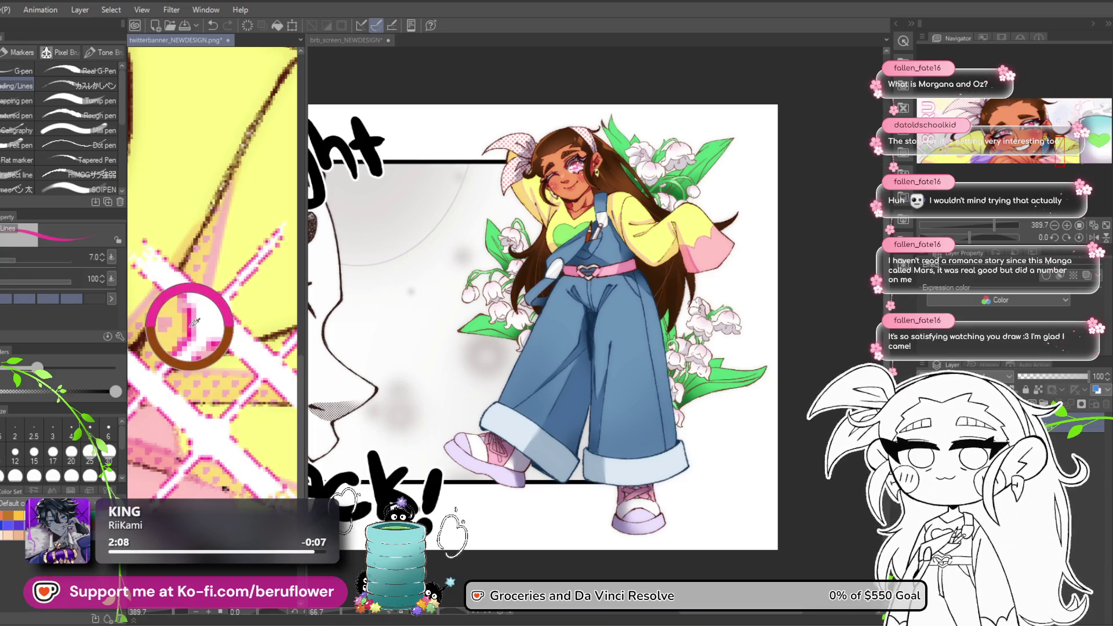
pyautogui.keyDown('alt'); pyautogui.click(243, 440); pyautogui.keyUp('alt')
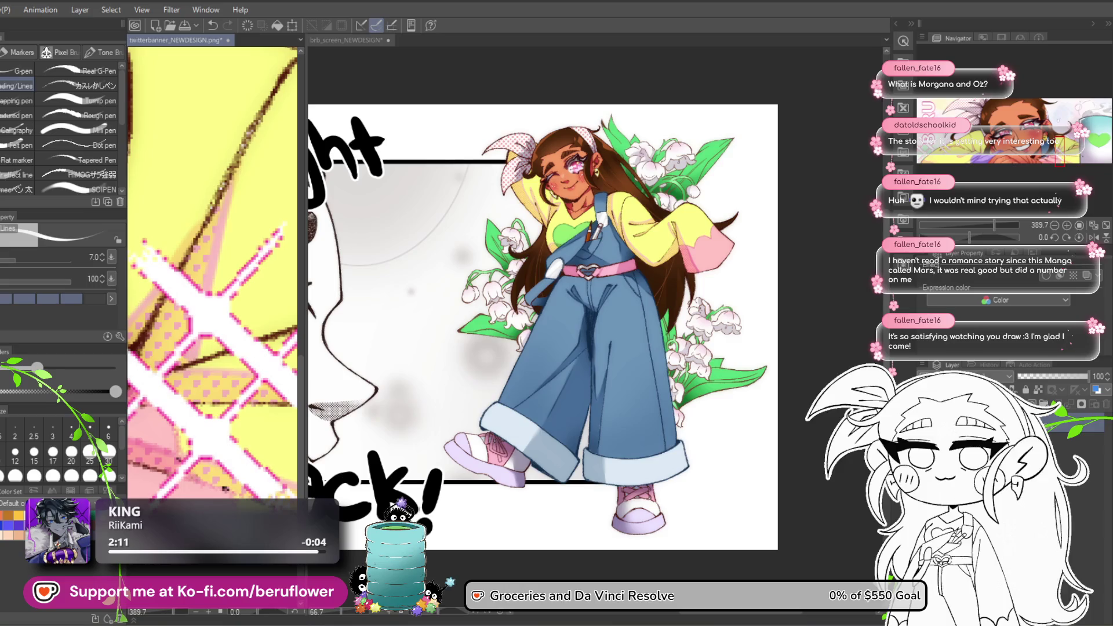
pyautogui.press('b')
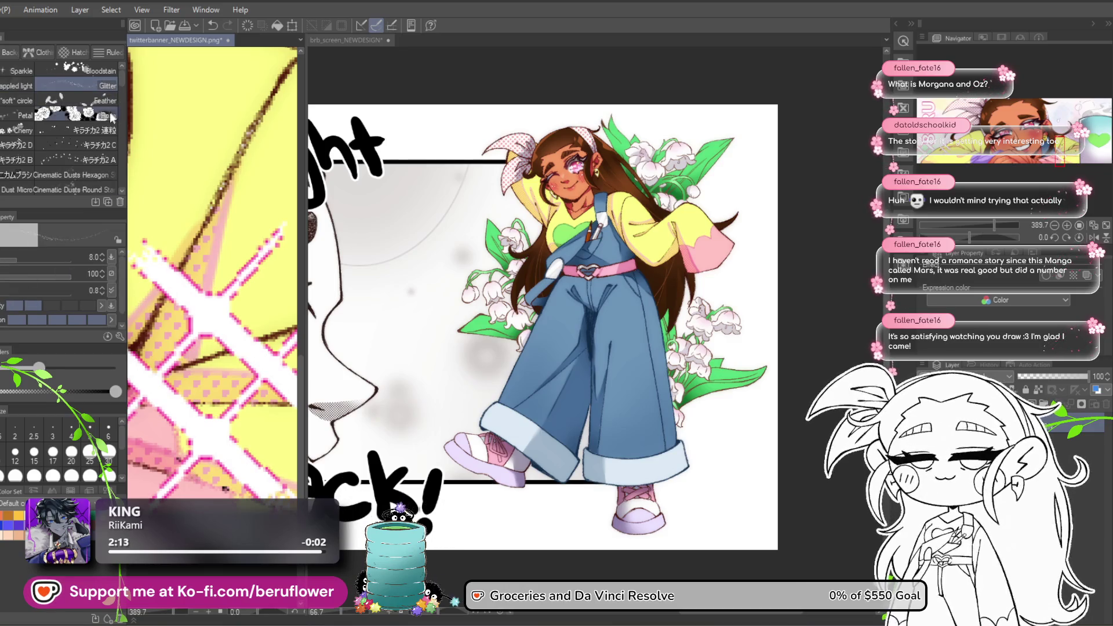
# Try the Cinematic Dusts Hexagon and ラブレター散布 scatter brushes.
pyautogui.click(58, 174)
pyautogui.scroll(-2, 58, 179)
pyautogui.scroll(-1, 58, 179)
pyautogui.click(58, 179)
# Settle on the キラチカ2 D sparkle brush and close twitterbanner_NEWDESIGN, answering its save prompt.
pyautogui.scroll(-6, 54, 124)
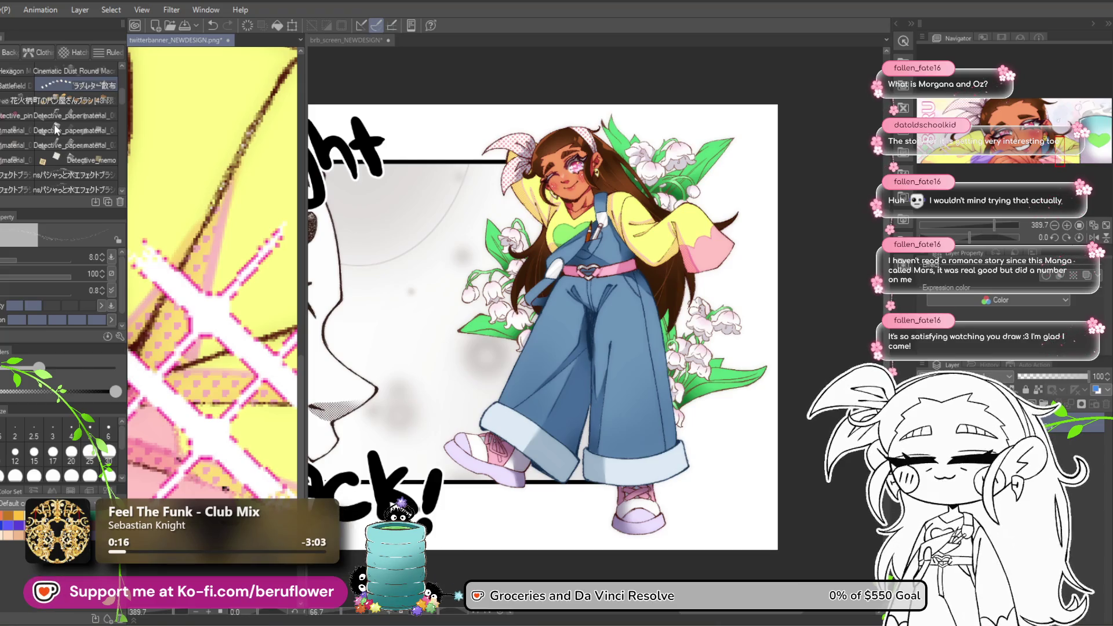
pyautogui.scroll(-2, 47, 146)
pyautogui.scroll(-6, 49, 142)
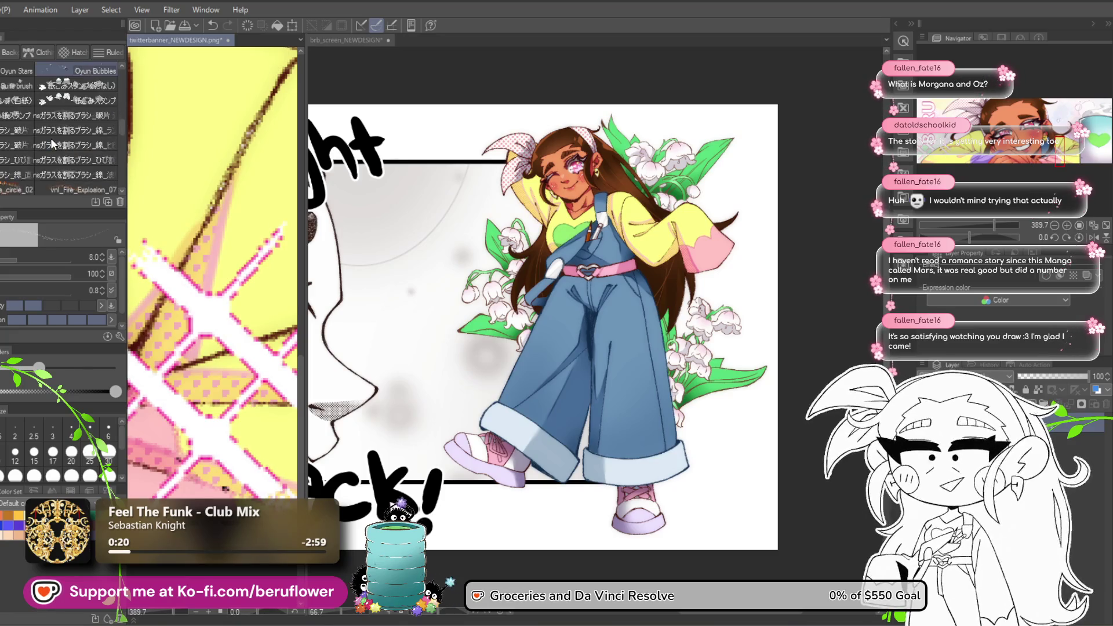
pyautogui.scroll(5, 52, 132)
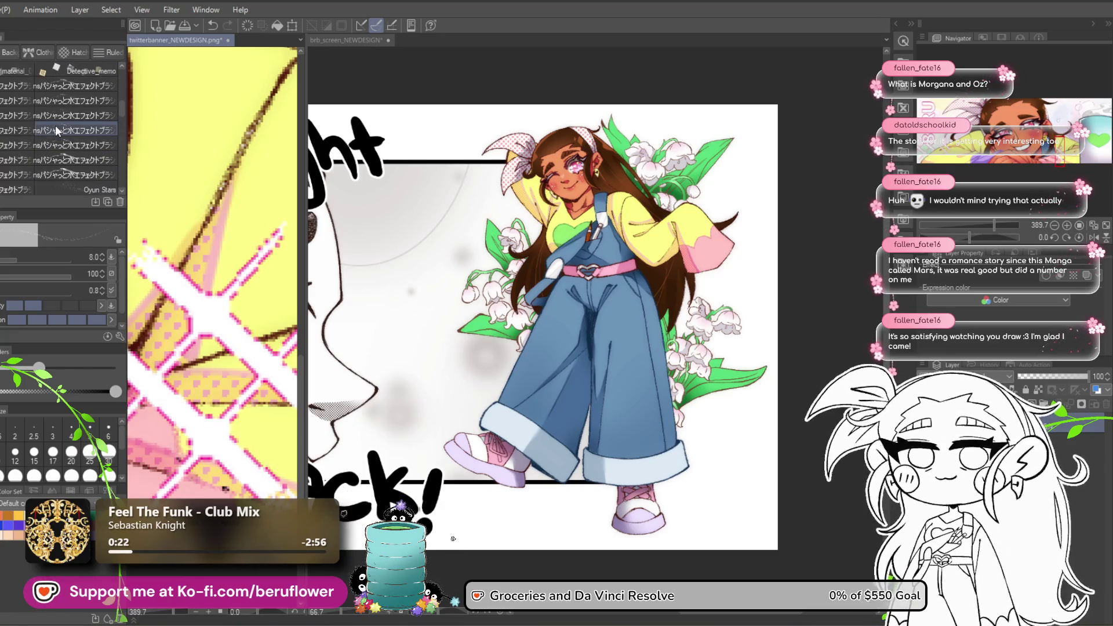
pyautogui.scroll(4, 56, 123)
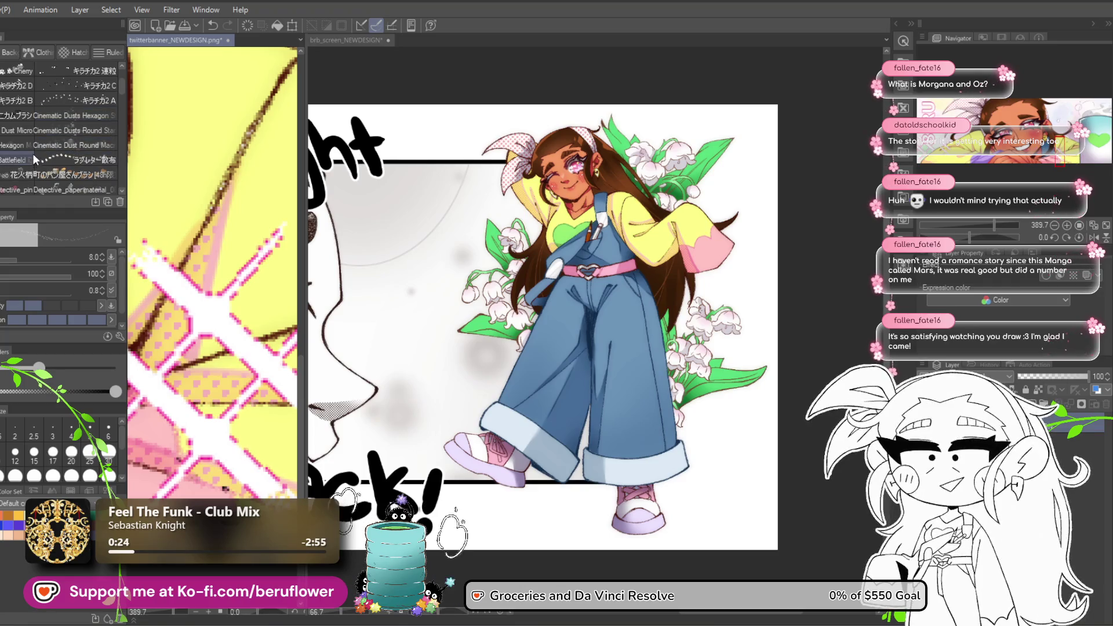
pyautogui.scroll(1, 33, 139)
pyautogui.click(19, 115)
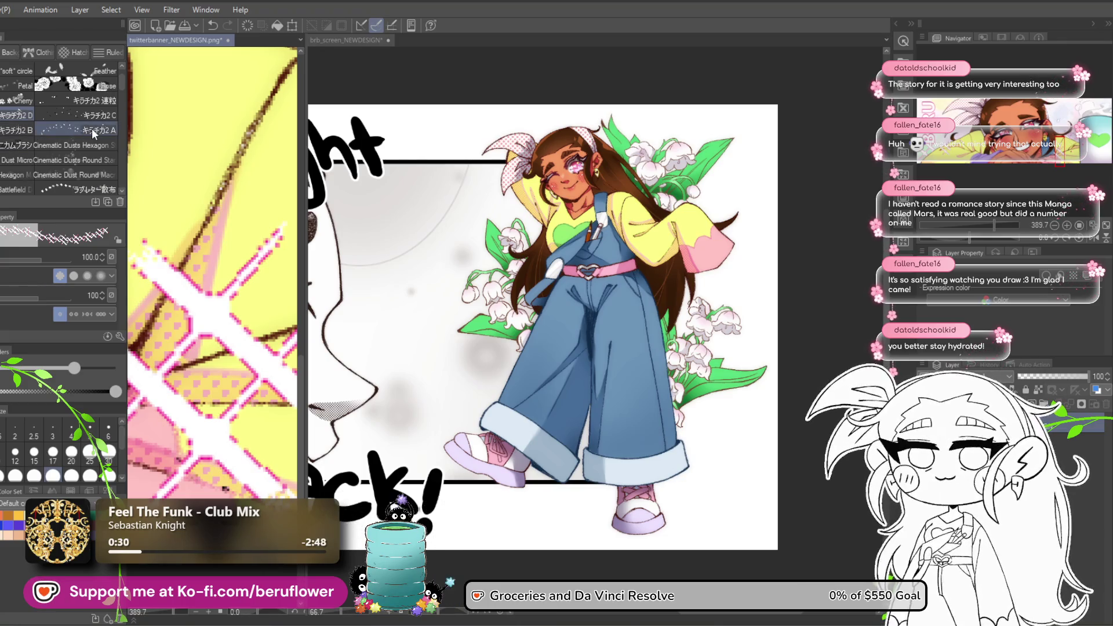
pyautogui.click(228, 40)
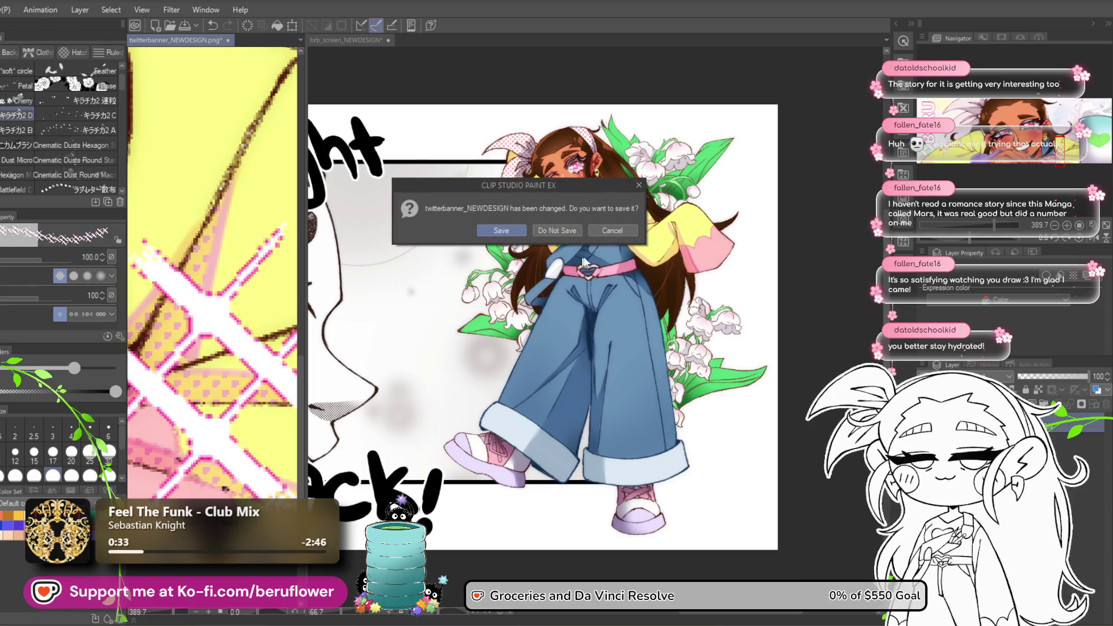
pyautogui.click(561, 231)
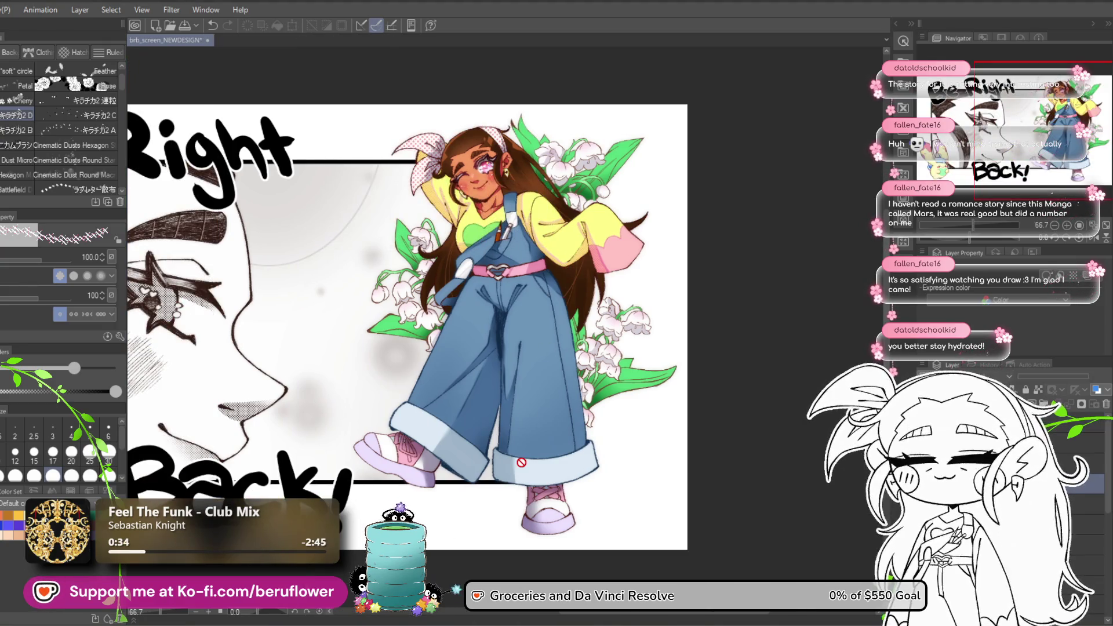
# On the layer one row up, enlarge the brush and stamp pink sparkles left of the overalls, undoing the oversized one.
pyautogui.click(1078, 462)
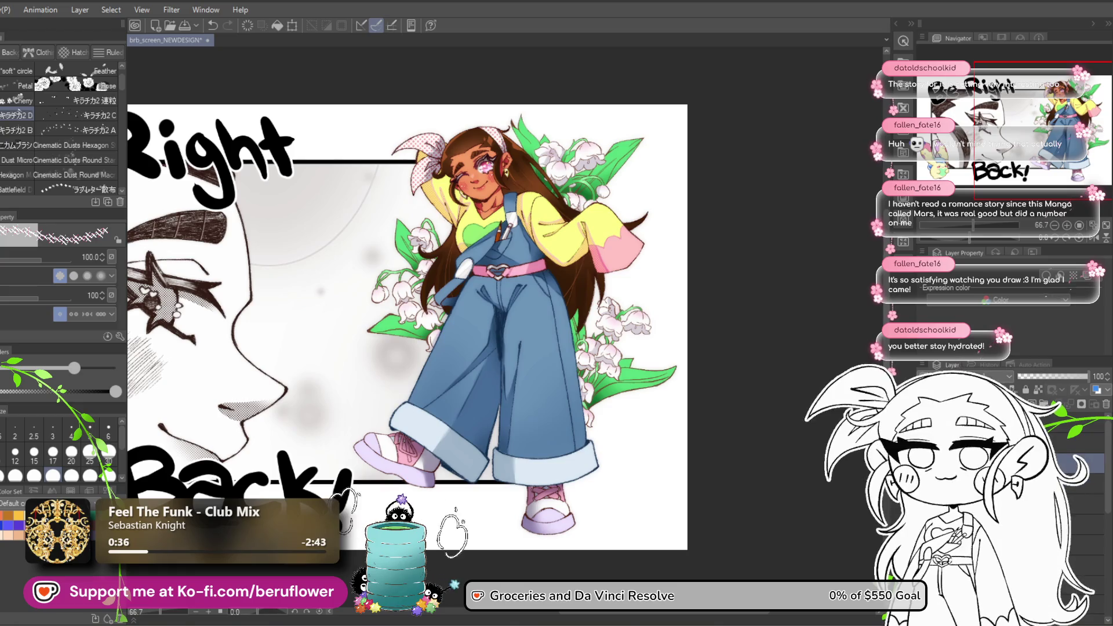
pyautogui.press(']')
pyautogui.press(']')
pyautogui.press(']')
pyautogui.press(']')
pyautogui.press(']')
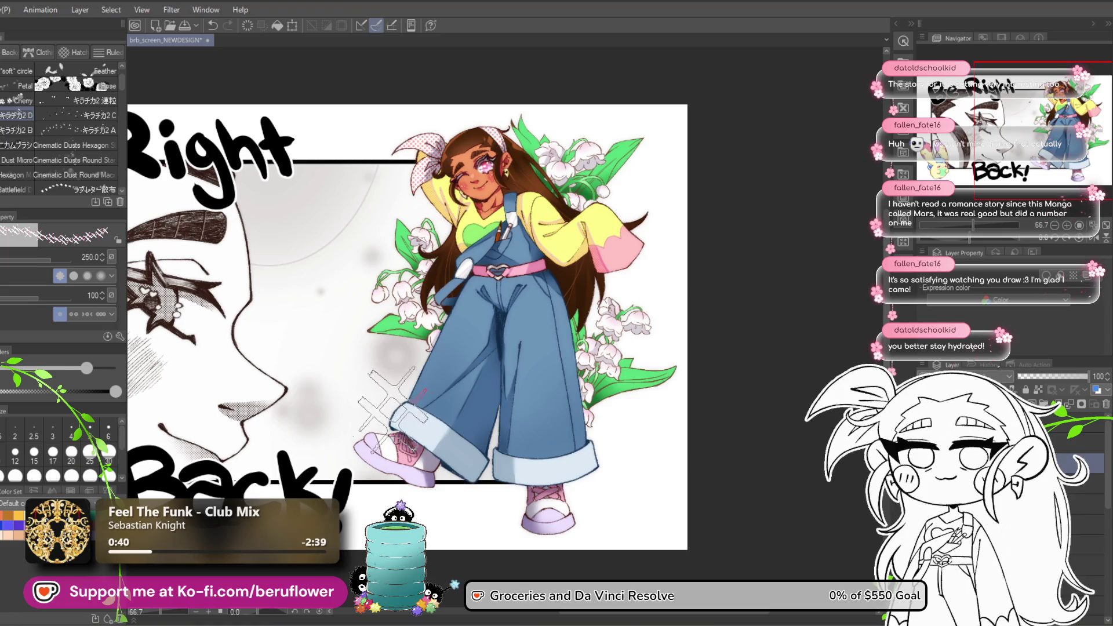
pyautogui.hotkey('ctrl', 'z')
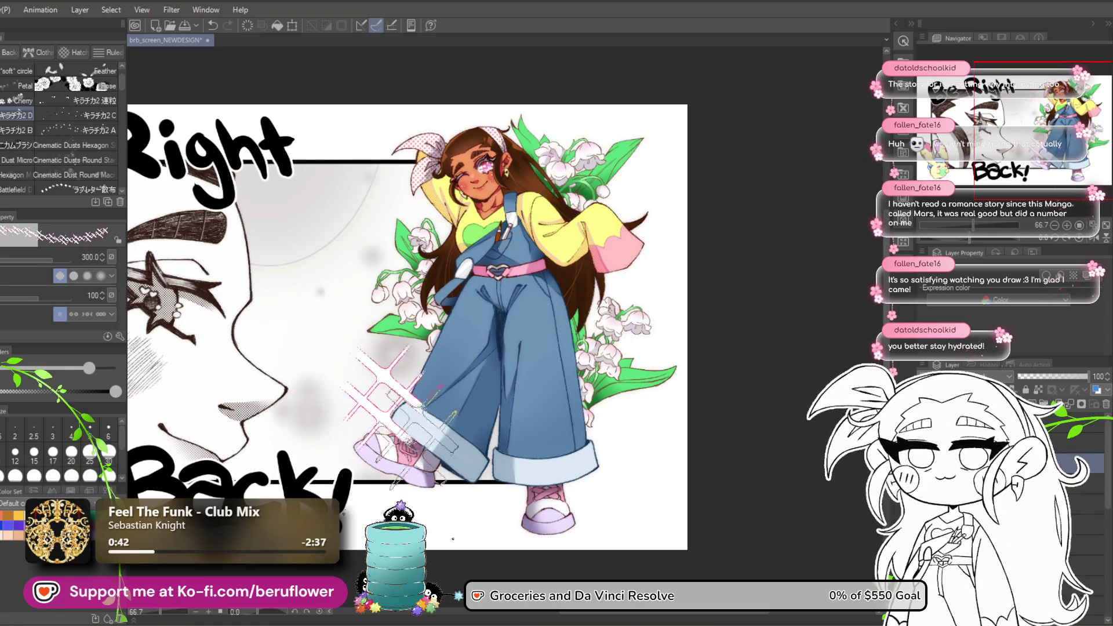
pyautogui.moveTo(350, 388); pyautogui.dragTo(417, 356)
pyautogui.moveTo(510, 405)
pyautogui.mouseDown()
pyautogui.moveTo(550, 376)
pyautogui.moveTo(620, 429)
pyautogui.mouseUp()
pyautogui.hotkey('ctrl', 'z')
pyautogui.scroll(2, 618, 429)
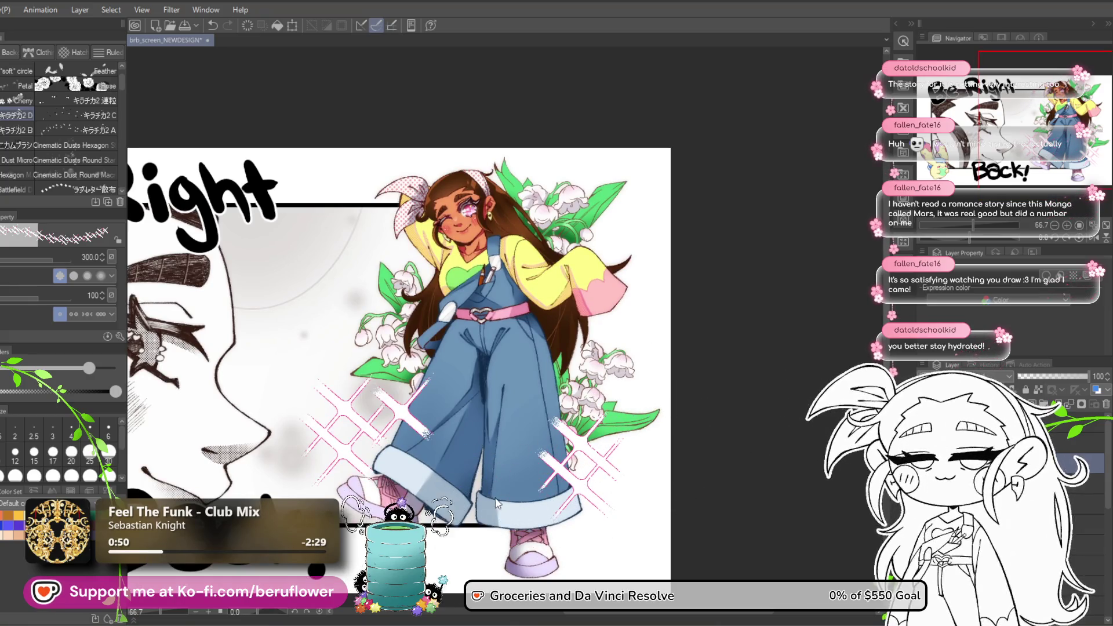
# Lasso the sparkles beside the right leg, shrink them and nudge them right and down.
pyautogui.press('m')
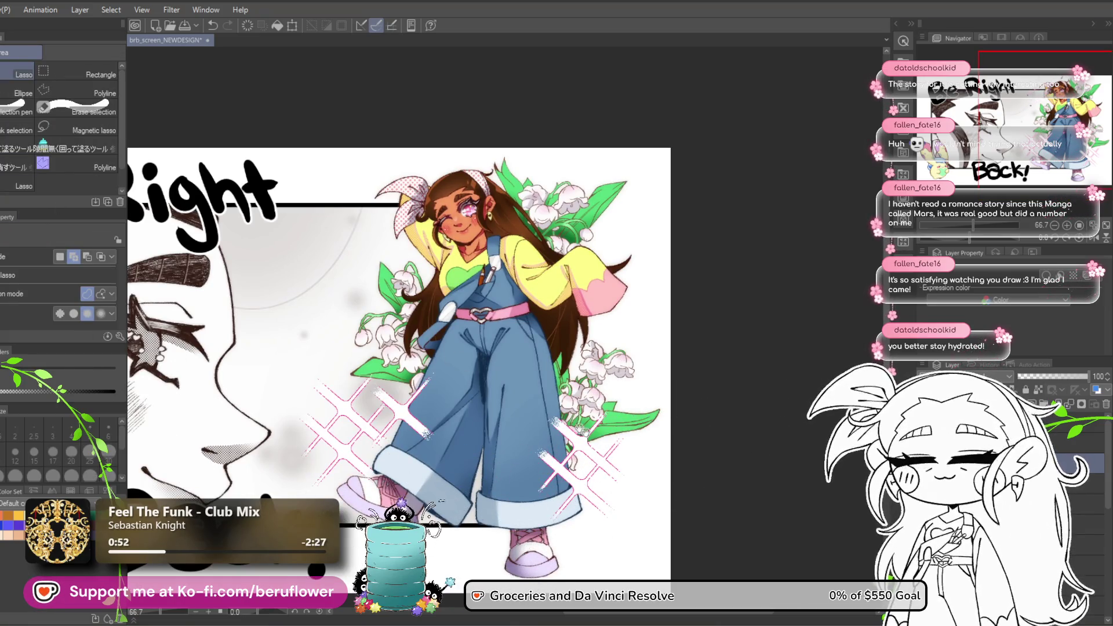
pyautogui.scroll(-4, 582, 432)
pyautogui.moveTo(542, 470); pyautogui.dragTo(556, 310)
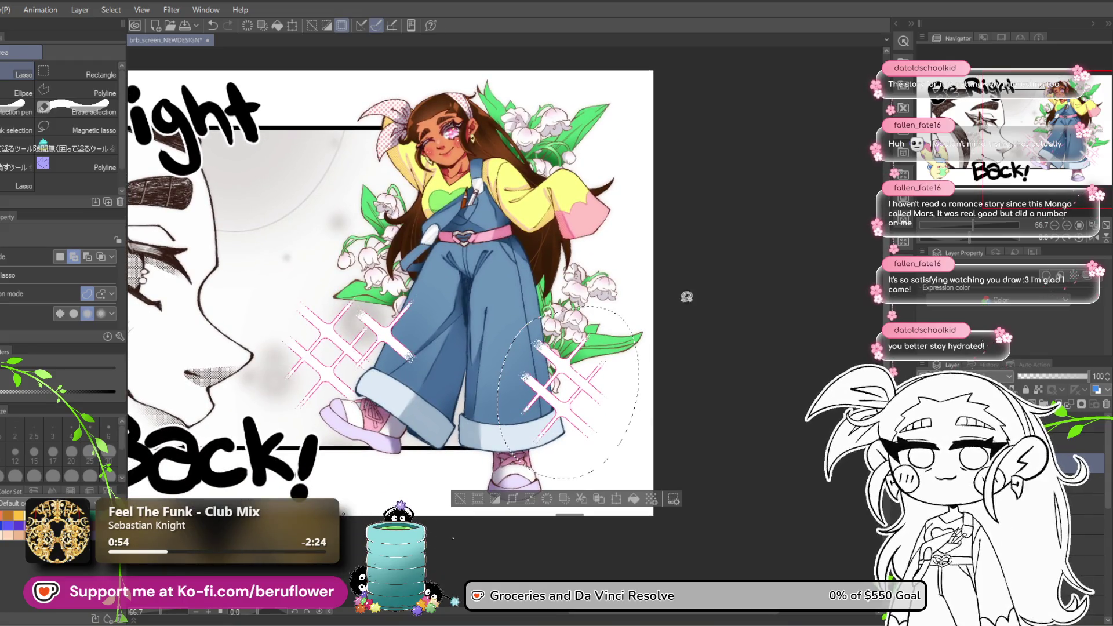
pyautogui.hotkey('ctrl', 't')
pyautogui.moveTo(640, 308); pyautogui.dragTo(610, 343)
pyautogui.moveTo(579, 439); pyautogui.dragTo(591, 444)
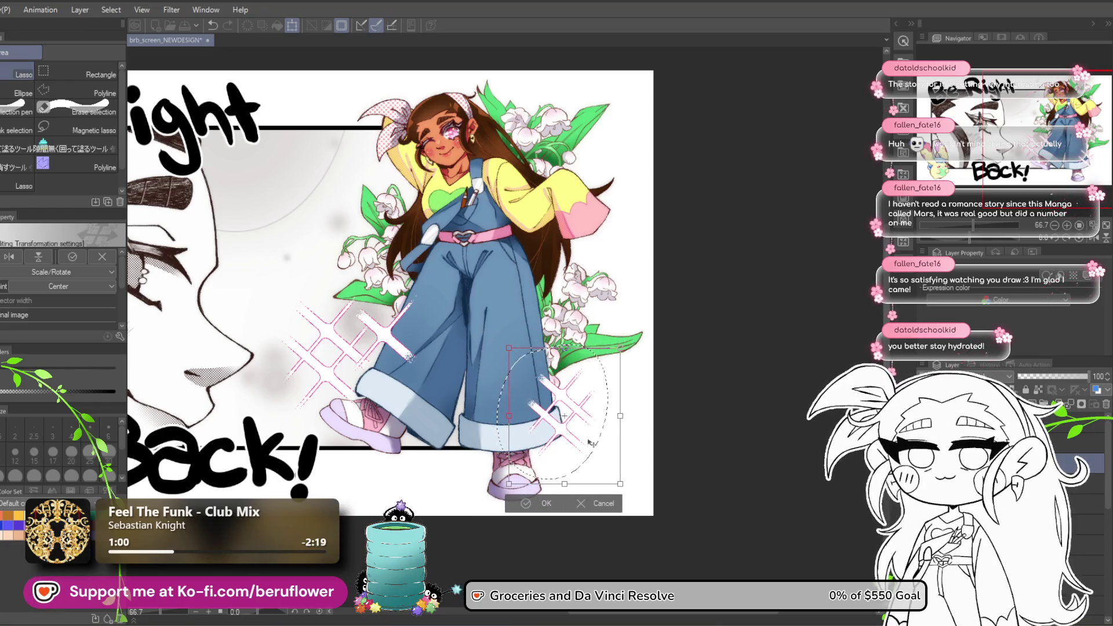
pyautogui.press('Return')
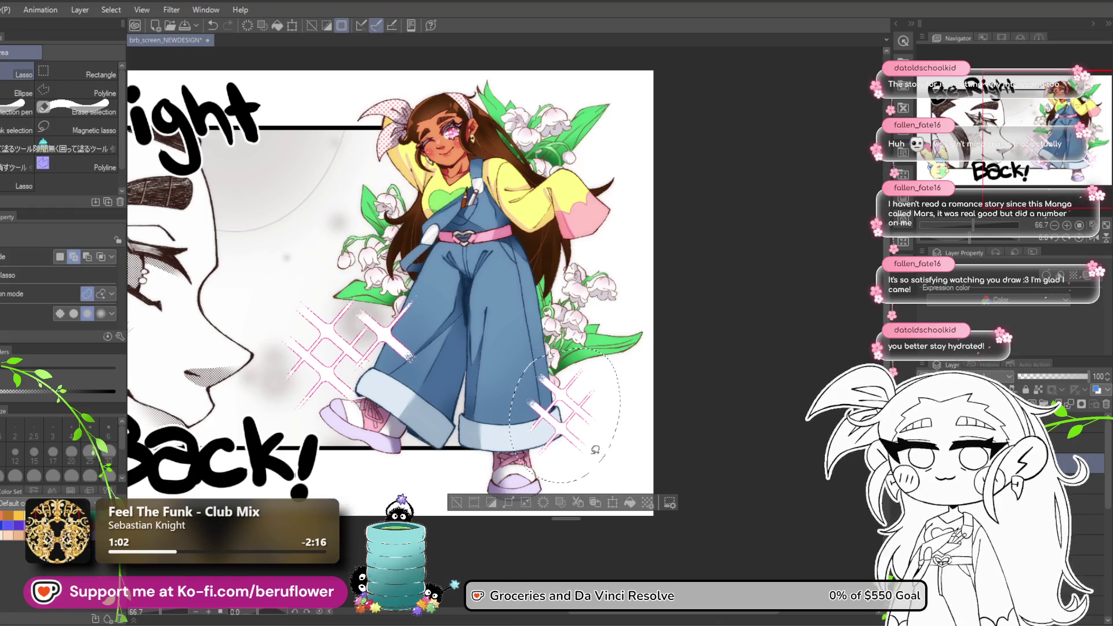
pyautogui.hotkey('ctrl', 'd')
# Lasso the left-leg sparkles, move them down-right and scale them down, then reselect the sparkle layer.
pyautogui.moveTo(297, 416)
pyautogui.mouseDown()
pyautogui.moveTo(429, 270)
pyautogui.moveTo(469, 322)
pyautogui.mouseUp()
pyautogui.hotkey('ctrl', 't')
pyautogui.moveTo(421, 383); pyautogui.dragTo(432, 402)
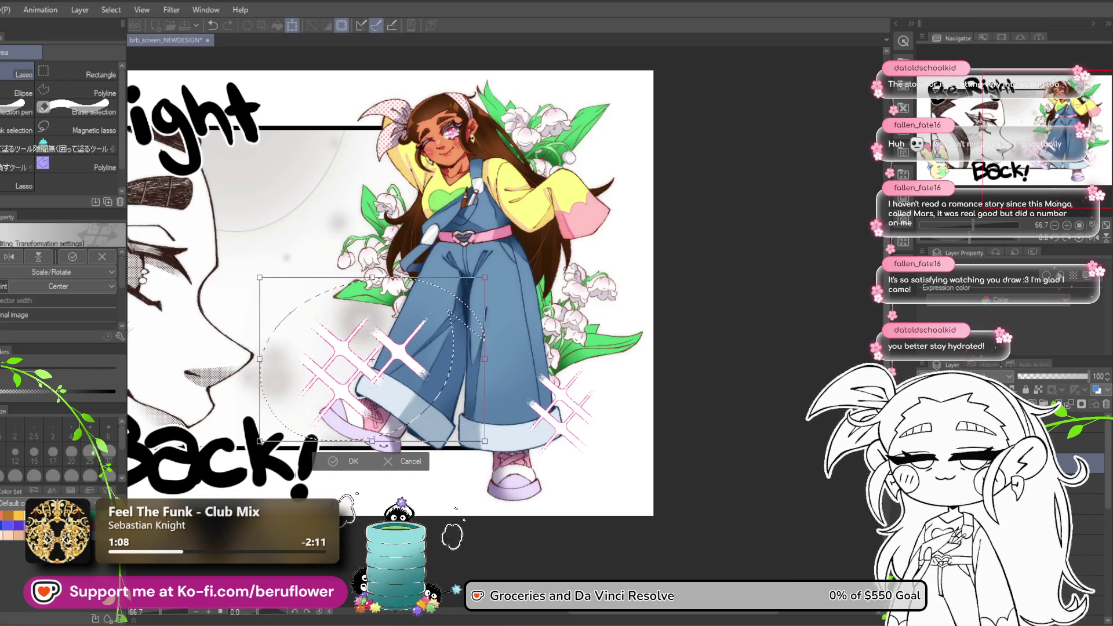
pyautogui.moveTo(372, 442)
pyautogui.mouseDown()
pyautogui.moveTo(369, 416)
pyautogui.moveTo(395, 407)
pyautogui.moveTo(394, 418)
pyautogui.mouseUp()
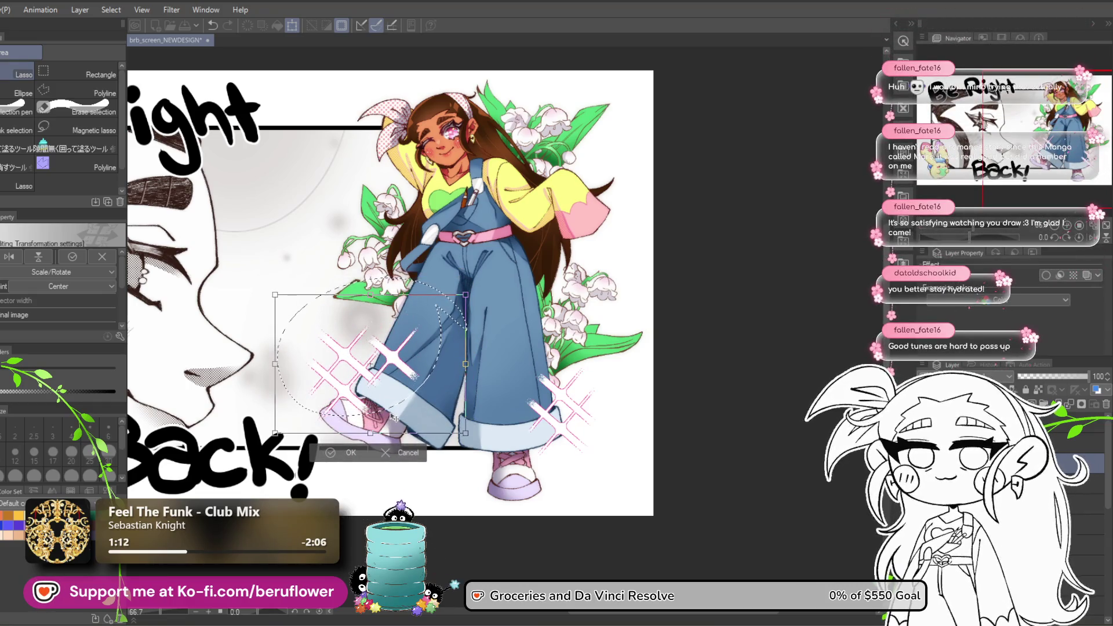
pyautogui.press('Return')
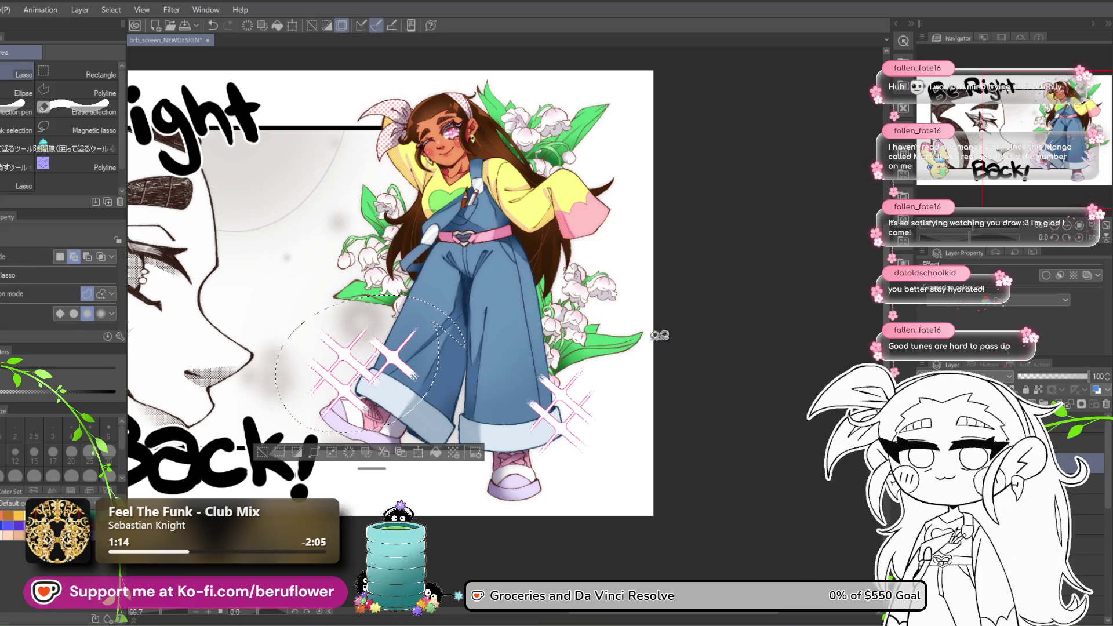
pyautogui.hotkey('ctrl', 'd')
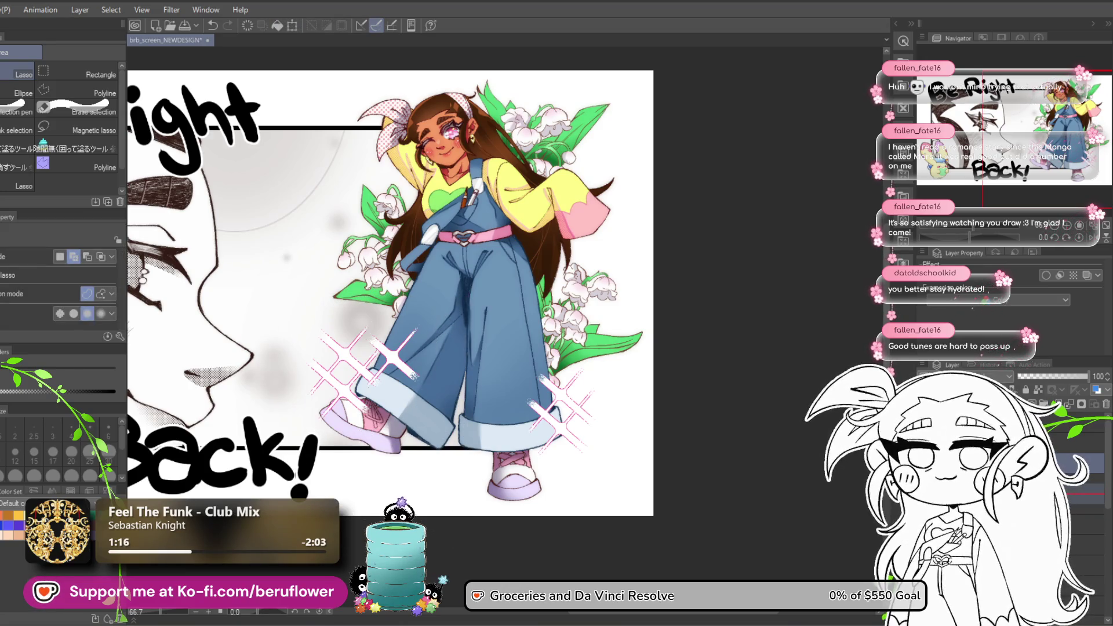
pyautogui.click(1078, 482)
pyautogui.click(1078, 463)
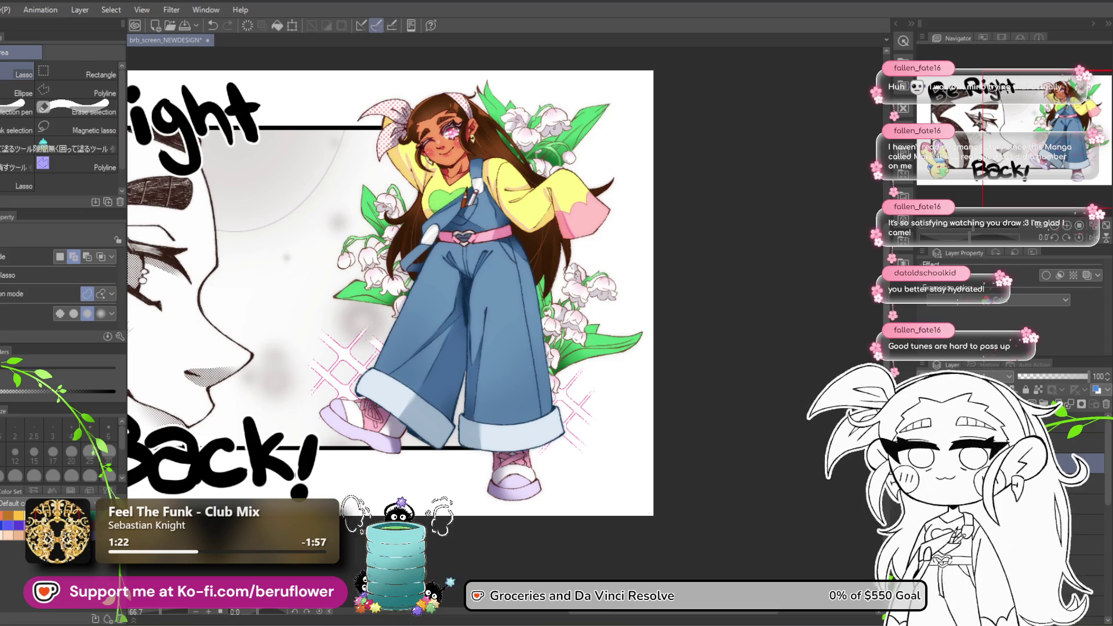
# Switch back to the sparkle brush near the upper-right flowers, shrink it to 150 and save the screen.
pyautogui.press('b')
pyautogui.scroll(2, 399, 300)
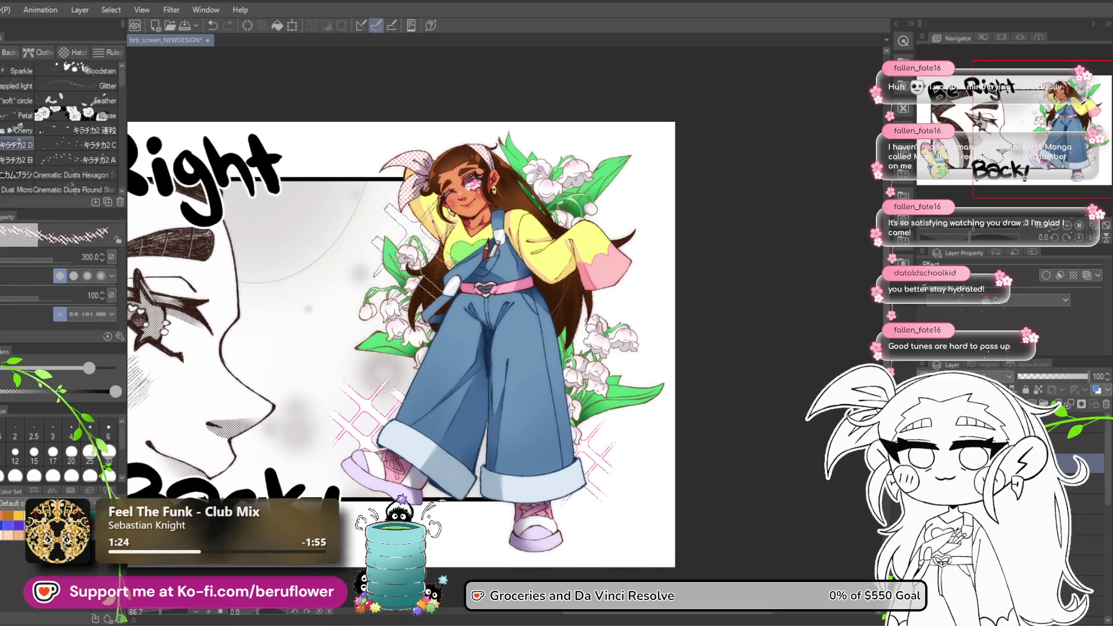
pyautogui.moveTo(627, 268); pyautogui.dragTo(601, 277)
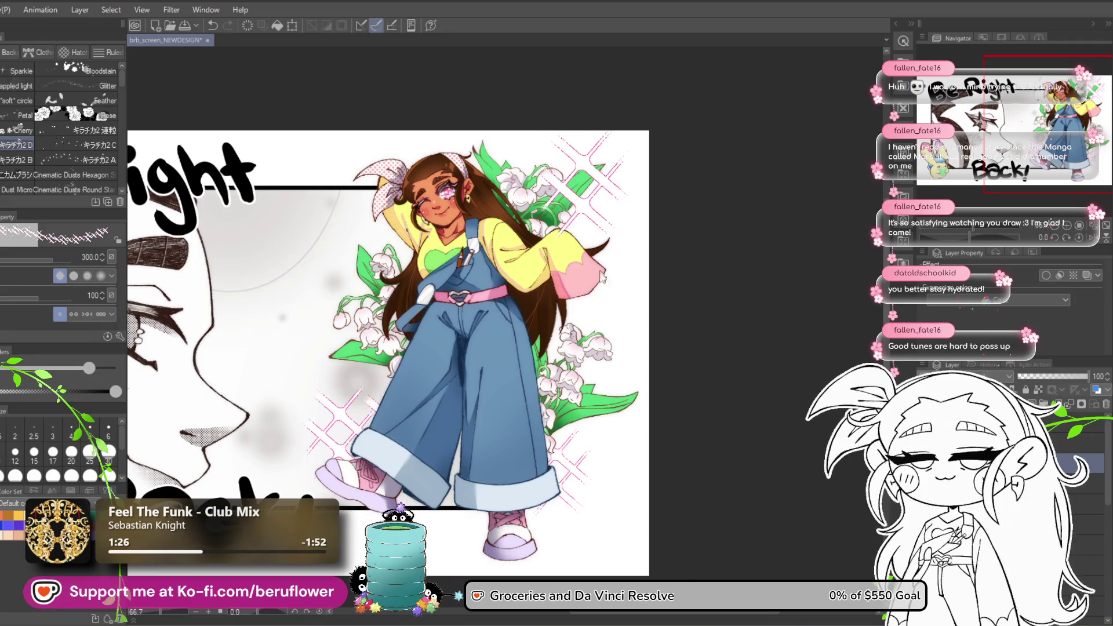
pyautogui.press('[')
pyautogui.press('[')
pyautogui.press('[')
pyautogui.press('[')
pyautogui.moveTo(592, 369); pyautogui.dragTo(608, 339)
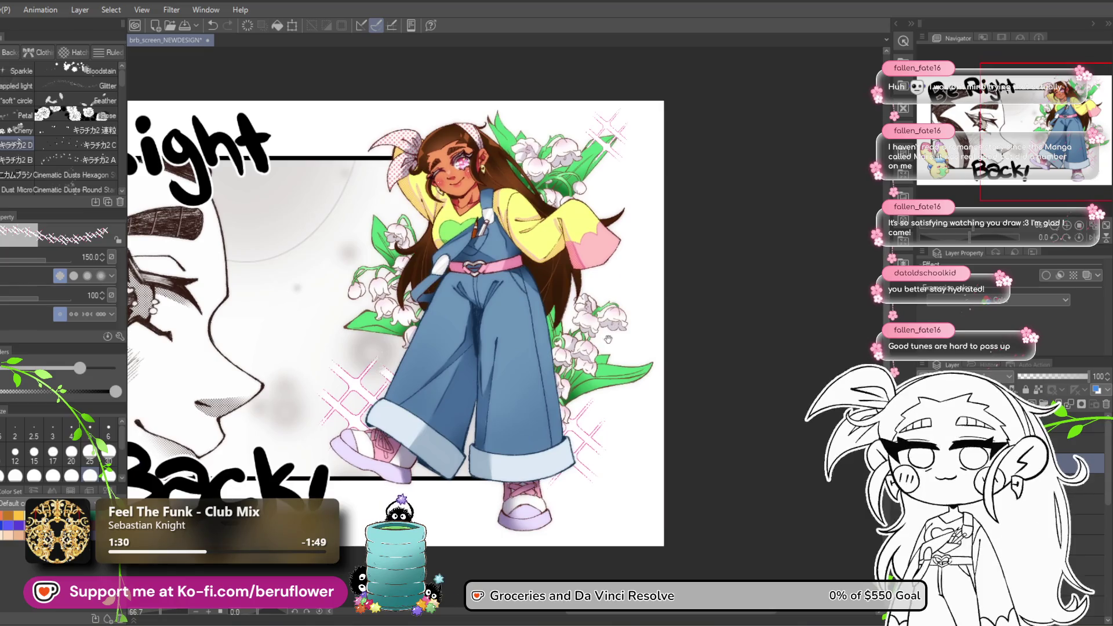
pyautogui.hotkey('ctrl', 's')
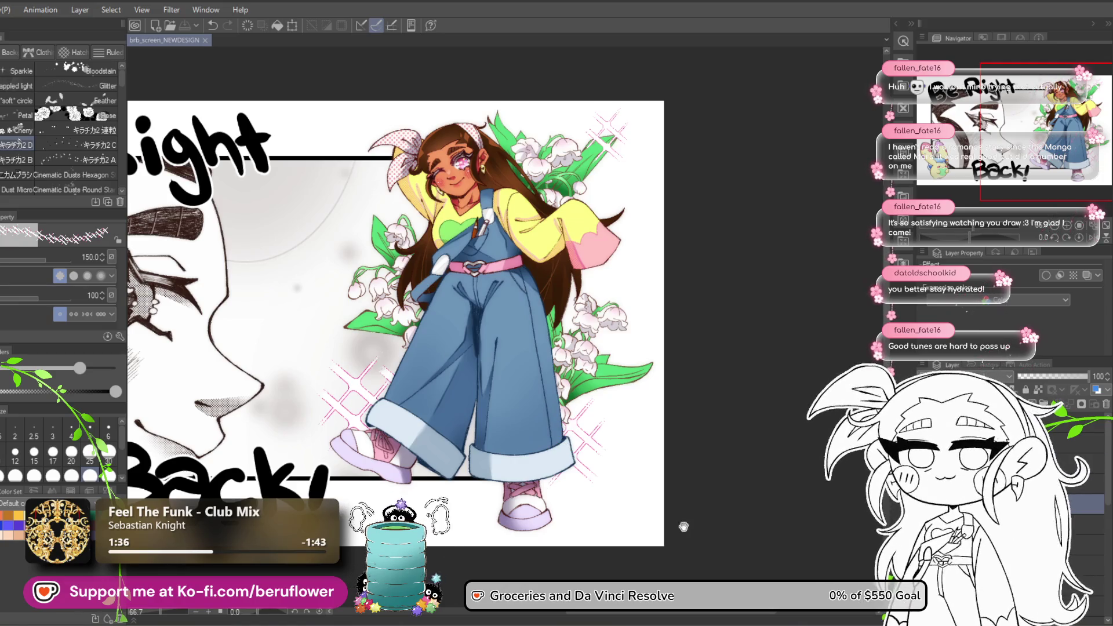
# Bring the whole figure back into view and switch to the Eyedropper.
pyautogui.moveTo(683, 526); pyautogui.dragTo(672, 515)
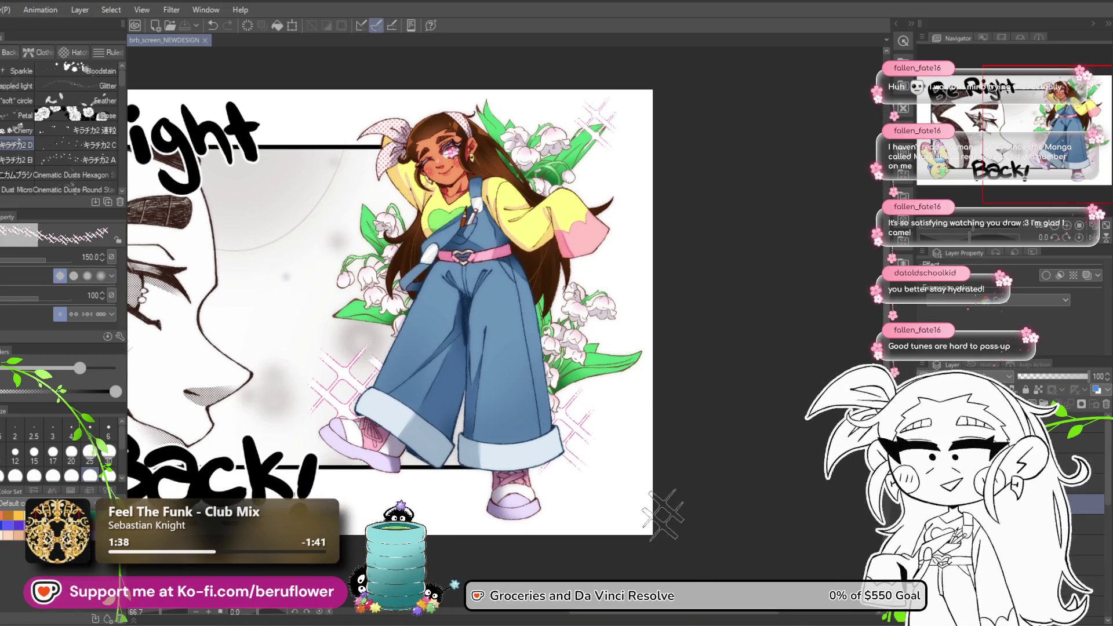
pyautogui.scroll(-2, 506, 430)
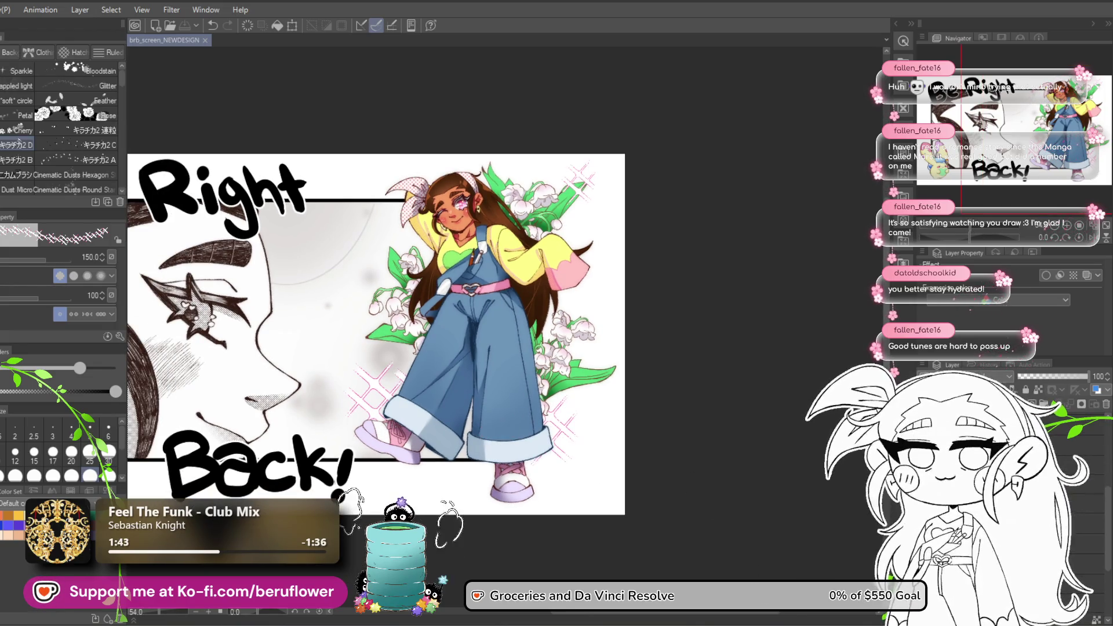
pyautogui.click(1038, 391)
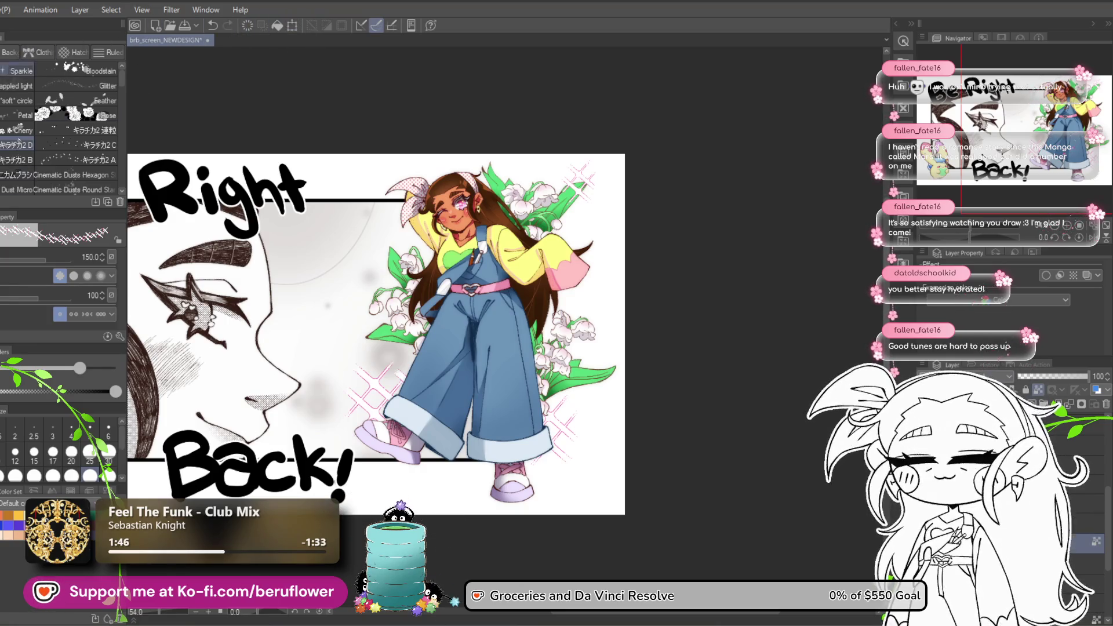
pyautogui.press('i')
pyautogui.scroll(6, 226, 277)
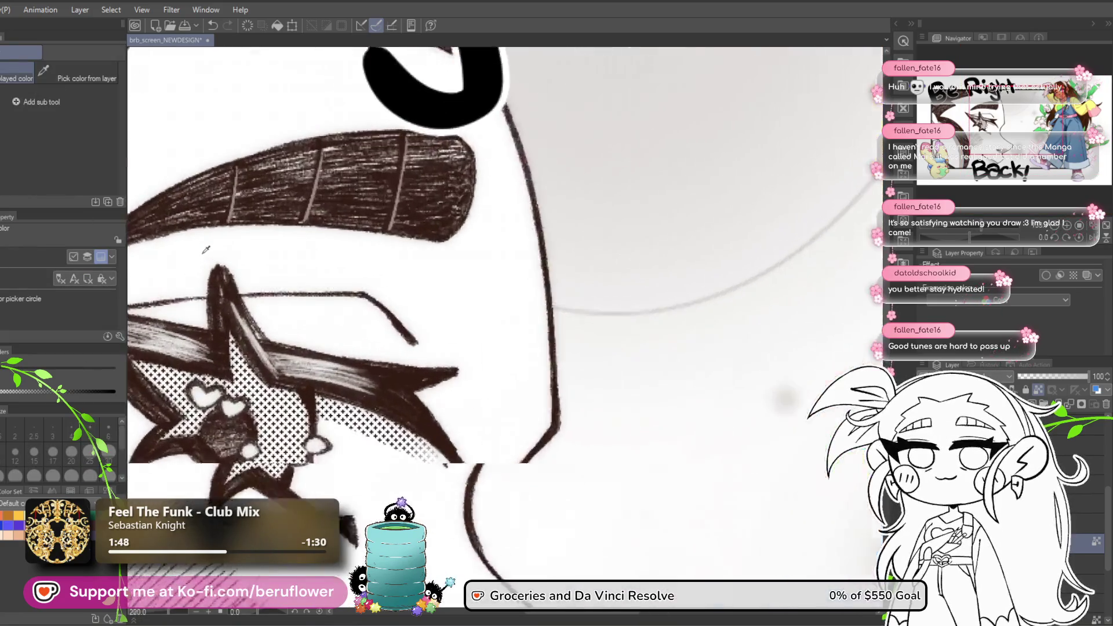
# Select the face lineart layer, switch to the Operation tool (O) and bring up Hue/Saturation/Luminosity with Ctrl+U.
pyautogui.scroll(-5, 408, 419)
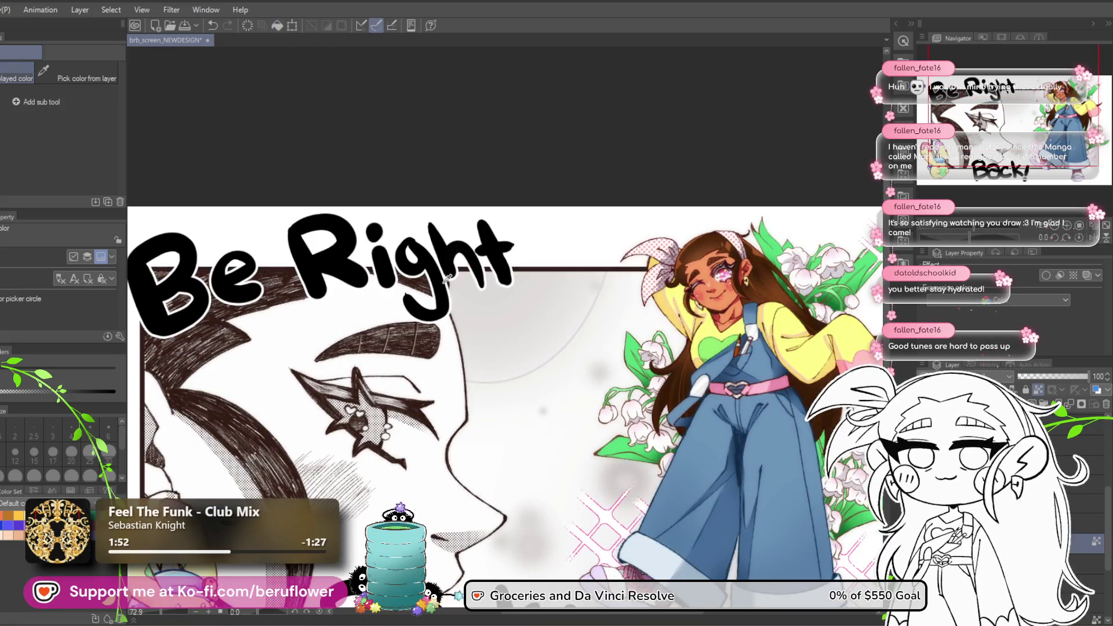
pyautogui.scroll(-2, 514, 414)
pyautogui.scroll(1, 514, 415)
pyautogui.moveTo(565, 447); pyautogui.dragTo(535, 397)
pyautogui.scroll(-1, 592, 474)
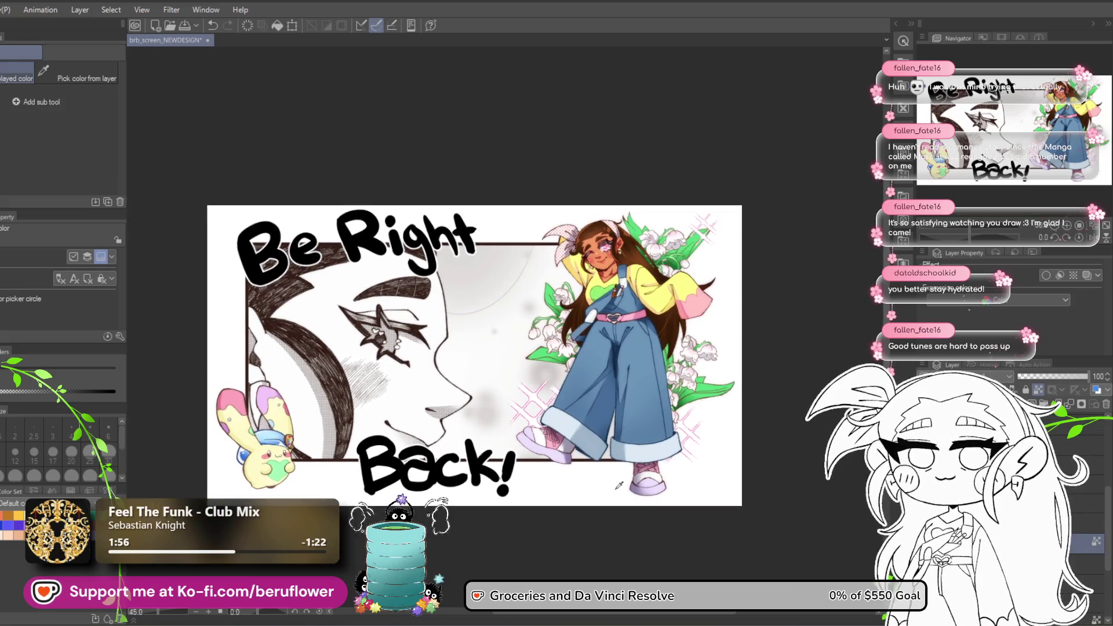
pyautogui.scroll(1, 592, 474)
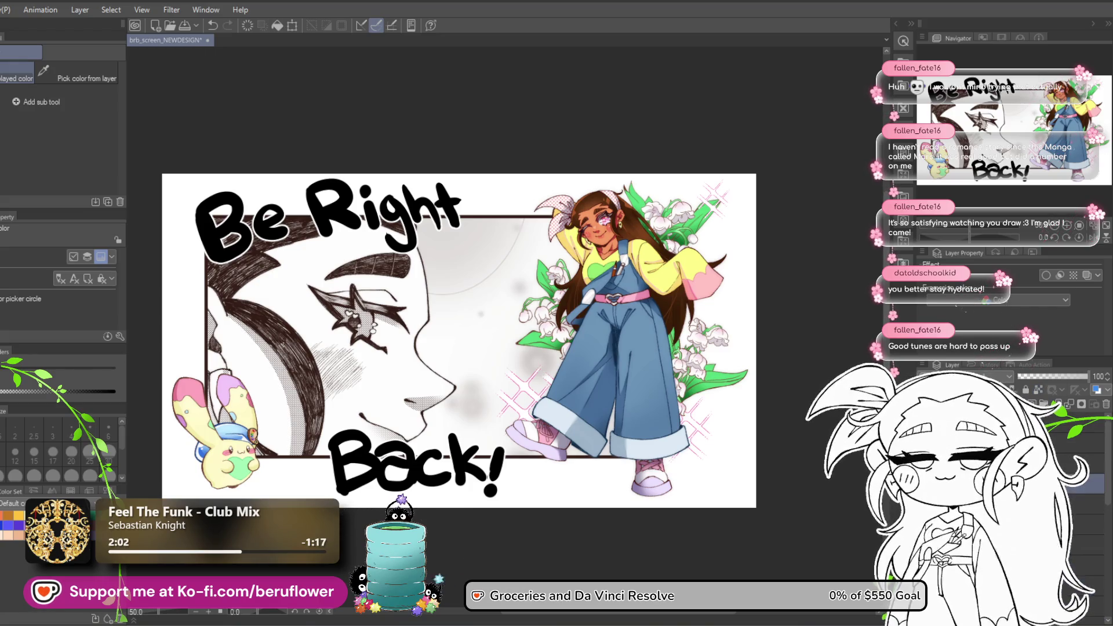
pyautogui.click(1084, 480)
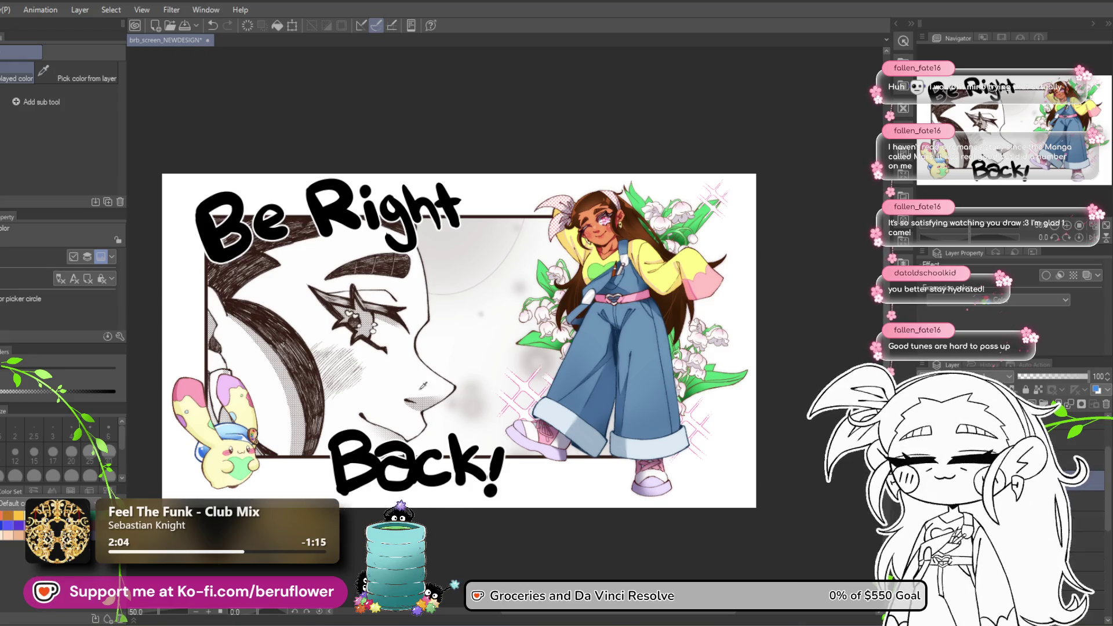
pyautogui.press('o')
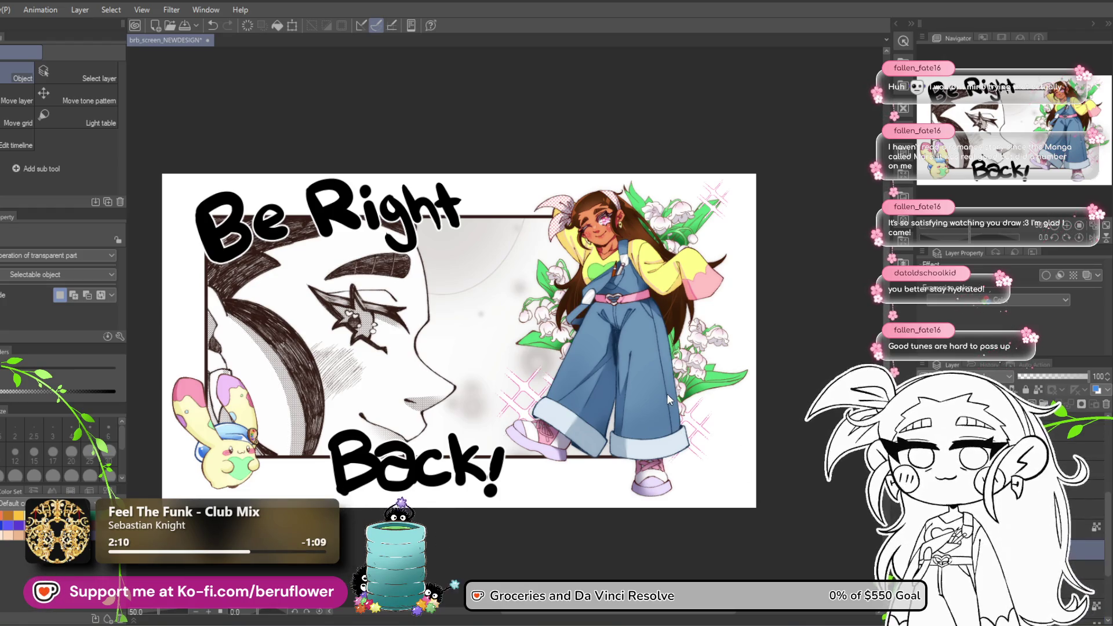
pyautogui.hotkey('ctrl', 'u')
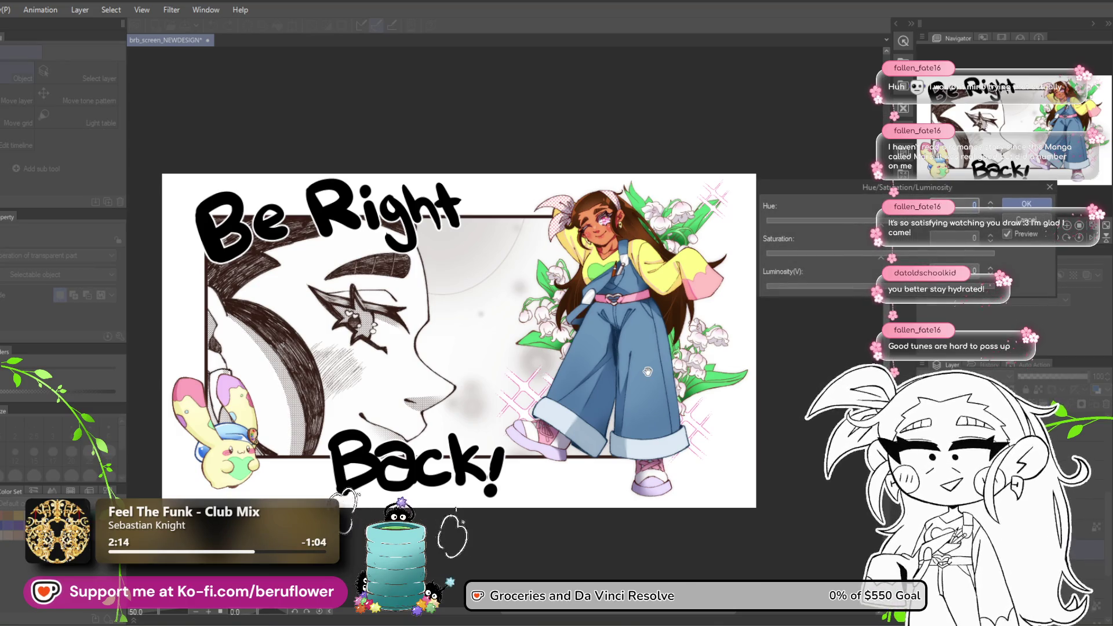
# Set Saturation to 64 and Hue to -23 in Hue/Saturation/Luminosity to recolour the face lineart.
pyautogui.moveTo(881, 255); pyautogui.dragTo(896, 259)
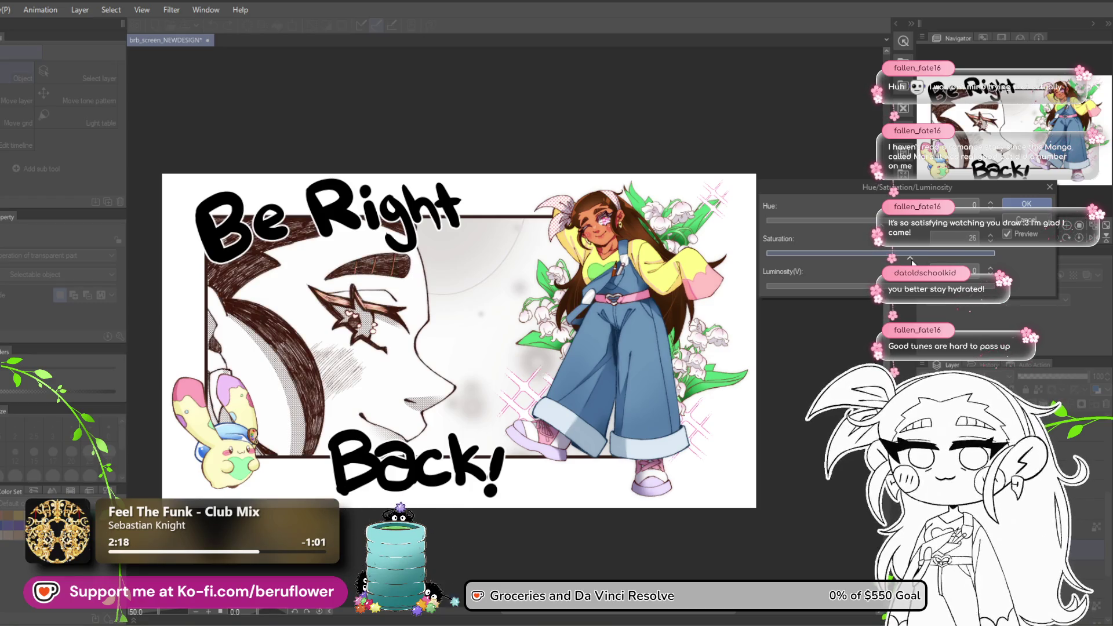
pyautogui.moveTo(900, 262)
pyautogui.mouseDown()
pyautogui.moveTo(912, 263)
pyautogui.moveTo(885, 227)
pyautogui.moveTo(854, 232)
pyautogui.moveTo(893, 235)
pyautogui.moveTo(866, 226)
pyautogui.mouseUp()
pyautogui.click(900, 221)
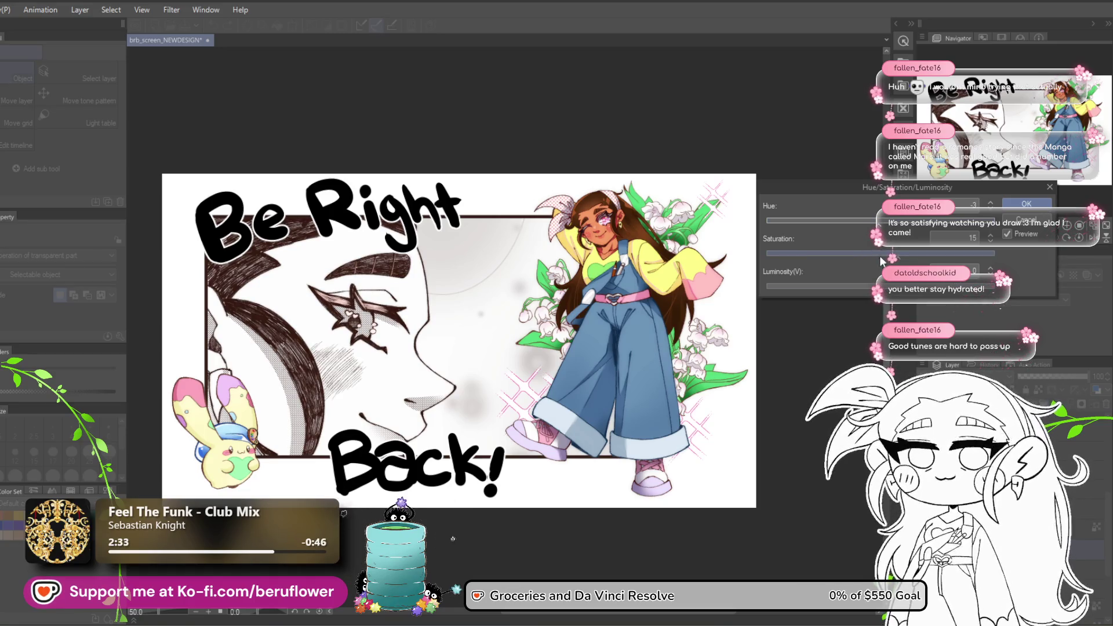
pyautogui.moveTo(916, 253)
pyautogui.mouseDown()
pyautogui.moveTo(954, 253)
pyautogui.moveTo(932, 255)
pyautogui.moveTo(933, 287)
pyautogui.moveTo(919, 293)
pyautogui.mouseUp()
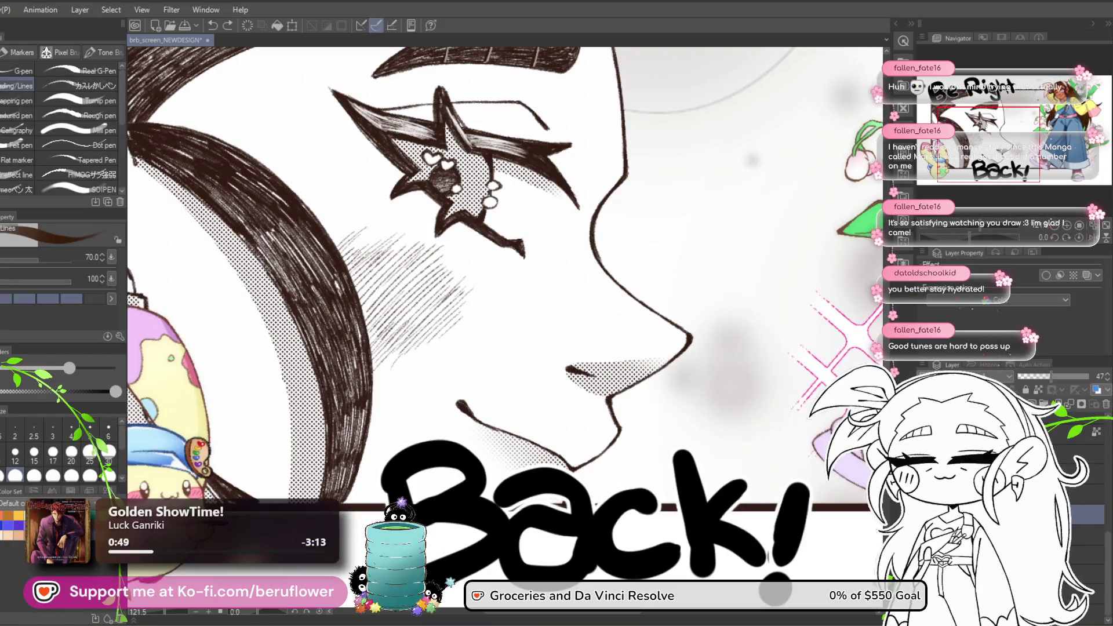
# Zoom and pan around the canvas to review the recoloured face lineart beside the girl.
pyautogui.scroll(-5, 598, 433)
pyautogui.scroll(3, 599, 433)
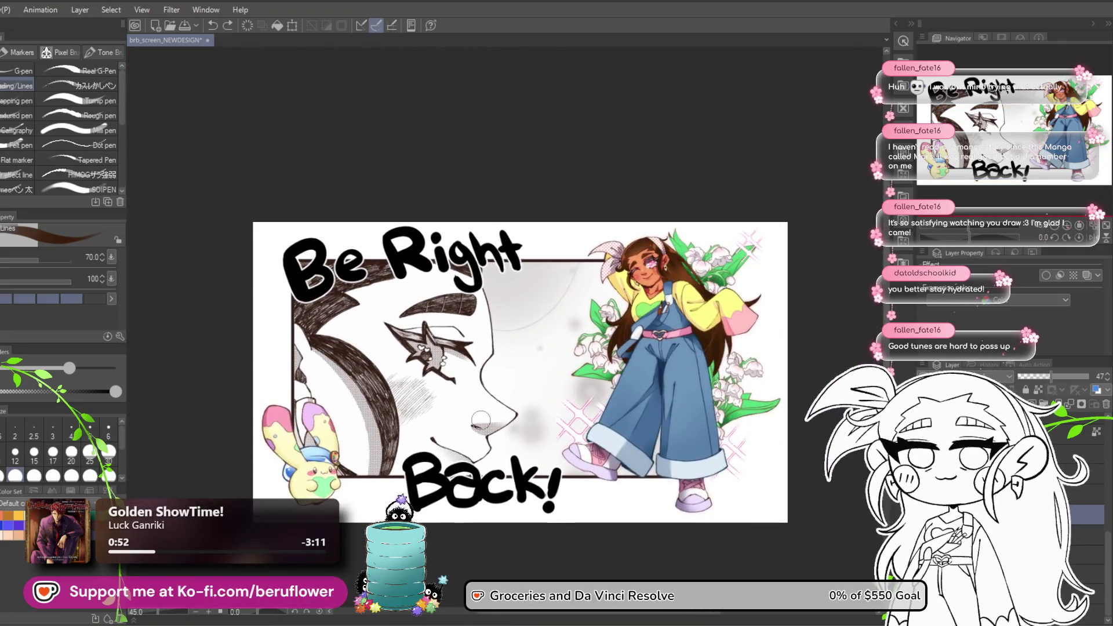
pyautogui.moveTo(330, 429); pyautogui.dragTo(400, 422)
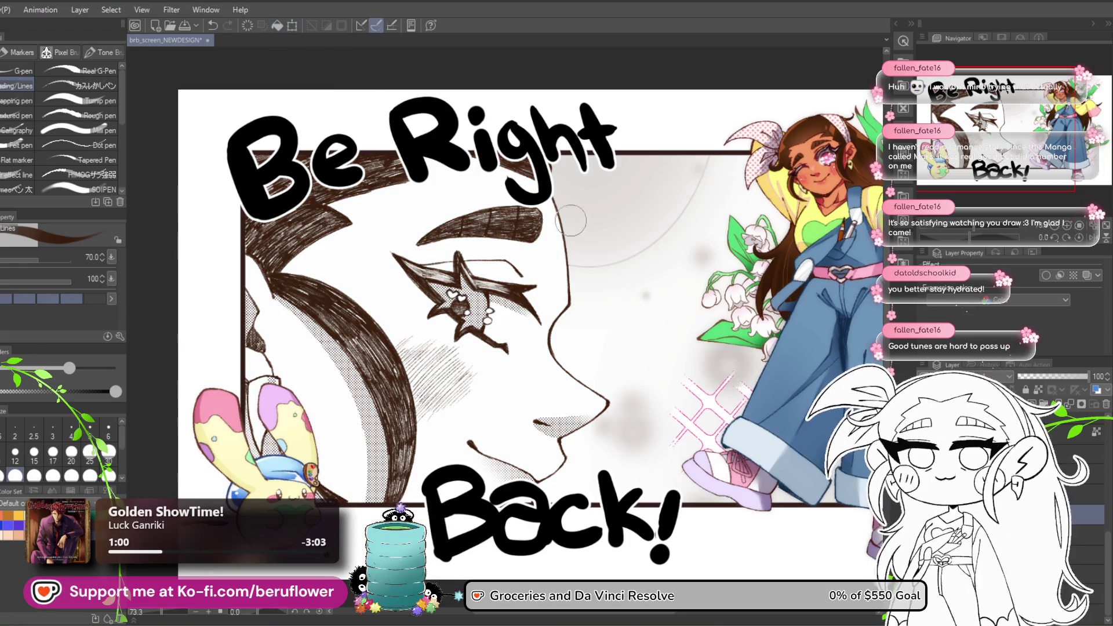
pyautogui.moveTo(730, 389); pyautogui.dragTo(638, 378)
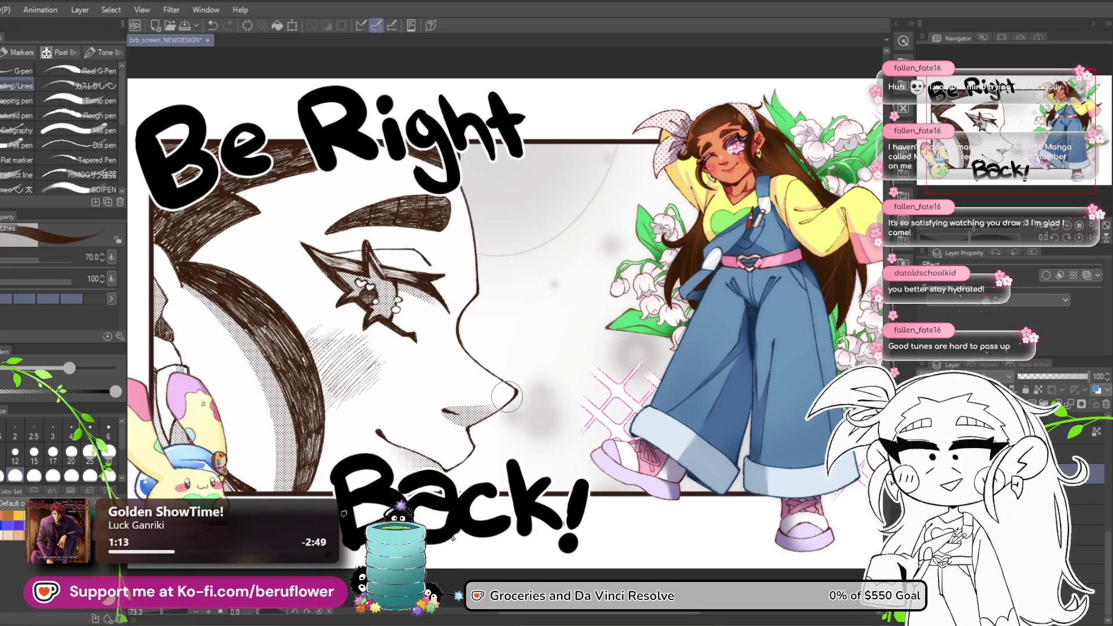
pyautogui.scroll(-3, 506, 396)
pyautogui.scroll(2, 506, 397)
pyautogui.moveTo(506, 396); pyautogui.dragTo(478, 353)
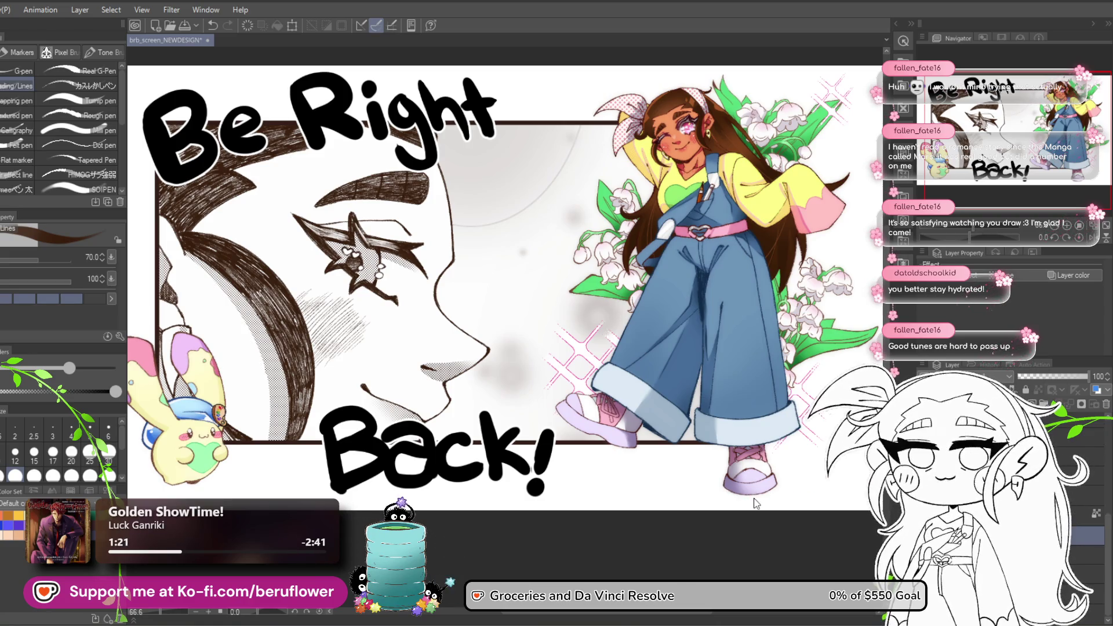
# Save the design with Ctrl+S and compare the last change using undo and redo.
pyautogui.press('Escape')
pyautogui.hotkey('ctrl', 's')
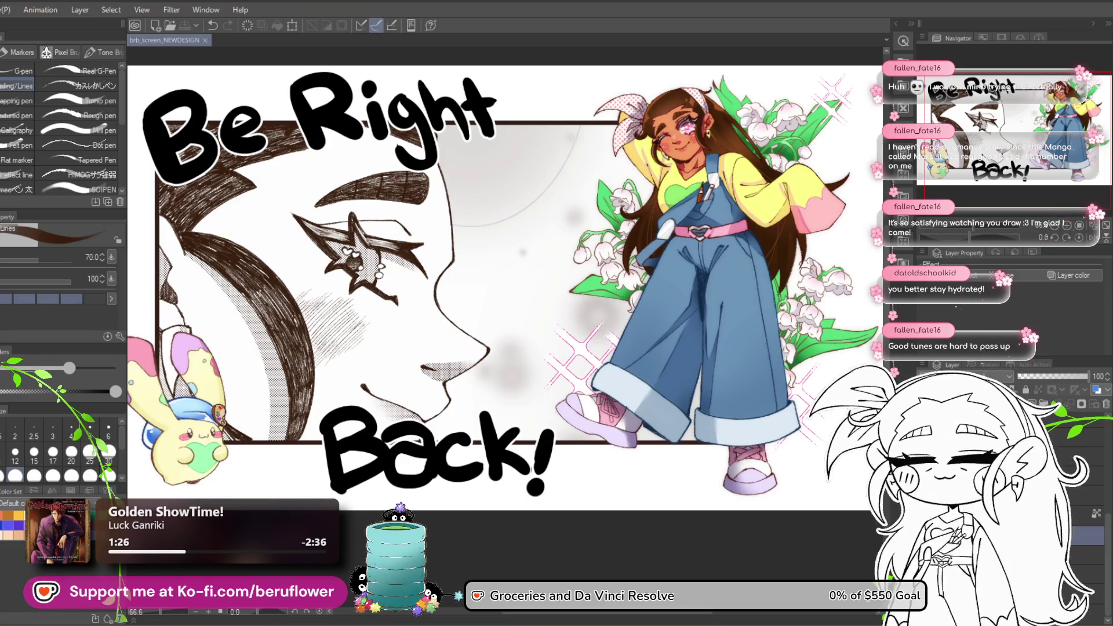
pyautogui.hotkey('ctrl', 'z')
pyautogui.hotkey('ctrl', 'y')
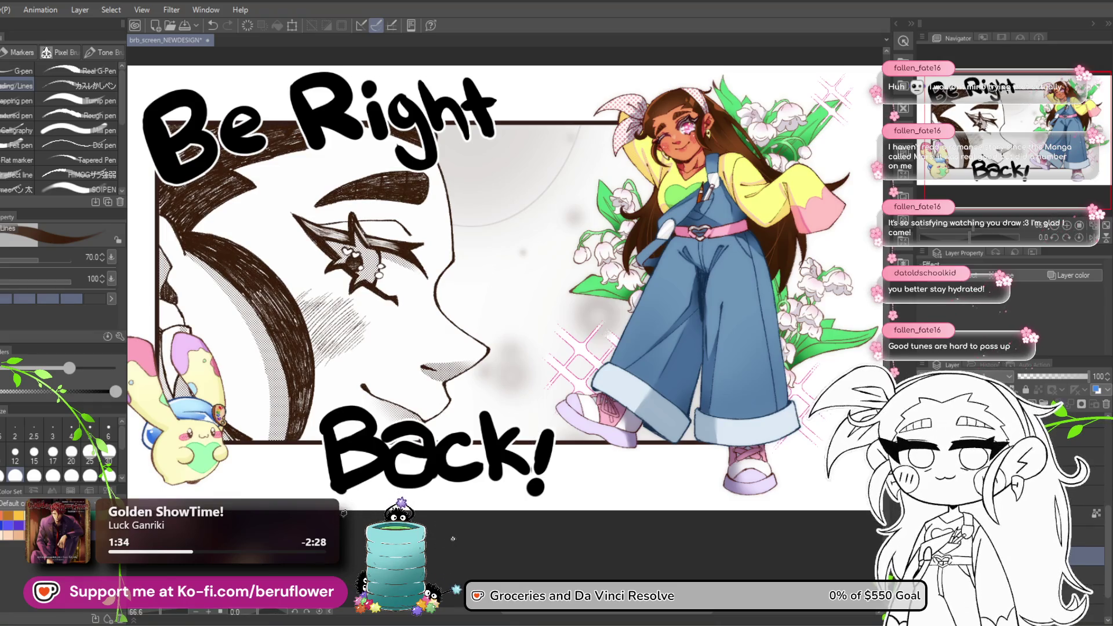
# Undo the last two changes to the hair hatching on the current layer.
pyautogui.rightClick(987, 554)
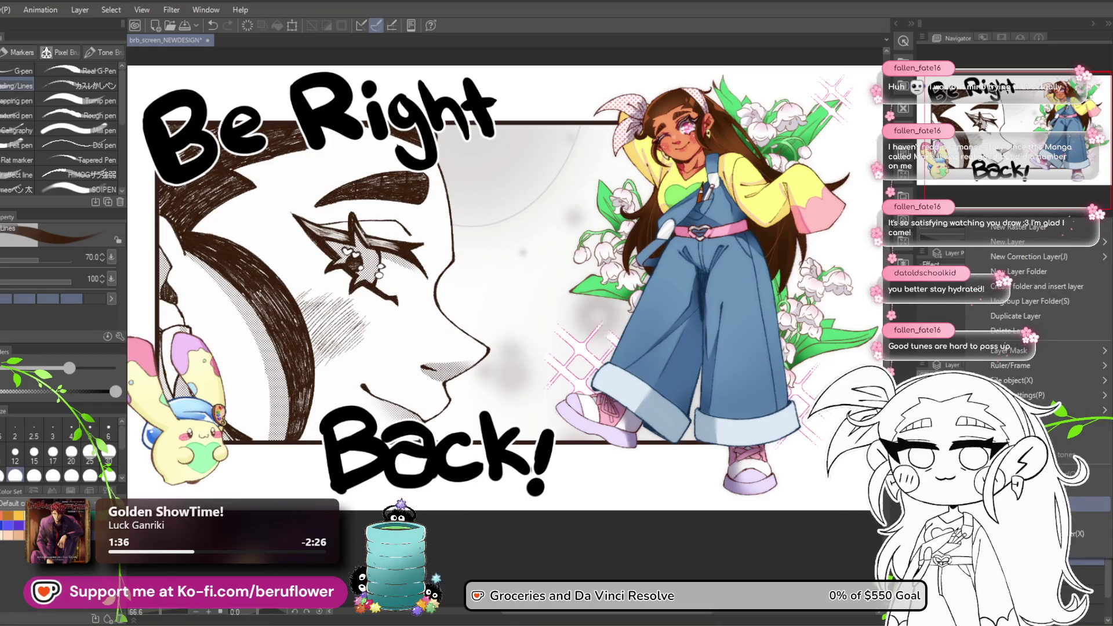
pyautogui.press('Escape')
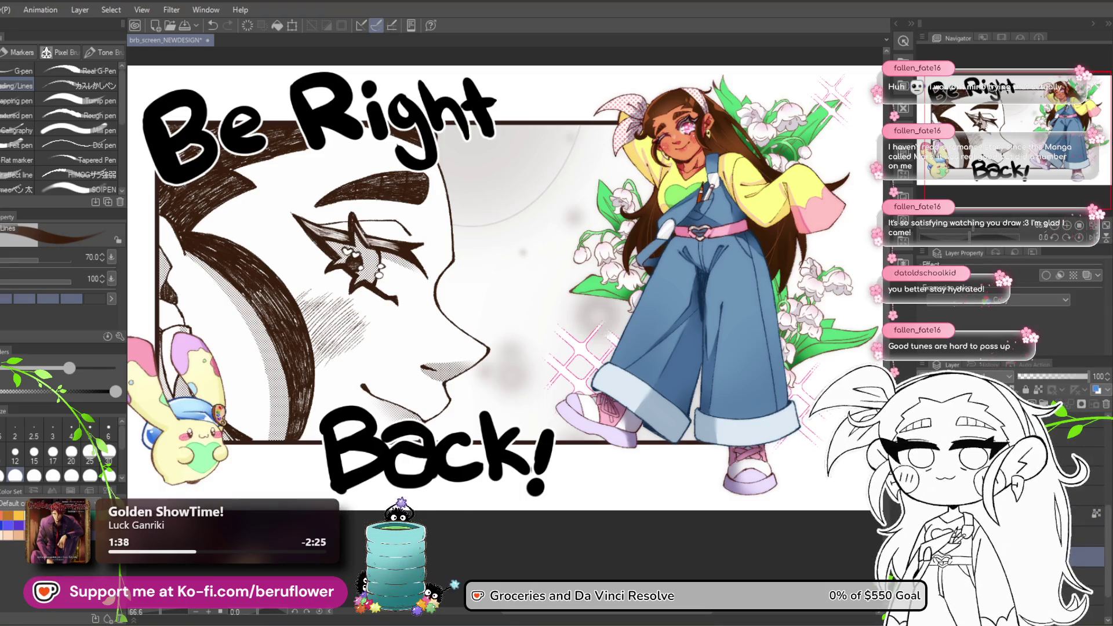
pyautogui.hotkey('ctrl', 'z')
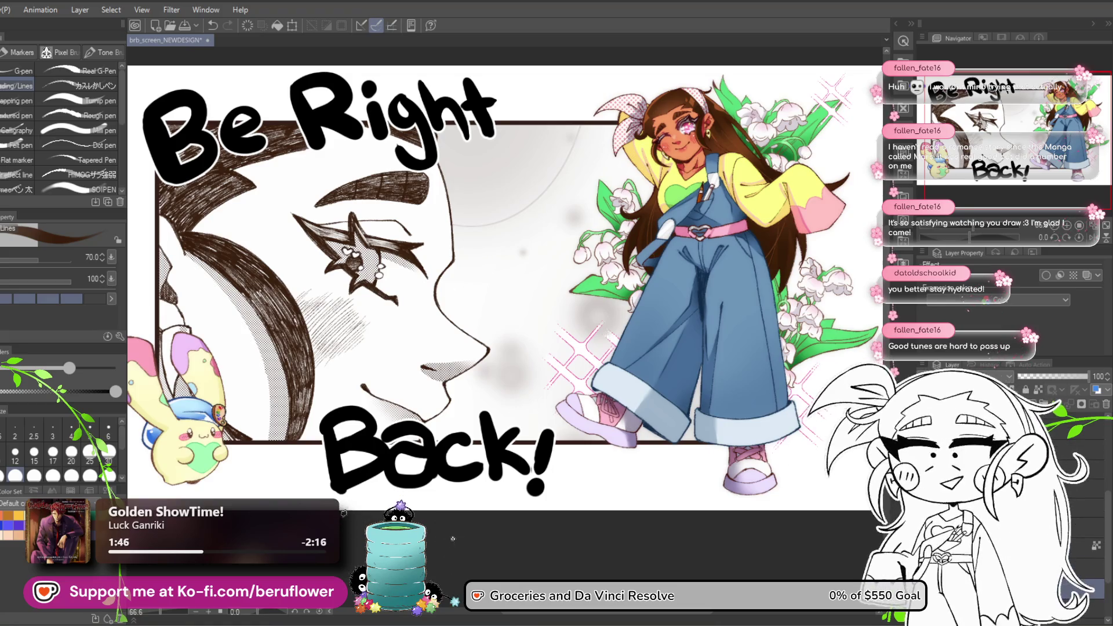
pyautogui.hotkey('ctrl', 'z')
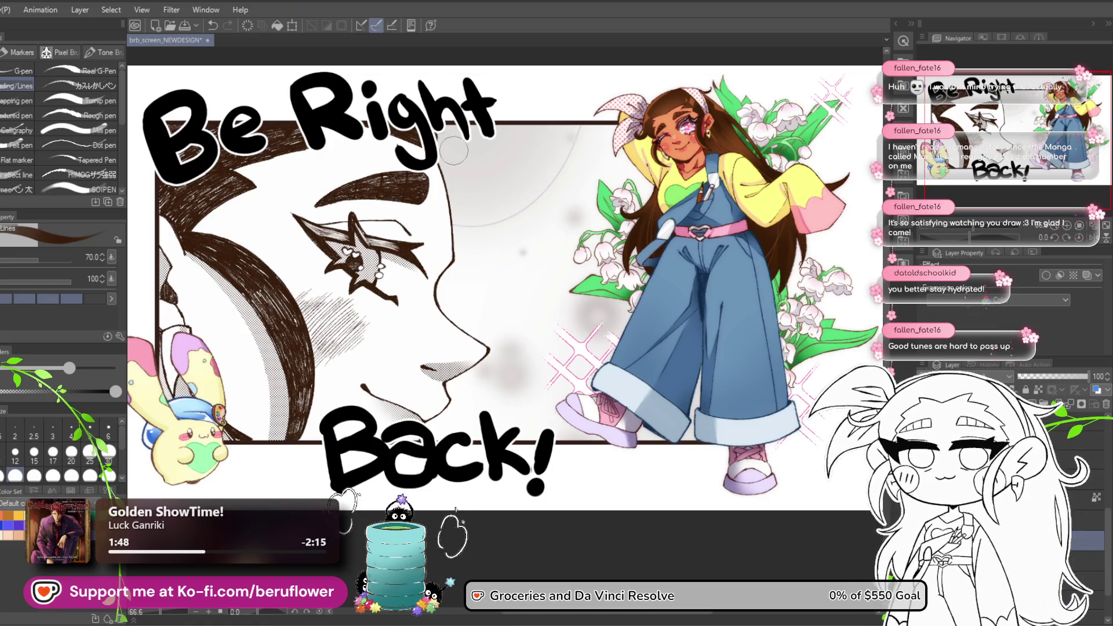
# Apply a strength-12 Gaussian blur to the face linework, then undo it.
pyautogui.click(180, 12)
pyautogui.moveTo(213, 54)
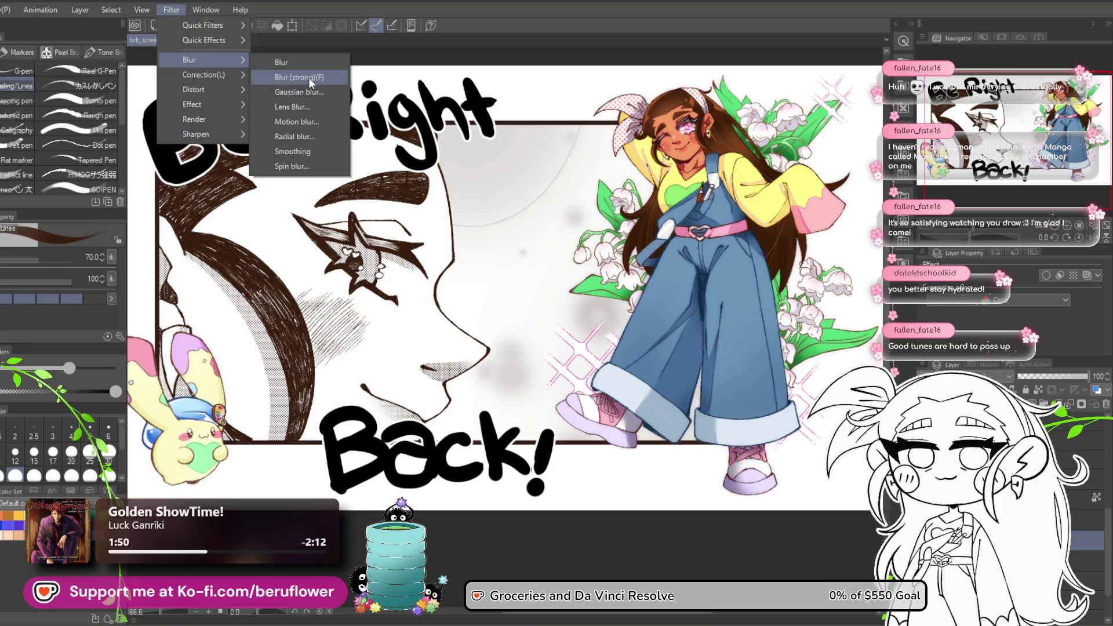
pyautogui.click(312, 98)
pyautogui.write('12')
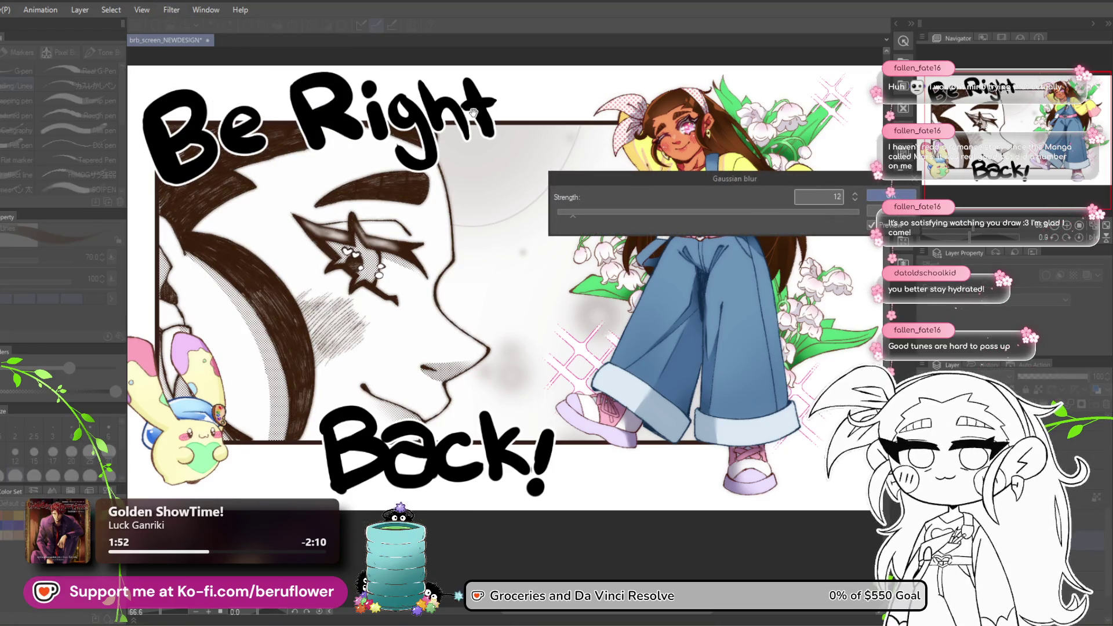
pyautogui.press('Return')
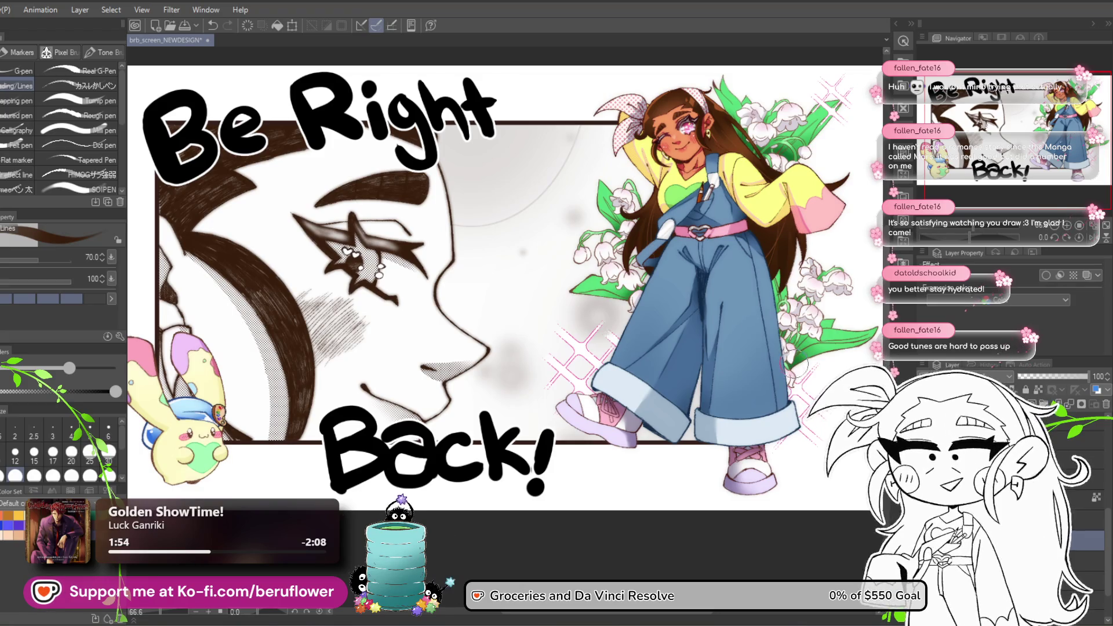
pyautogui.scroll(3, 785, 455)
pyautogui.scroll(-3, 786, 455)
pyautogui.scroll(2, 785, 455)
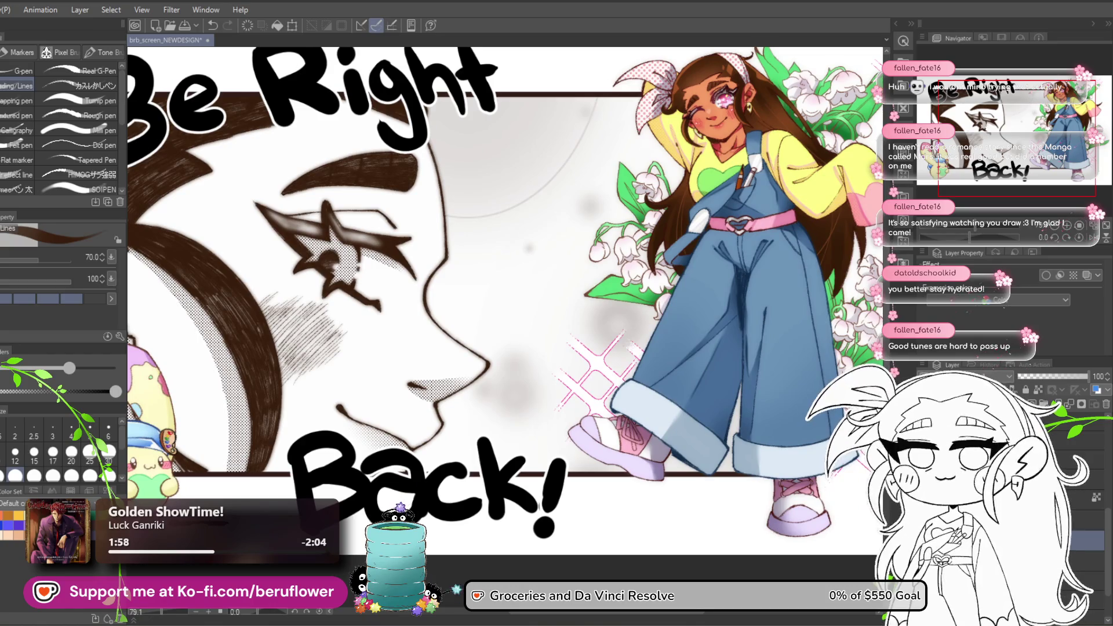
pyautogui.hotkey('ctrl', 'z')
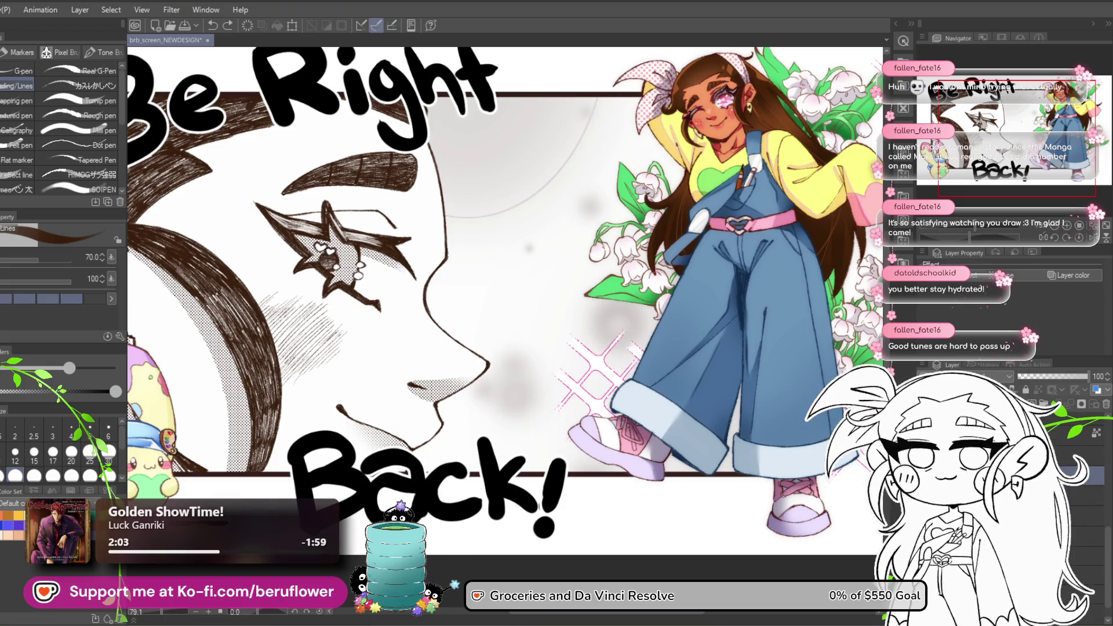
# Select the lower layers one by one and restore the darker hatching on the brown arc.
pyautogui.click(1090, 496)
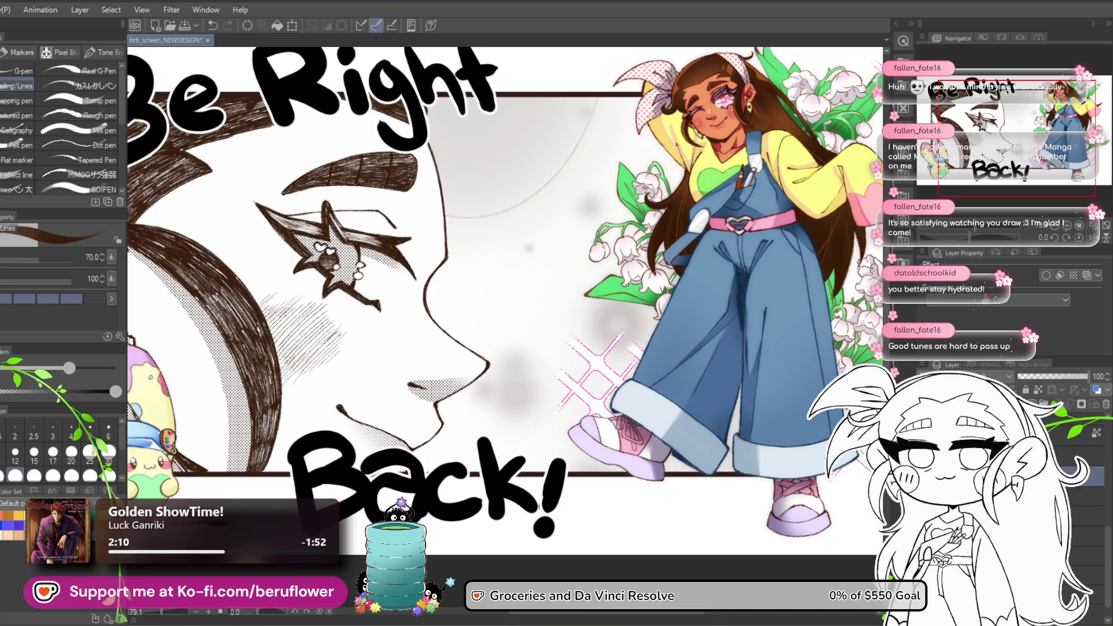
pyautogui.click(1090, 496)
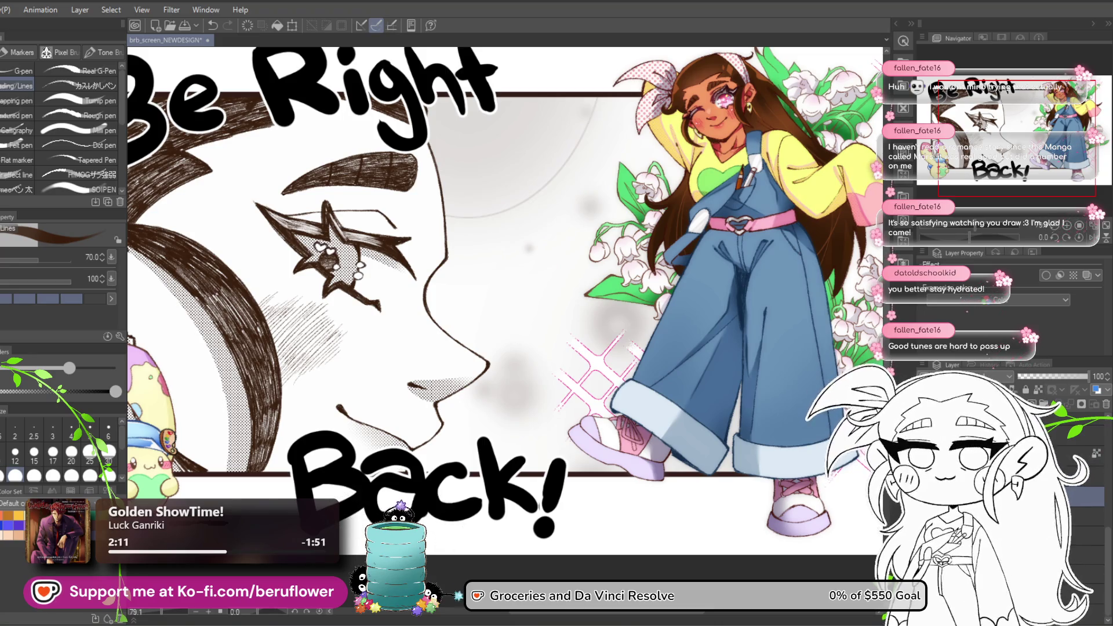
pyautogui.click(1078, 516)
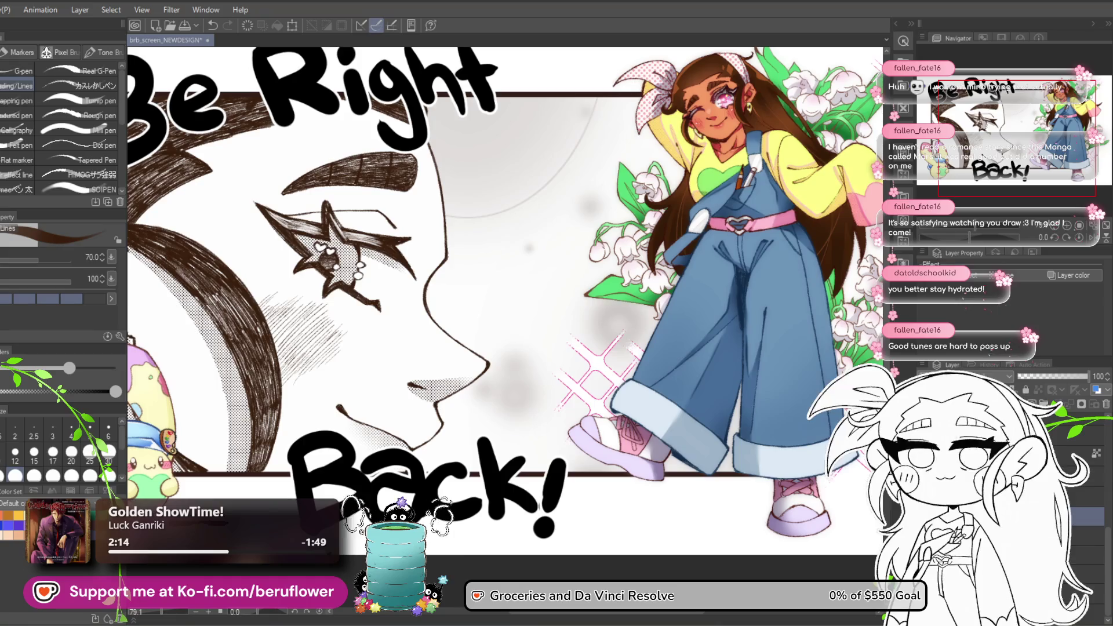
pyautogui.rightClick(1078, 515)
pyautogui.click(435, 511)
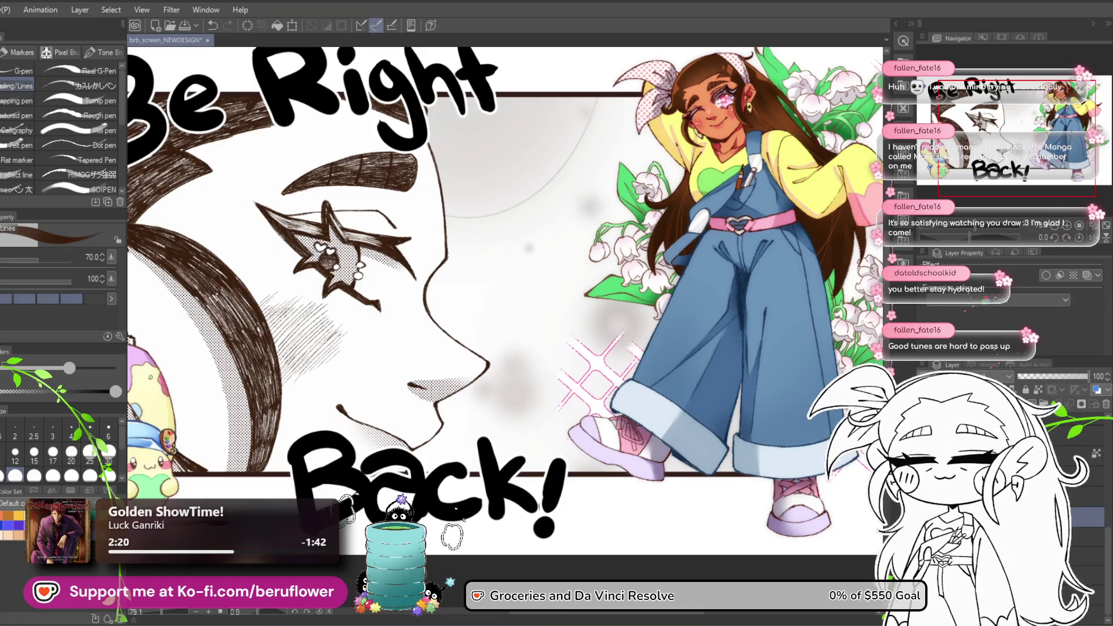
pyautogui.click(212, 25)
# Reapply the Gaussian blur to the left artwork, then undo it.
pyautogui.click(203, 10)
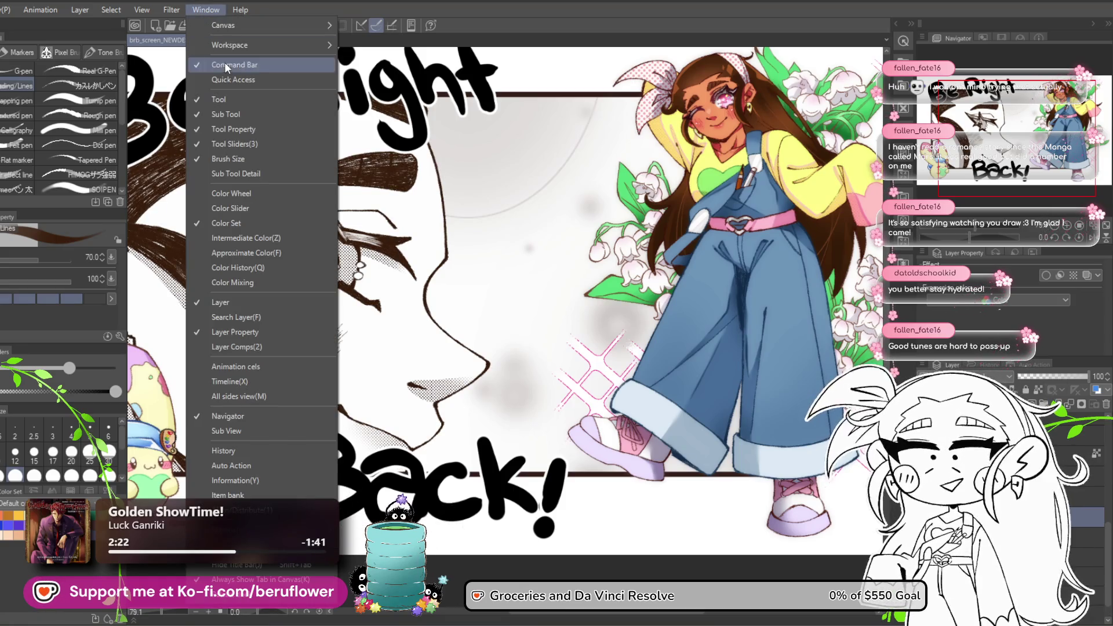
pyautogui.moveTo(165, 9)
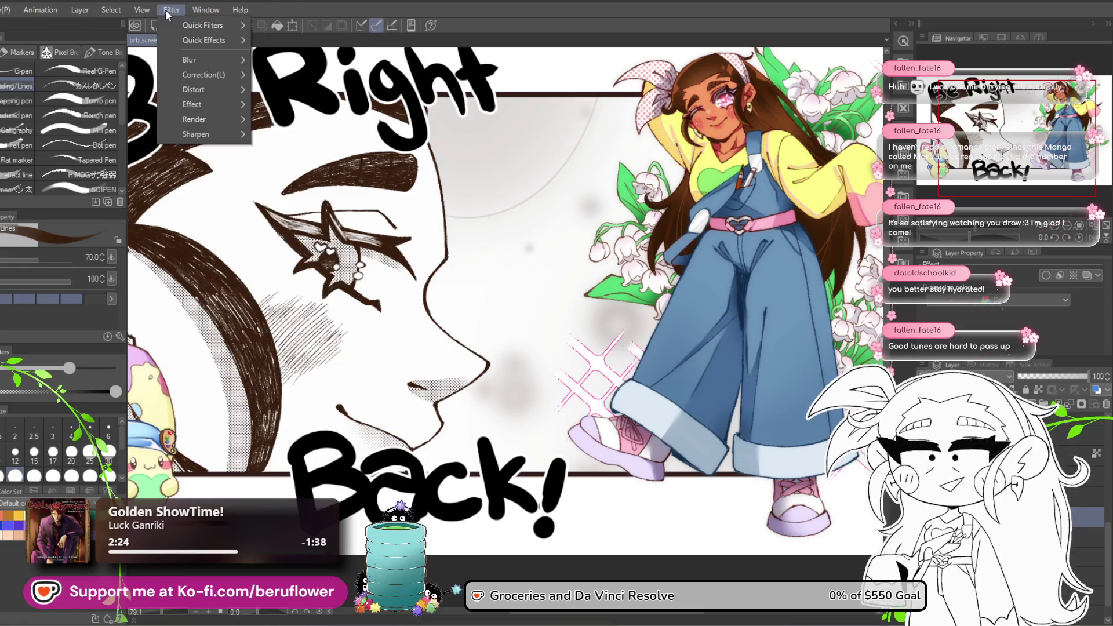
pyautogui.moveTo(221, 63)
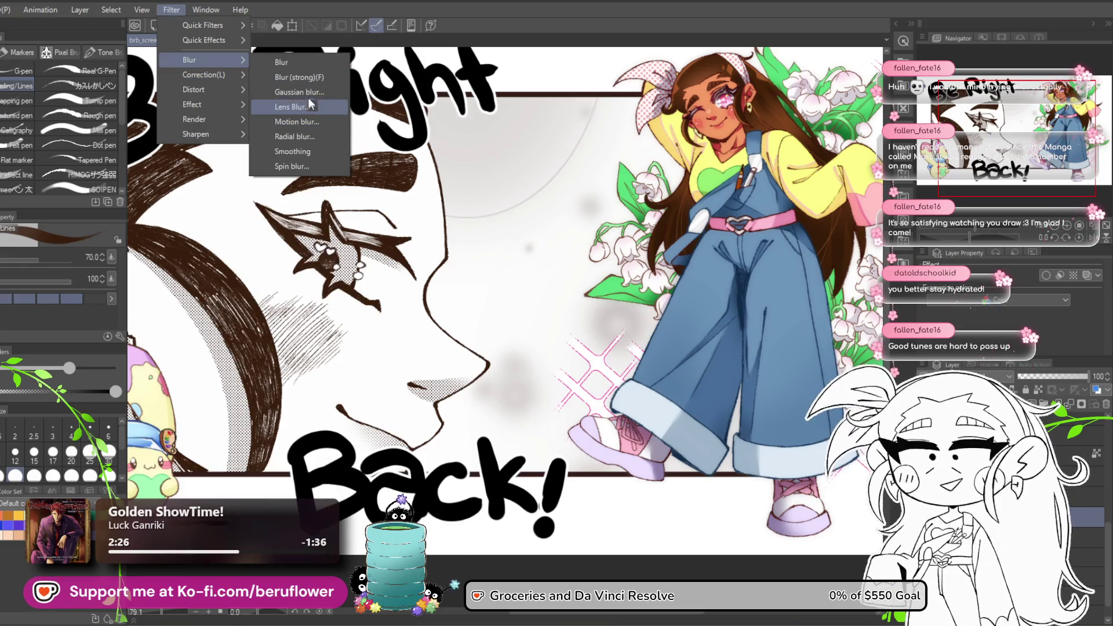
pyautogui.click(307, 91)
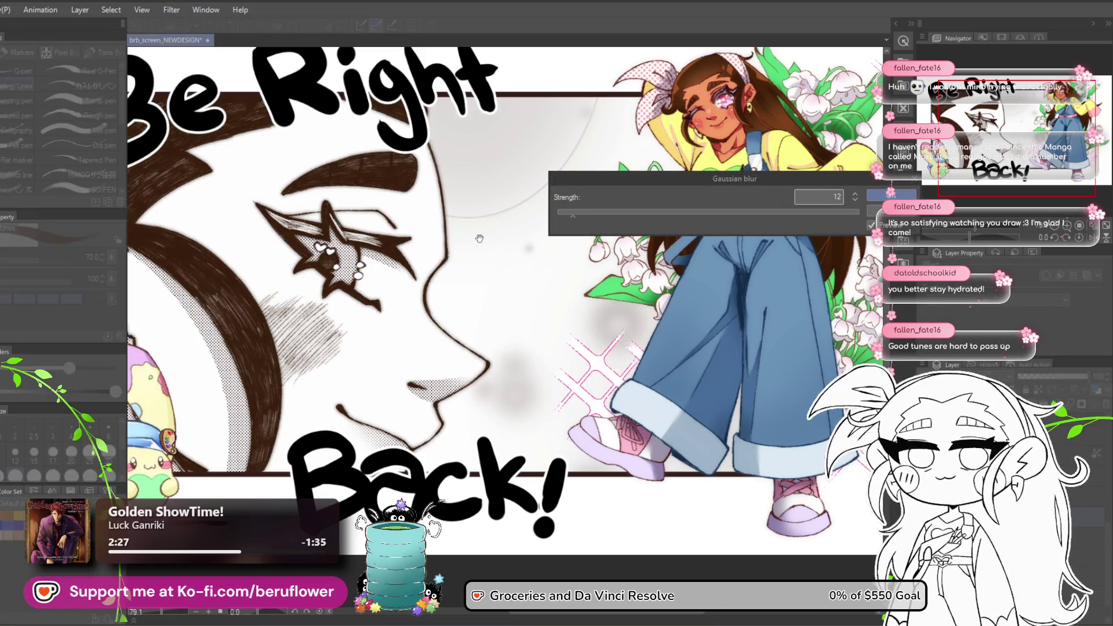
pyautogui.press('Return')
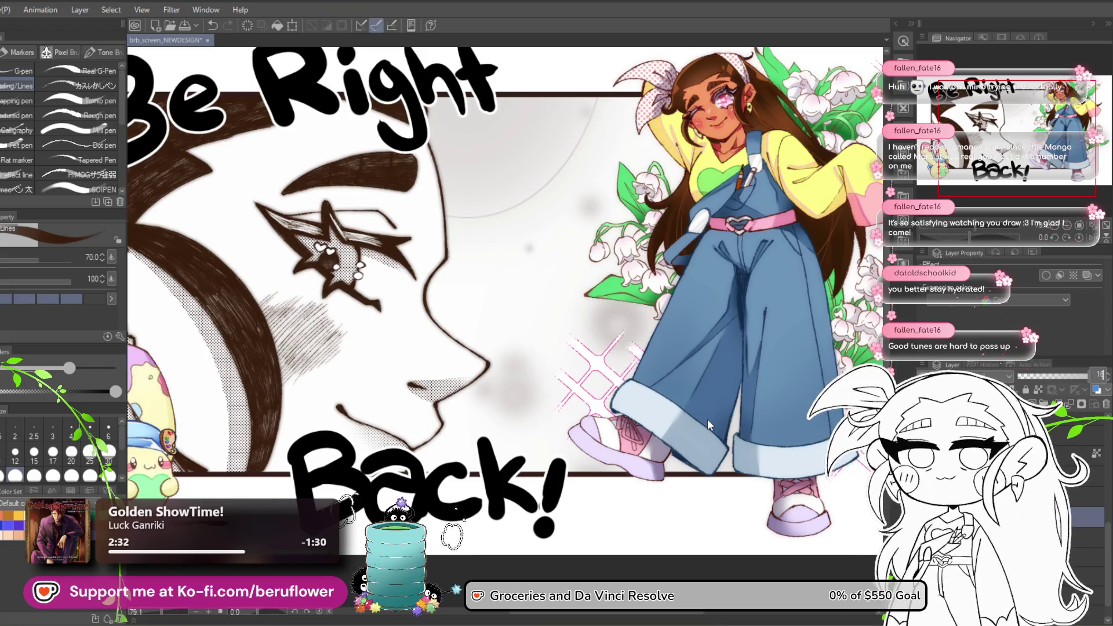
pyautogui.hotkey('ctrl', 'z')
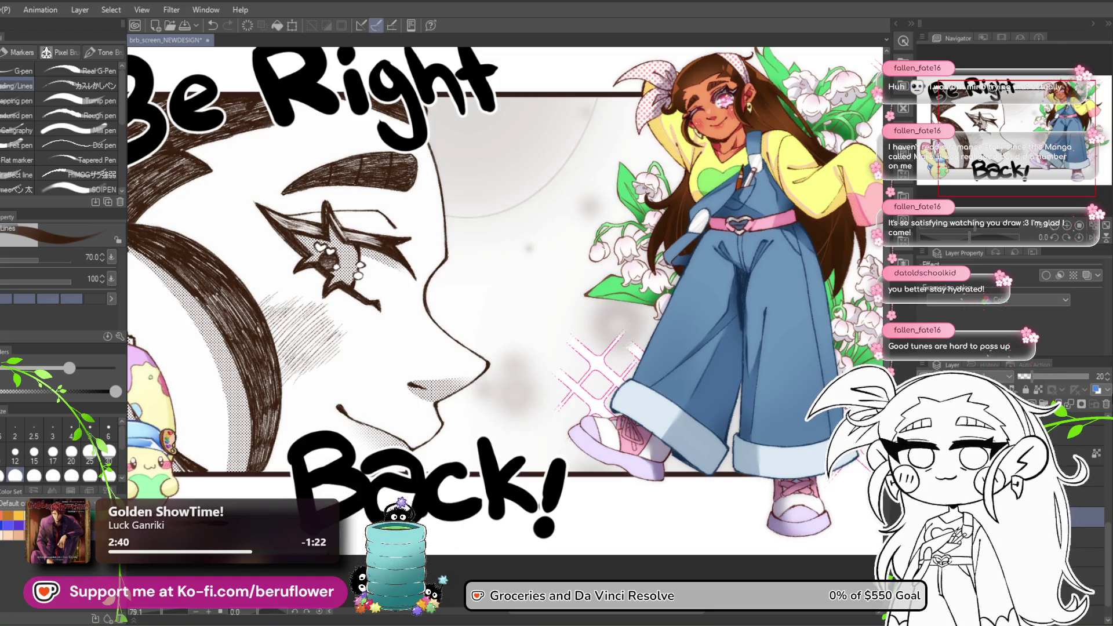
# Set the working layer's opacity to 100 in the Layer palette.
pyautogui.moveTo(1103, 380); pyautogui.dragTo(1109, 376)
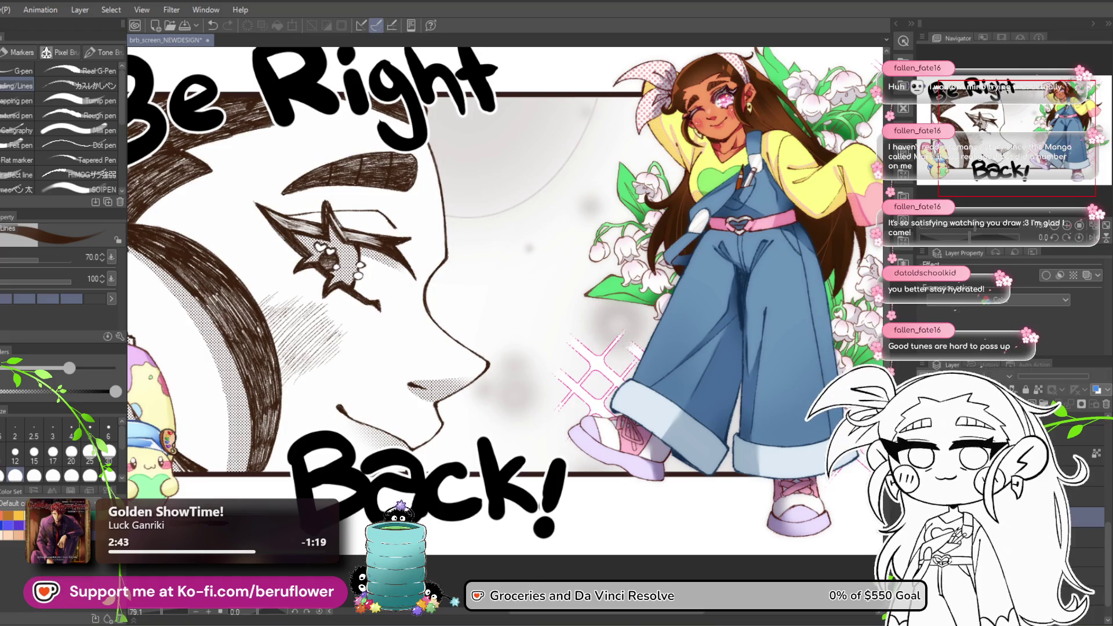
pyautogui.write('100')
pyautogui.press('Return')
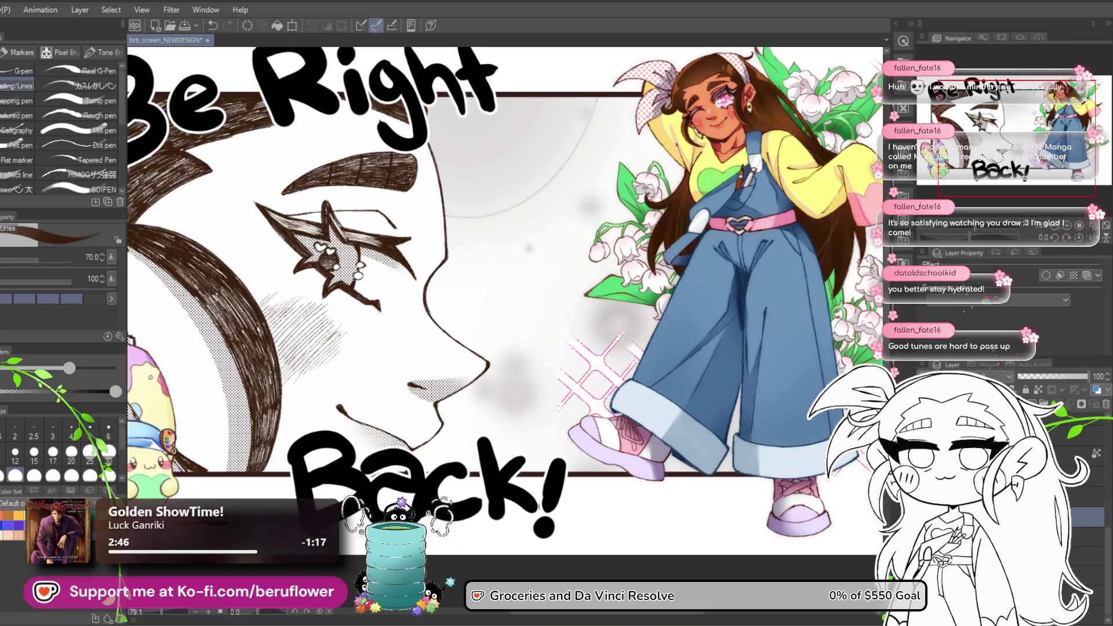
pyautogui.scroll(-1, 577, 449)
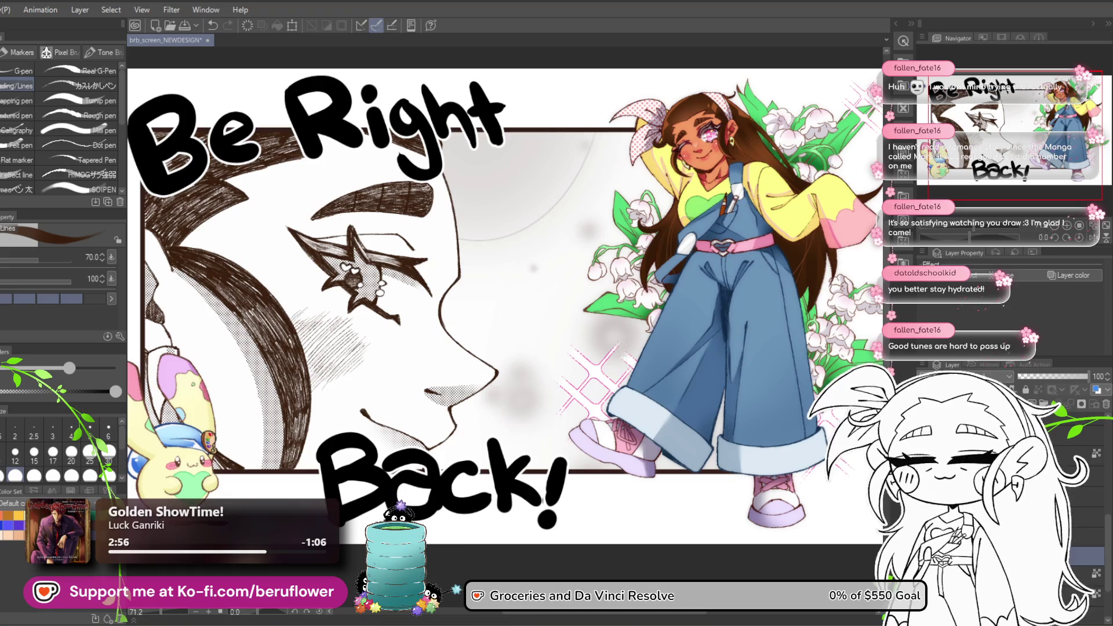
# On the masked tone layer, fill the face halftones with pink sampled from the sparkle.
pyautogui.click(1078, 536)
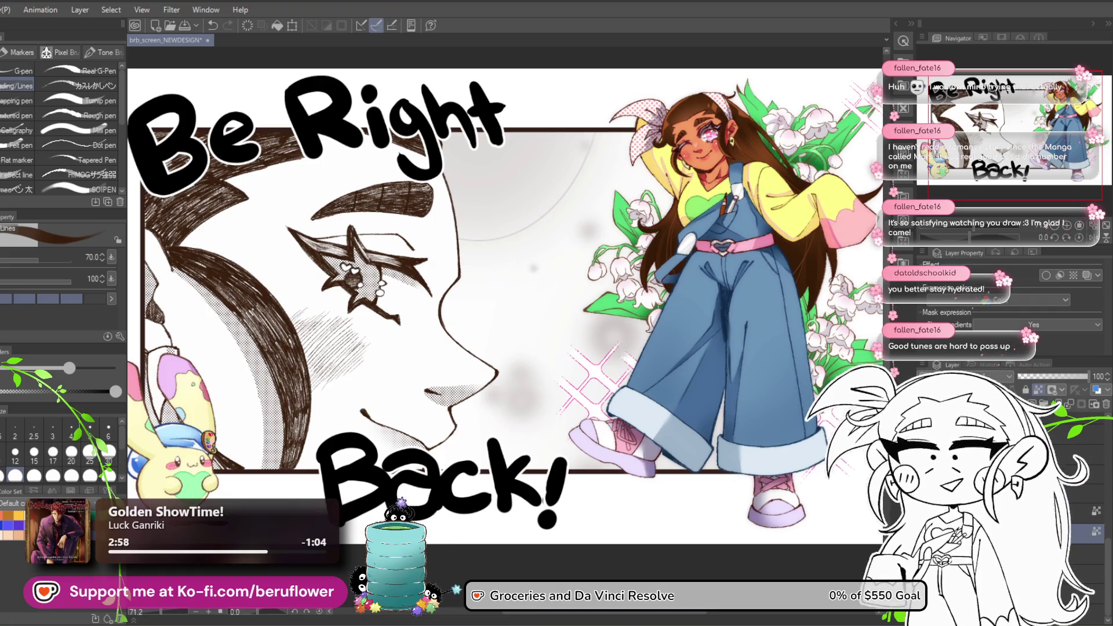
pyautogui.scroll(5, 571, 394)
pyautogui.keyDown('alt'); pyautogui.click(620, 385); pyautogui.keyUp('alt')
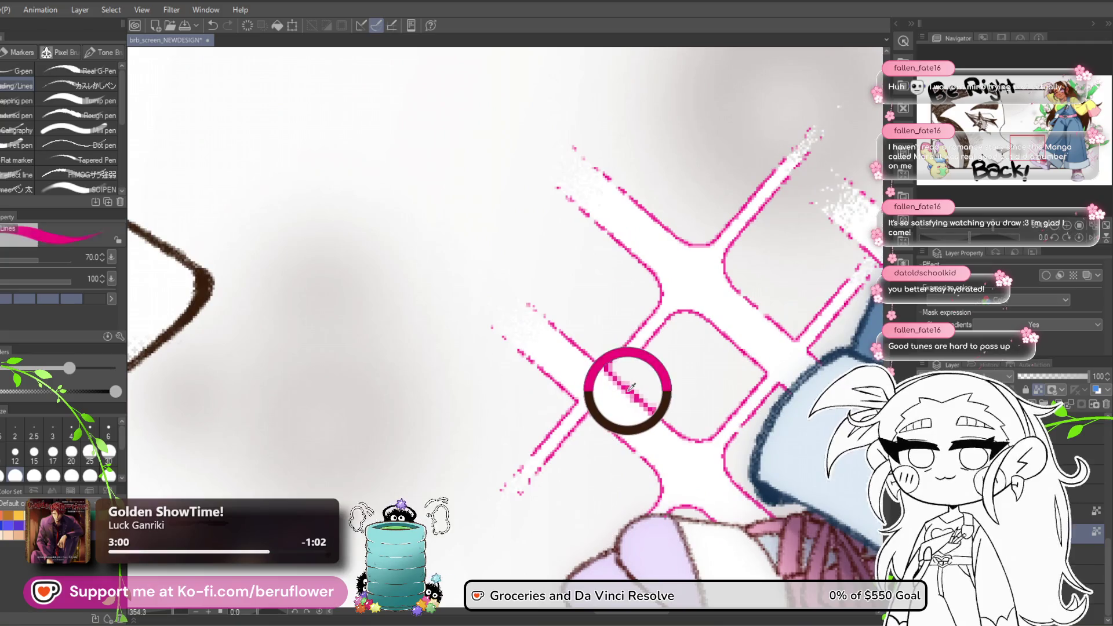
pyautogui.scroll(-5, 616, 413)
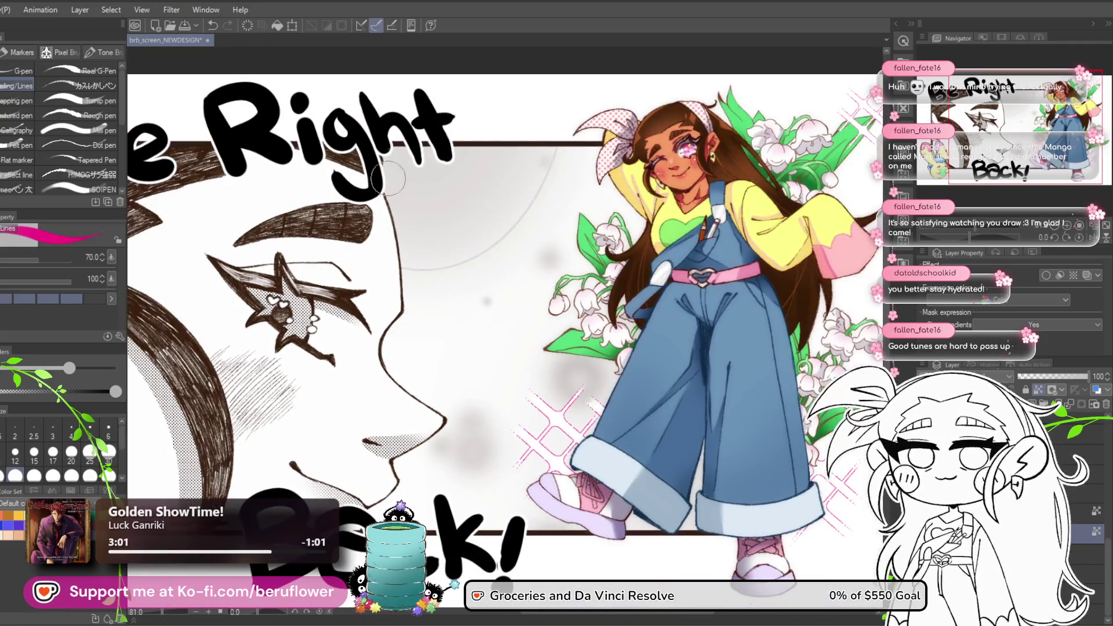
pyautogui.click(278, 30)
# Compare the pink halftone fill by undoing and redoing it, then lock the lineart's transparent pixels.
pyautogui.hotkey('ctrl', 'z')
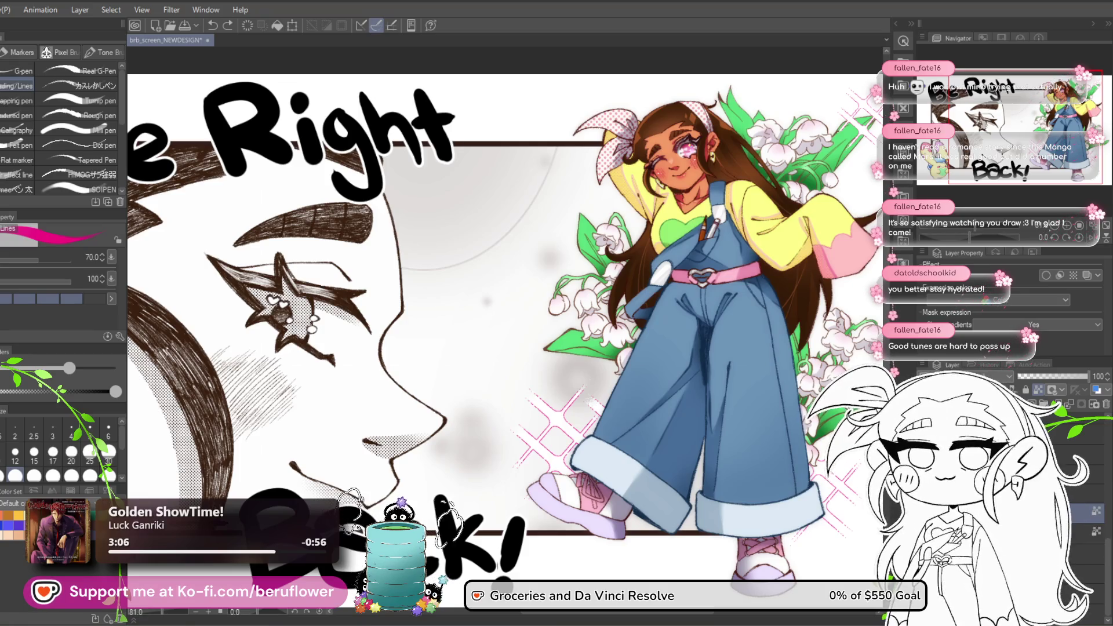
pyautogui.scroll(-5, 530, 427)
pyautogui.scroll(4, 531, 429)
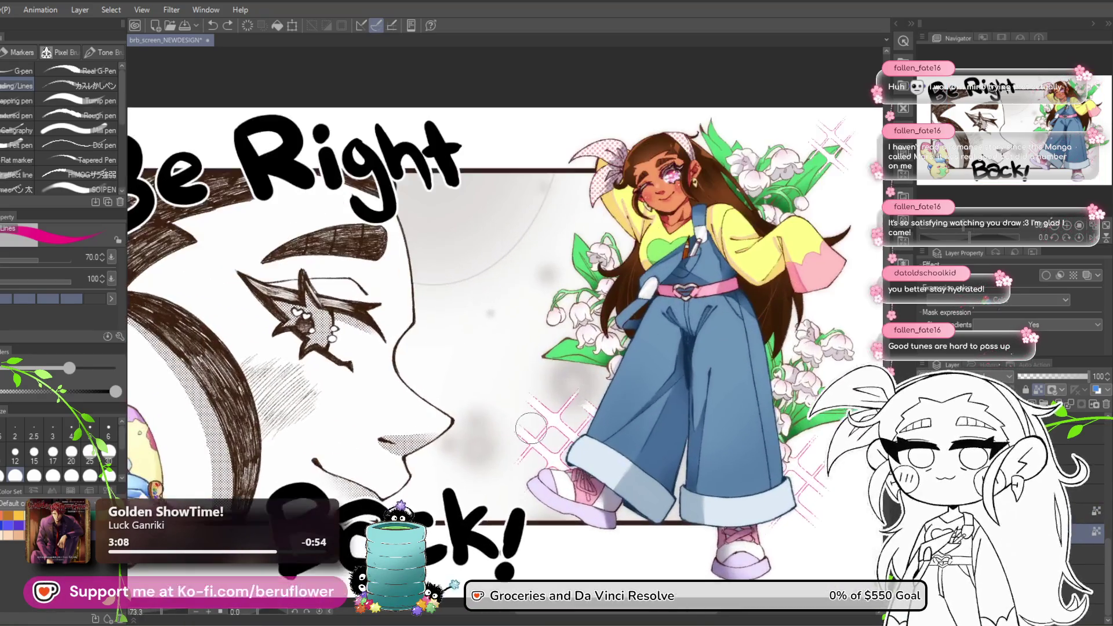
pyautogui.hotkey('ctrl', 'y')
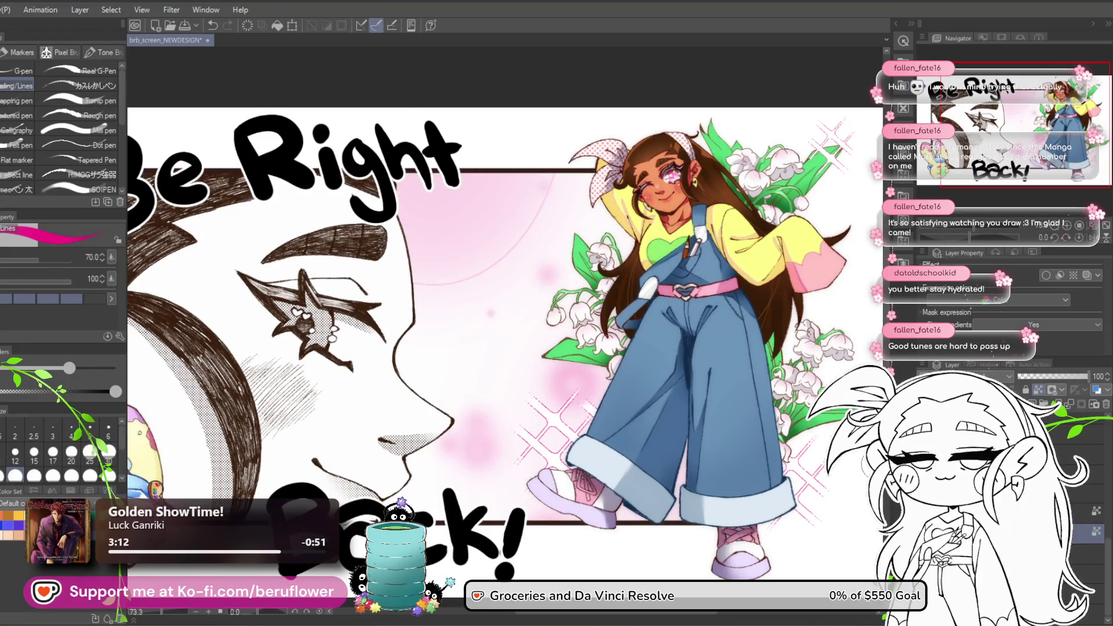
pyautogui.hotkey('ctrl', 'y')
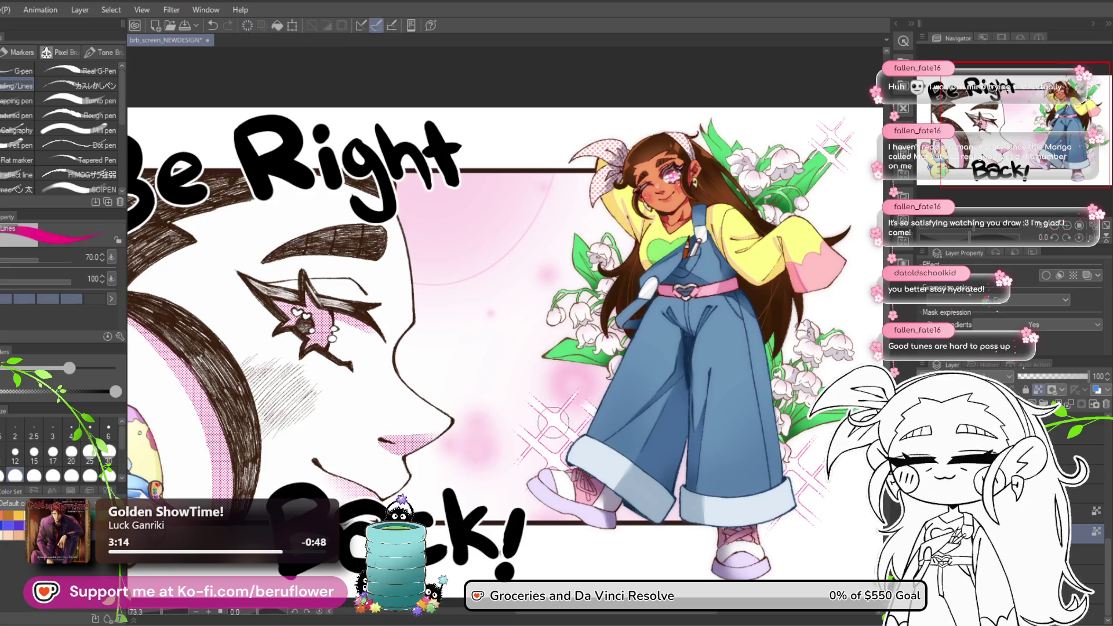
pyautogui.scroll(-5, 522, 429)
pyautogui.scroll(3, 497, 440)
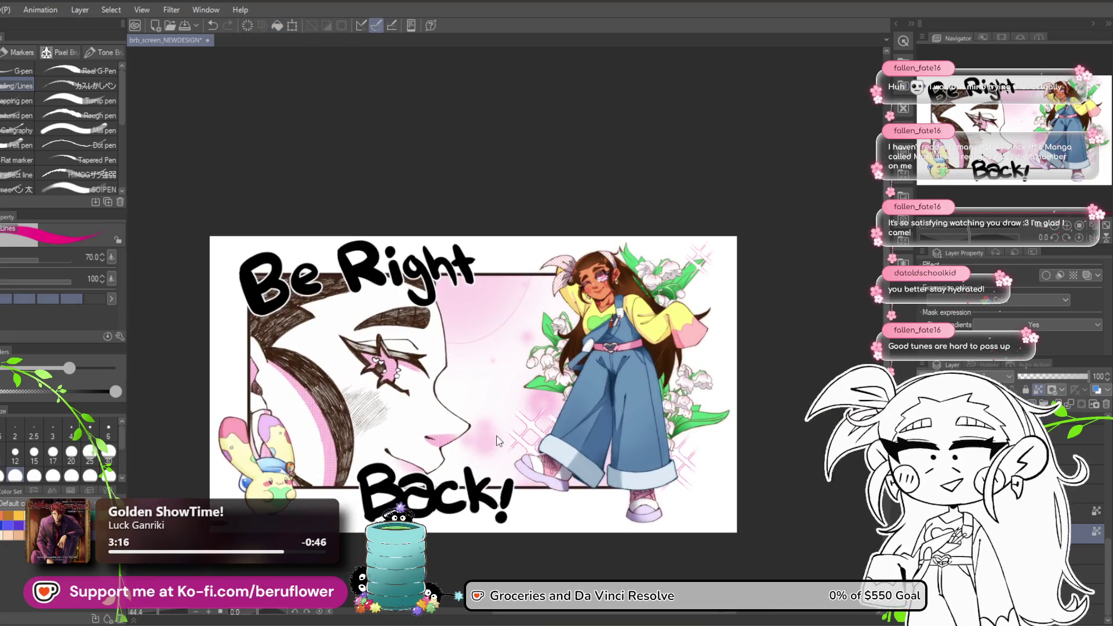
pyautogui.scroll(2, 515, 422)
pyautogui.scroll(-1, 514, 422)
pyautogui.scroll(1, 514, 422)
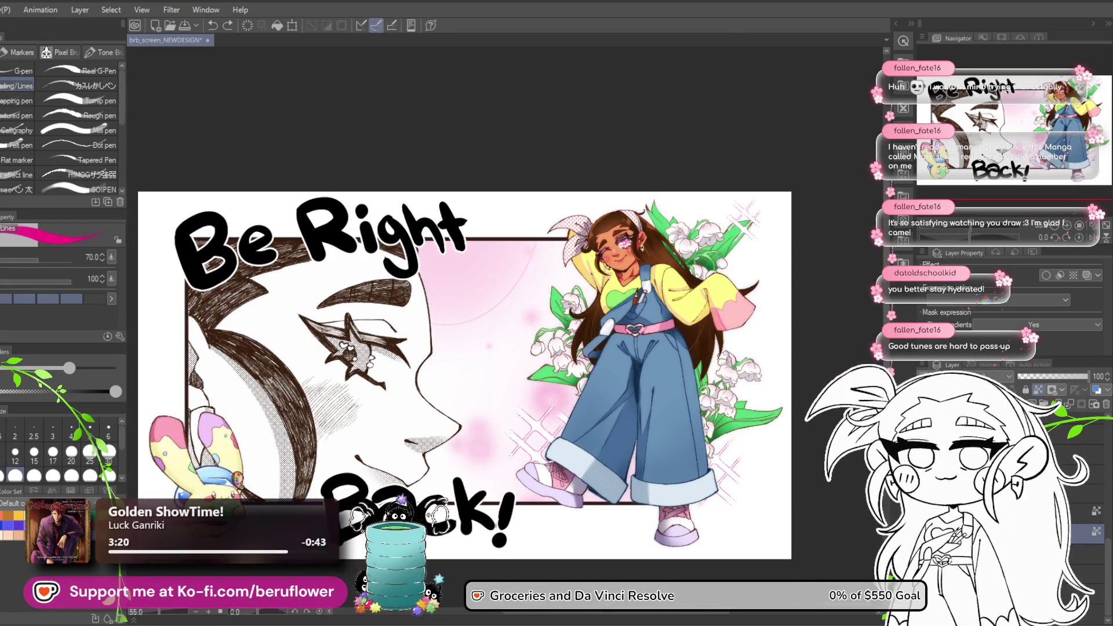
pyautogui.click(1038, 390)
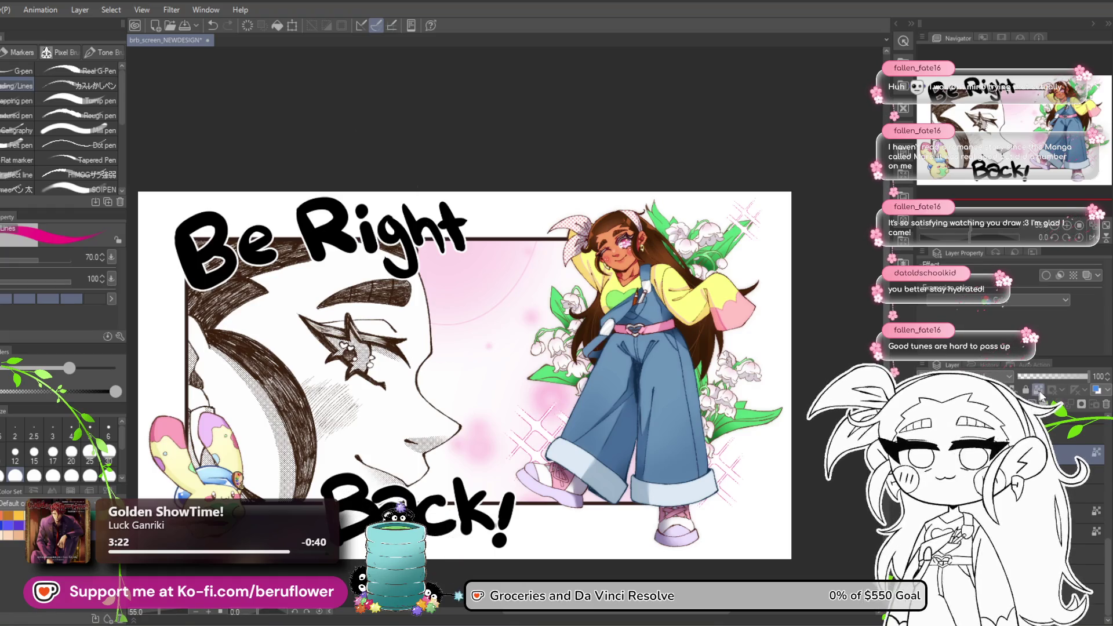
# Fill the left face's lineart with pink, then adjust layer selection and clipping.
pyautogui.click(278, 29)
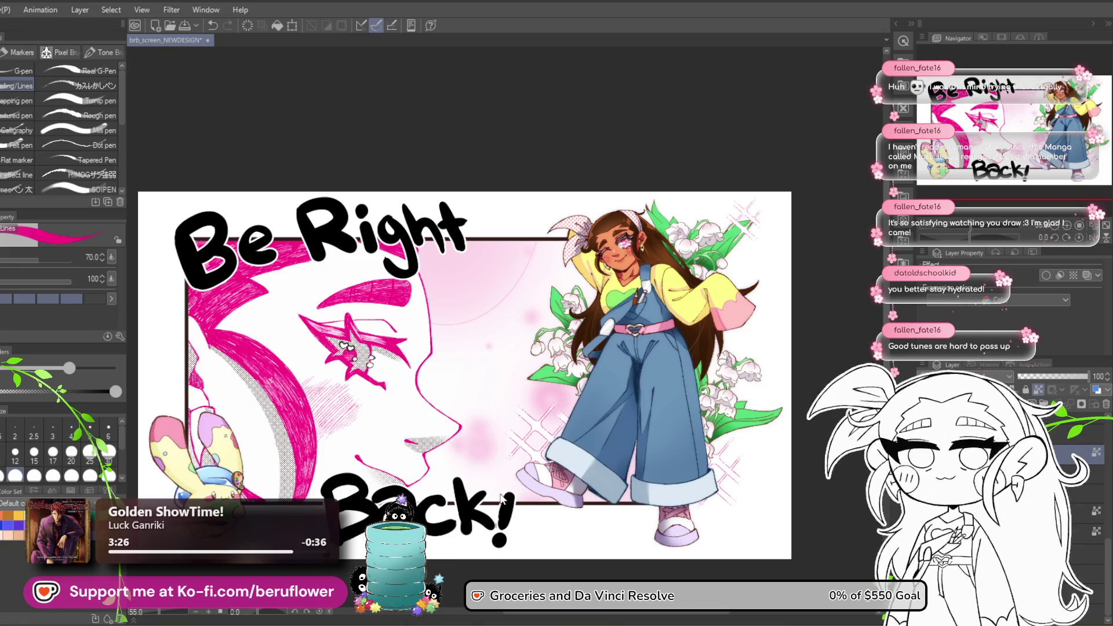
pyautogui.click(1014, 534)
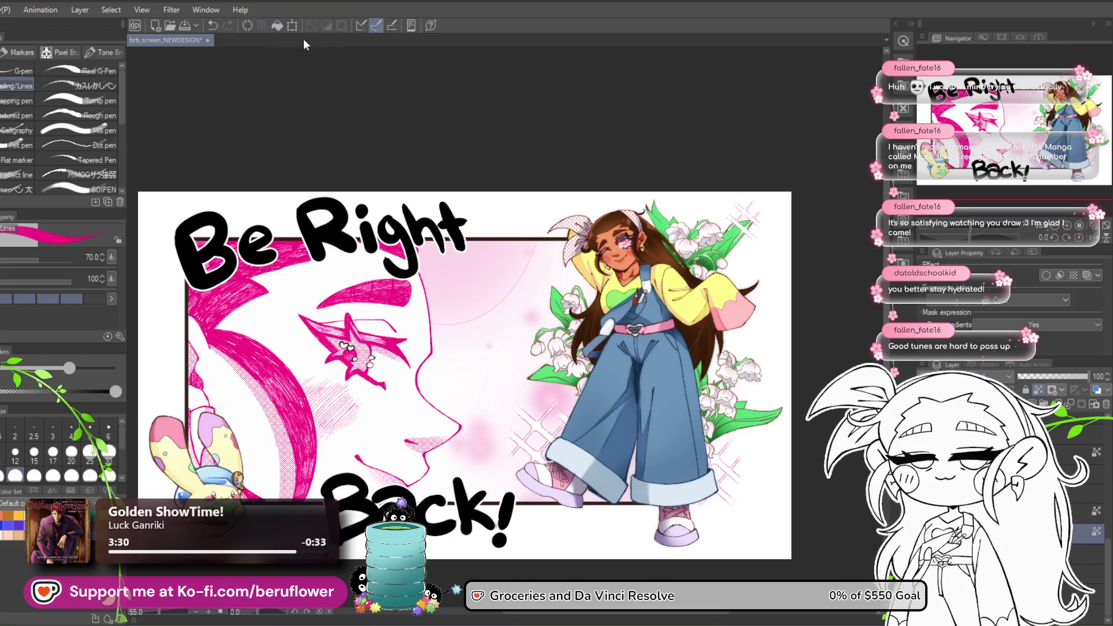
pyautogui.scroll(-3, 580, 441)
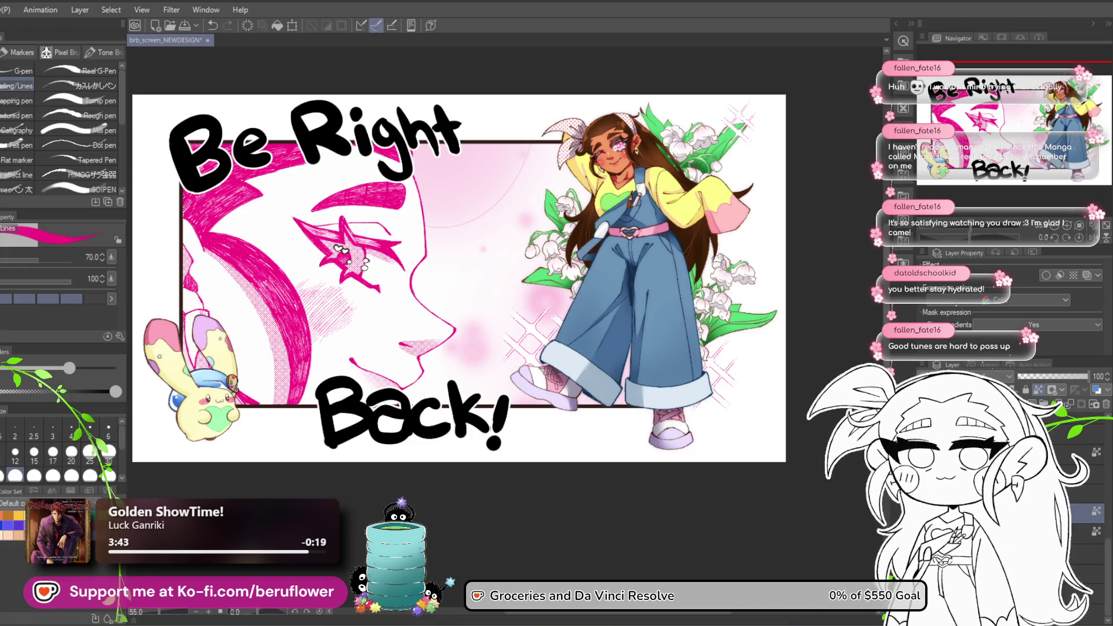
pyautogui.click(1078, 433)
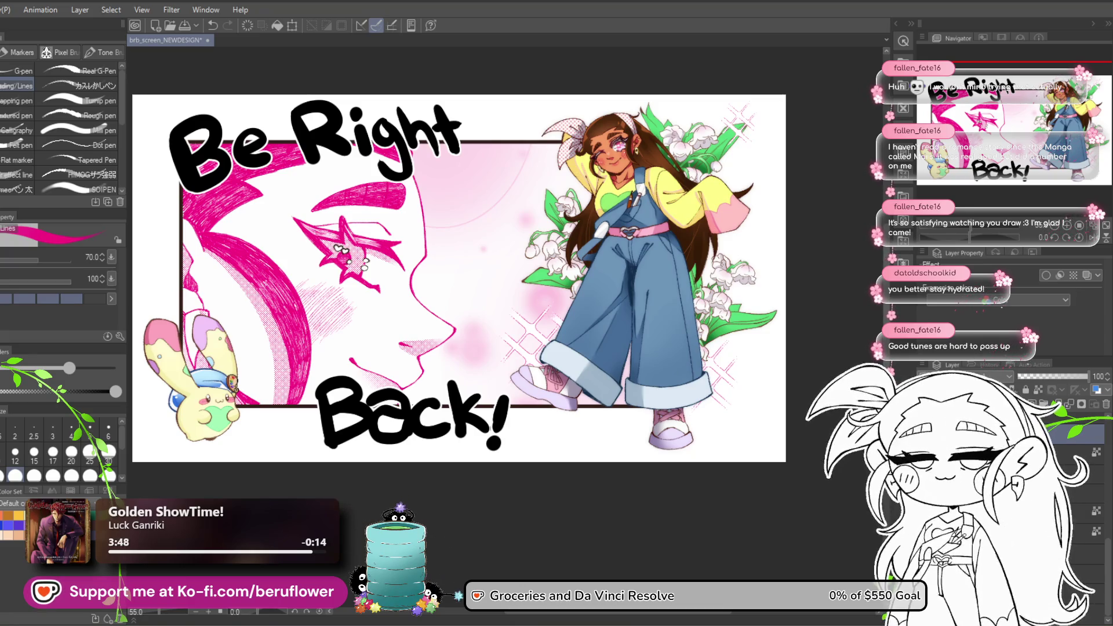
pyautogui.click(1078, 482)
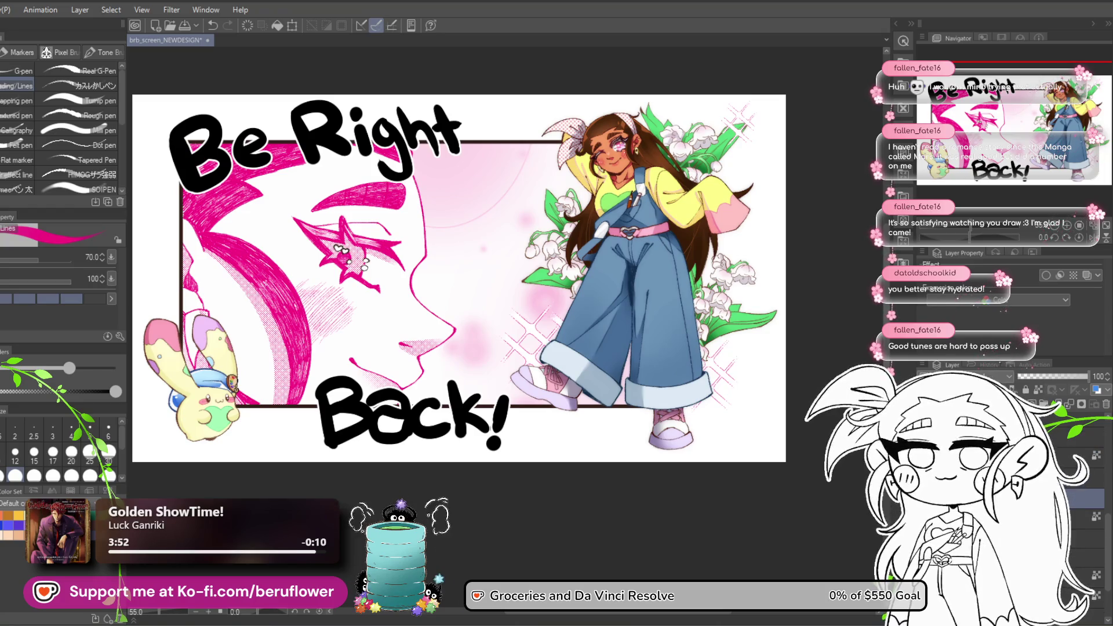
pyautogui.scroll(-1, 1078, 493)
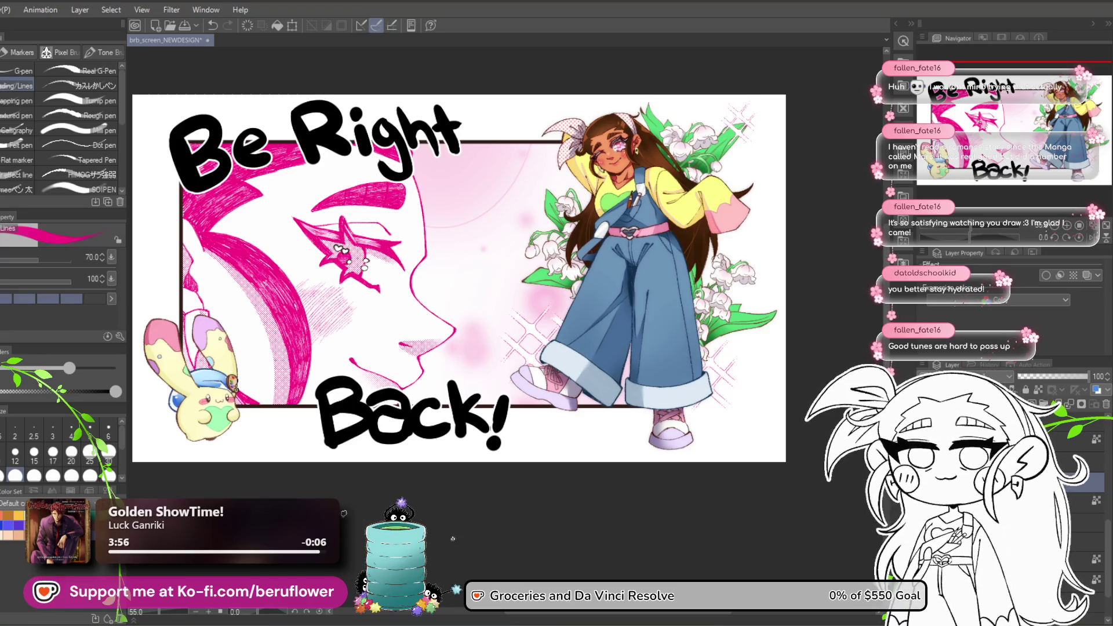
pyautogui.click(1038, 391)
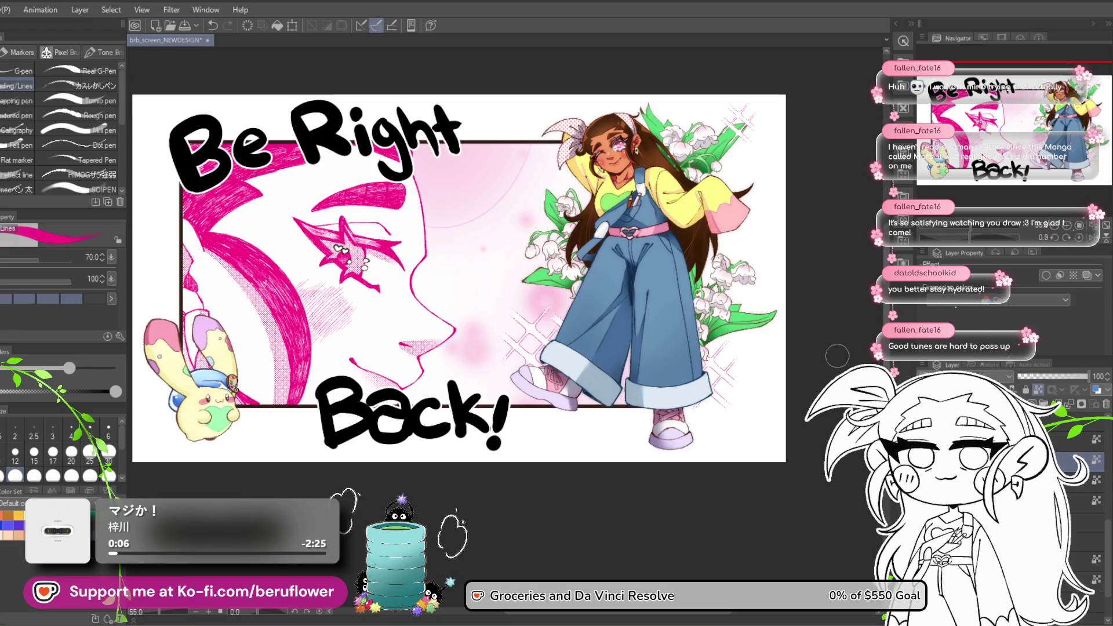
pyautogui.scroll(5, 341, 258)
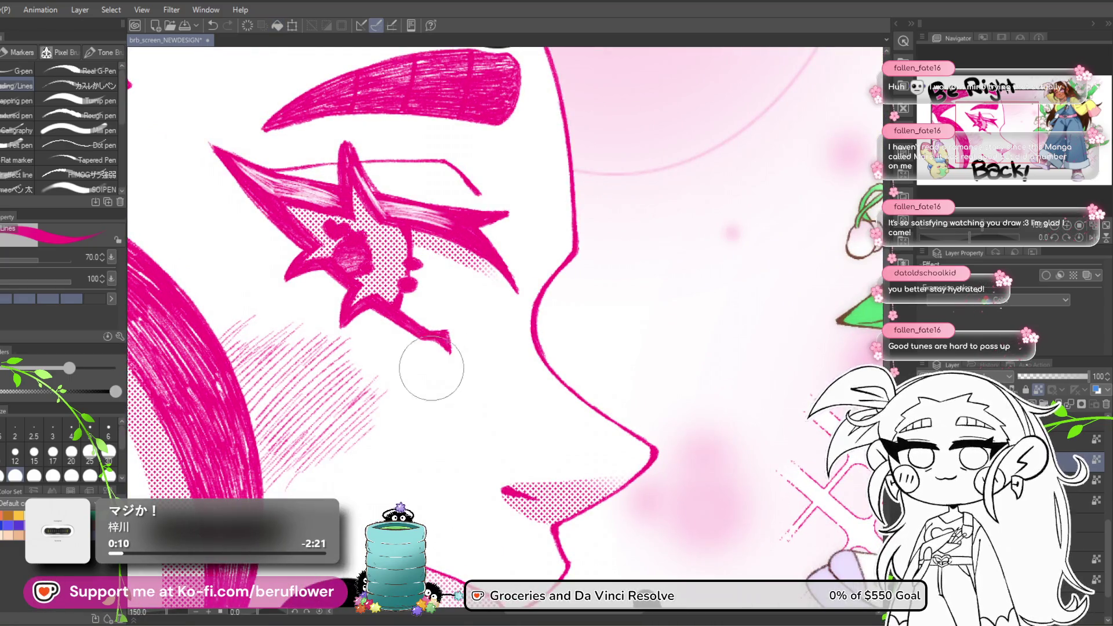
# Switch to white, shrink the brush to size 12 and dab white spots inside the star eye.
pyautogui.press('c')
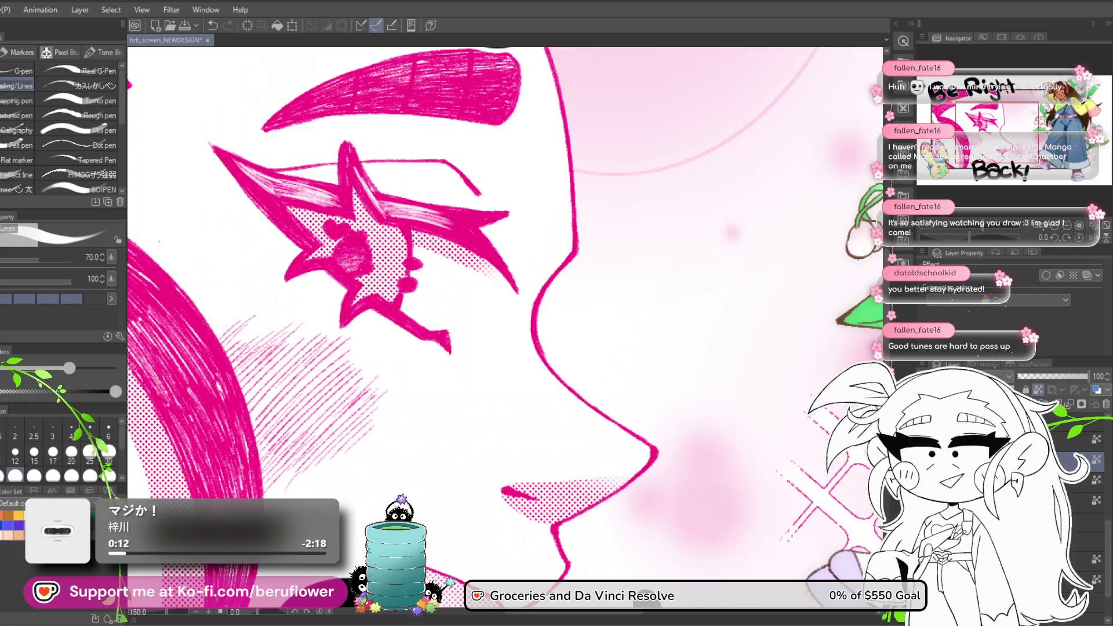
pyautogui.moveTo(371, 203); pyautogui.dragTo(406, 250)
pyautogui.moveTo(69, 367); pyautogui.dragTo(54, 368)
pyautogui.press('[')
pyautogui.press('[')
pyautogui.press('[')
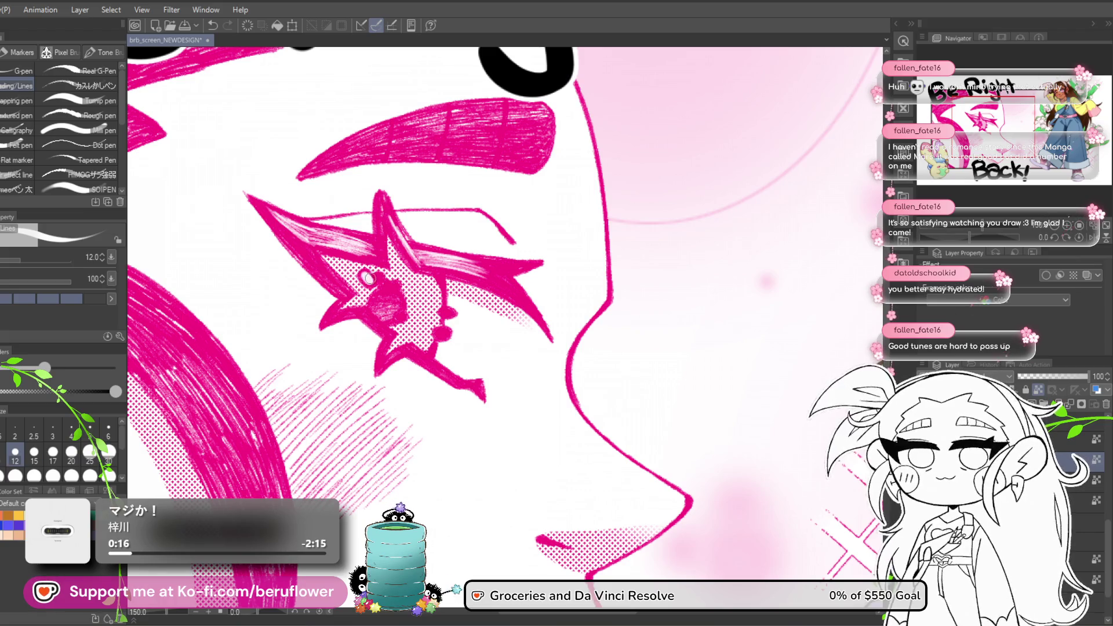
pyautogui.moveTo(367, 278); pyautogui.dragTo(371, 281)
pyautogui.click(366, 278)
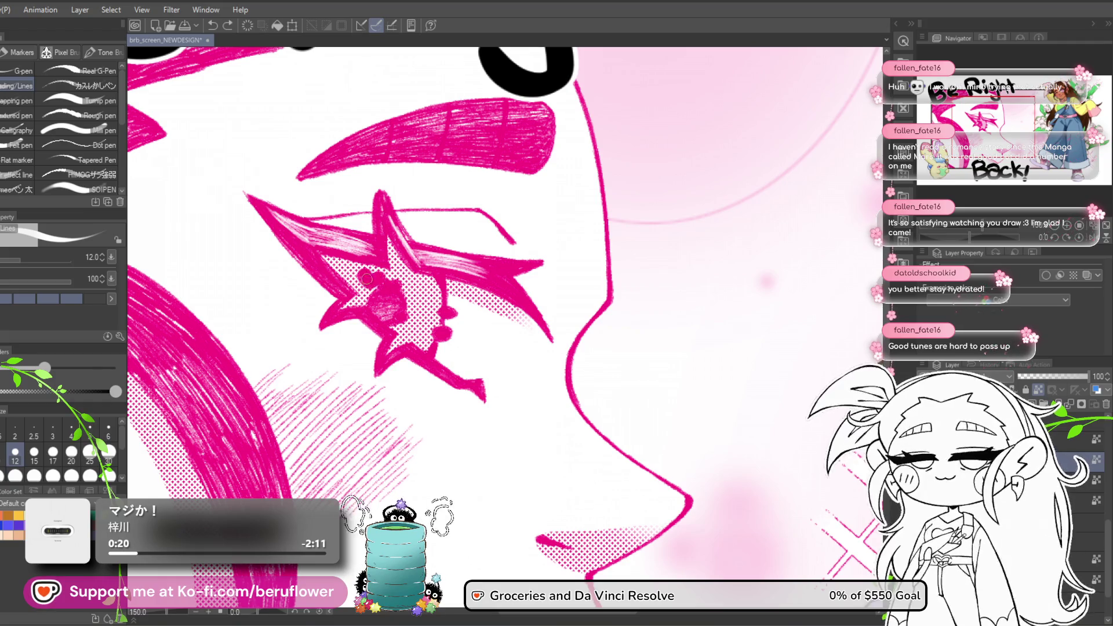
# With the G-pen at size 12, draw a white heart and dot inside the star, then fit the view.
pyautogui.click(20, 70)
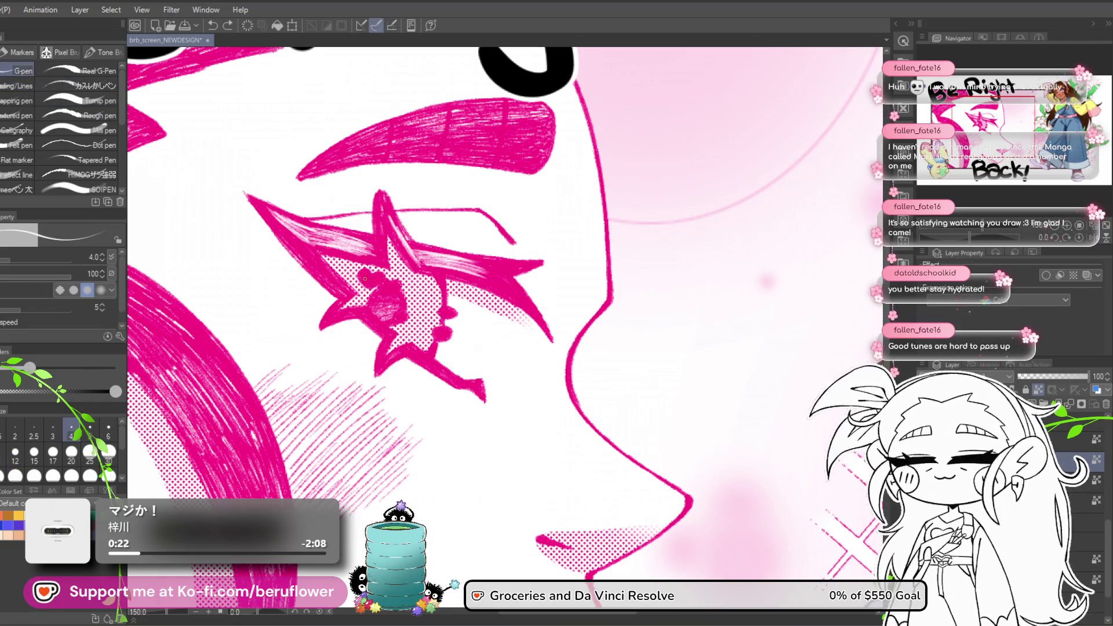
pyautogui.click(15, 452)
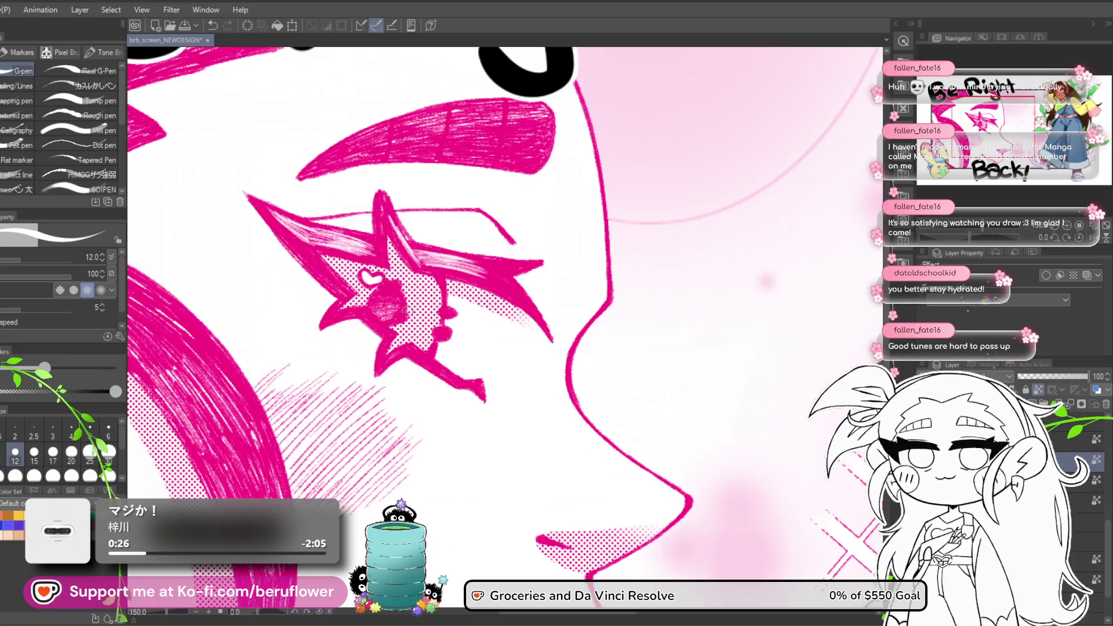
pyautogui.moveTo(388, 290); pyautogui.dragTo(395, 285)
pyautogui.click(400, 317)
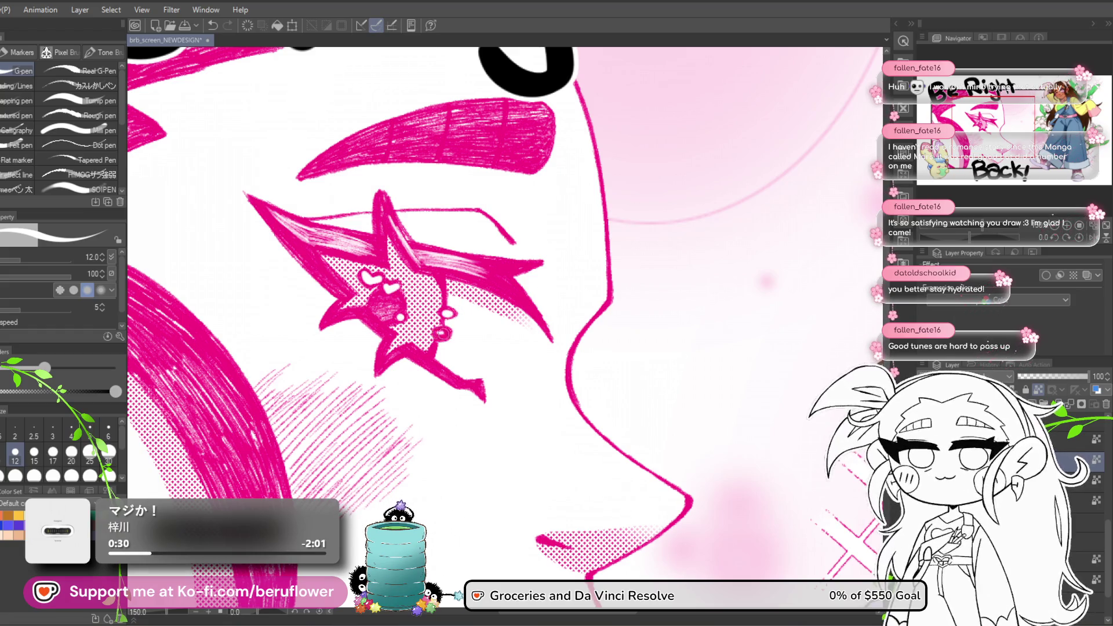
pyautogui.hotkey('ctrl', '0')
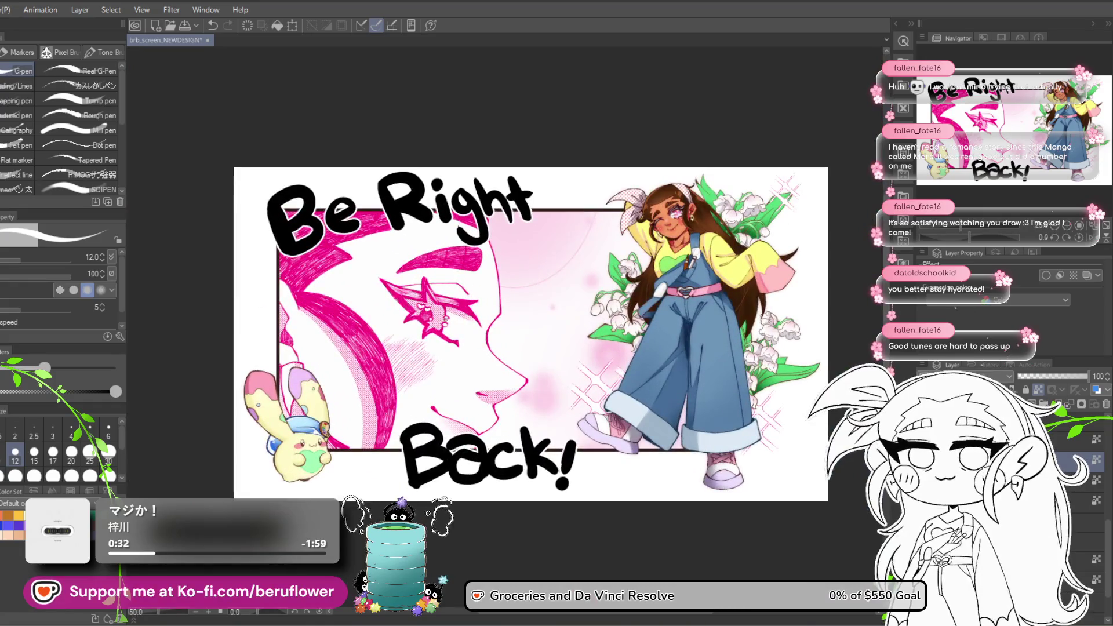
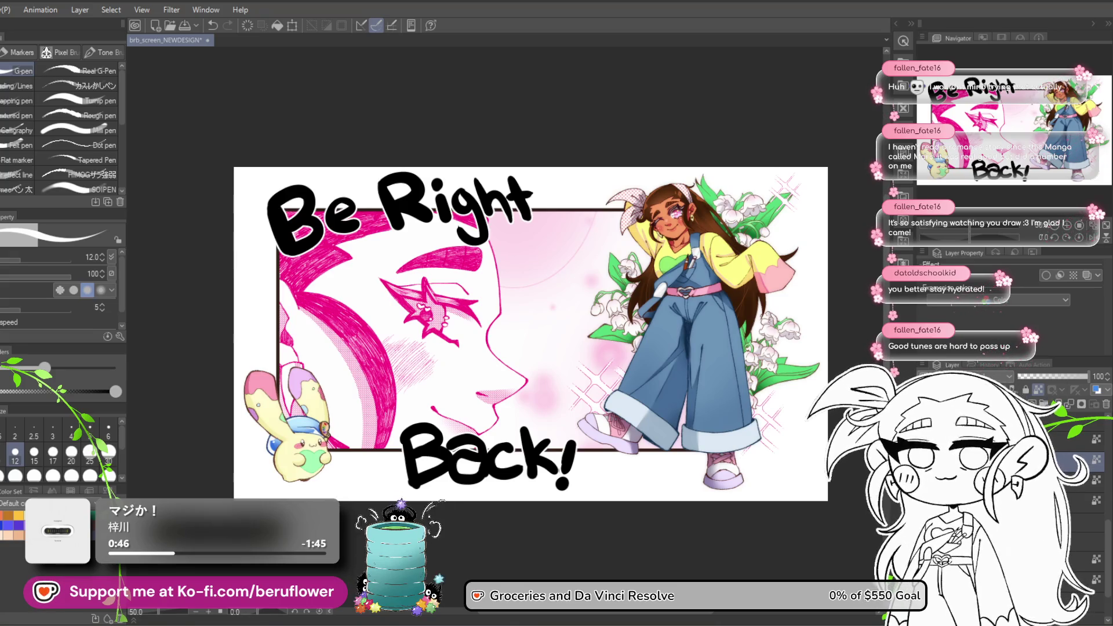
# Lower a lower layer's opacity to lighten the pinks, then select the face line layer.
pyautogui.click(1043, 579)
pyautogui.moveTo(1074, 378); pyautogui.dragTo(1048, 381)
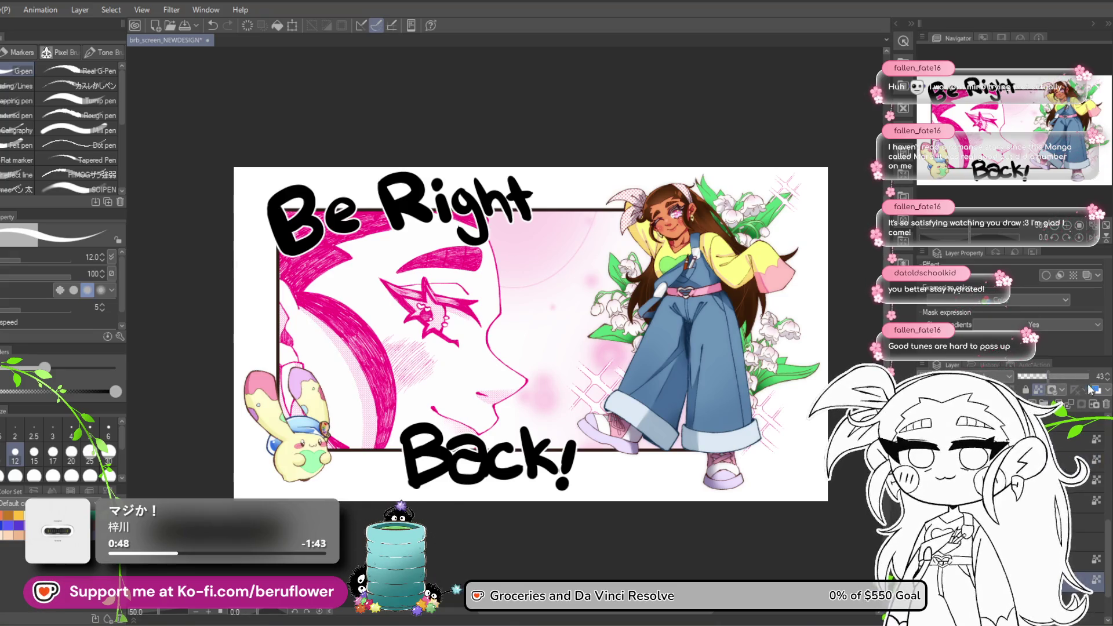
pyautogui.click(1043, 499)
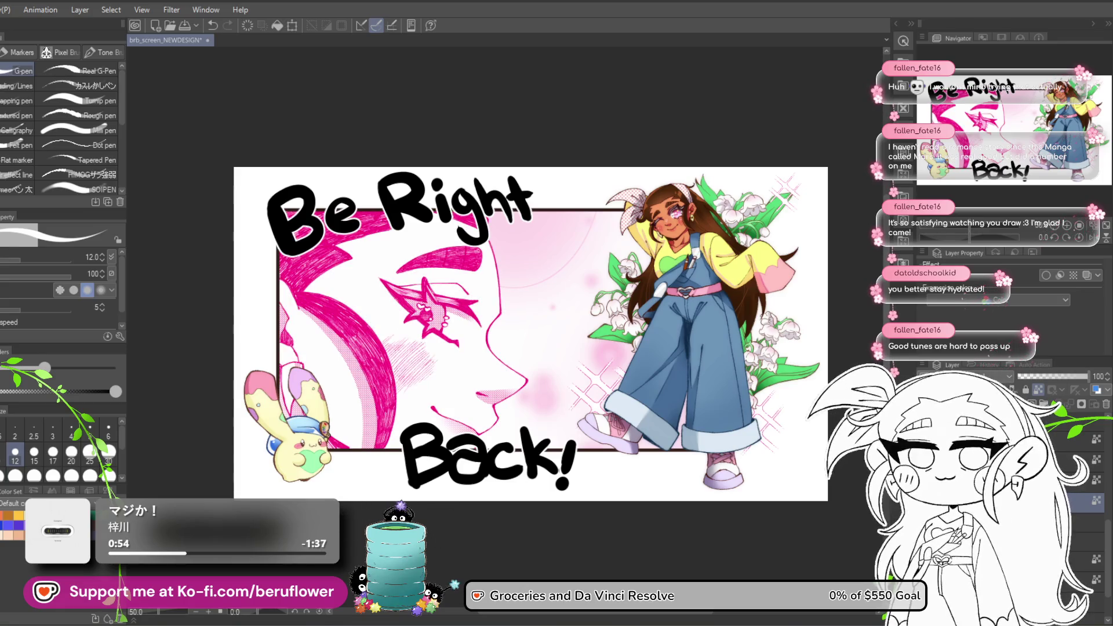
# Shift the pink face linework to a deeper maroon-magenta with Hue/Saturation/Luminosity (Ctrl+U).
pyautogui.hotkey('ctrl', 'u')
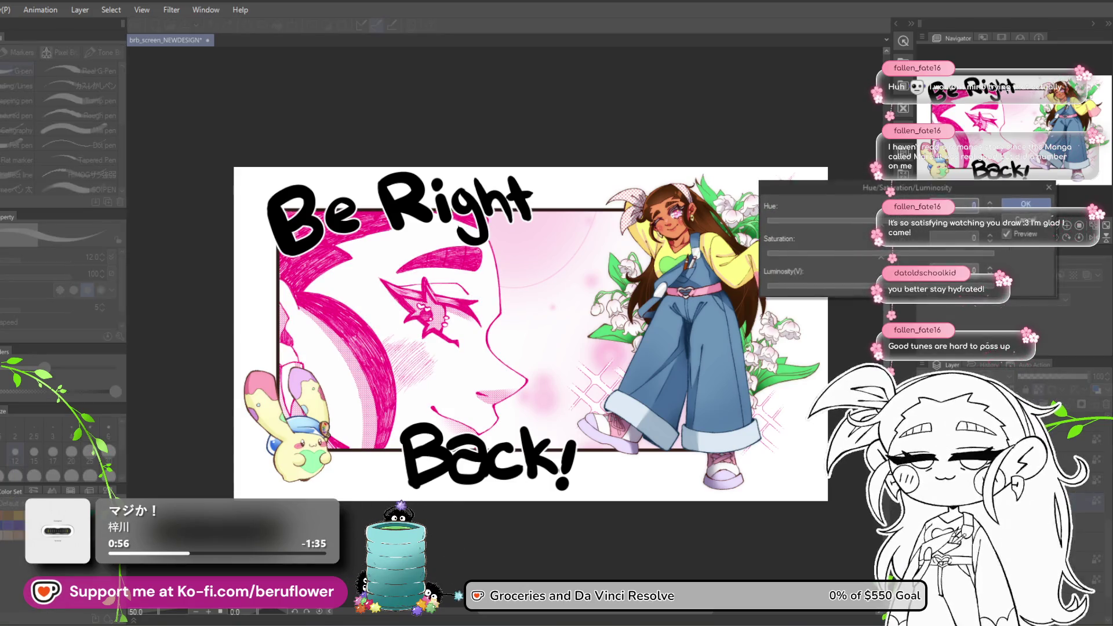
pyautogui.moveTo(883, 226)
pyautogui.mouseDown()
pyautogui.moveTo(888, 240)
pyautogui.moveTo(860, 256)
pyautogui.moveTo(919, 261)
pyautogui.moveTo(873, 289)
pyautogui.moveTo(832, 294)
pyautogui.mouseUp()
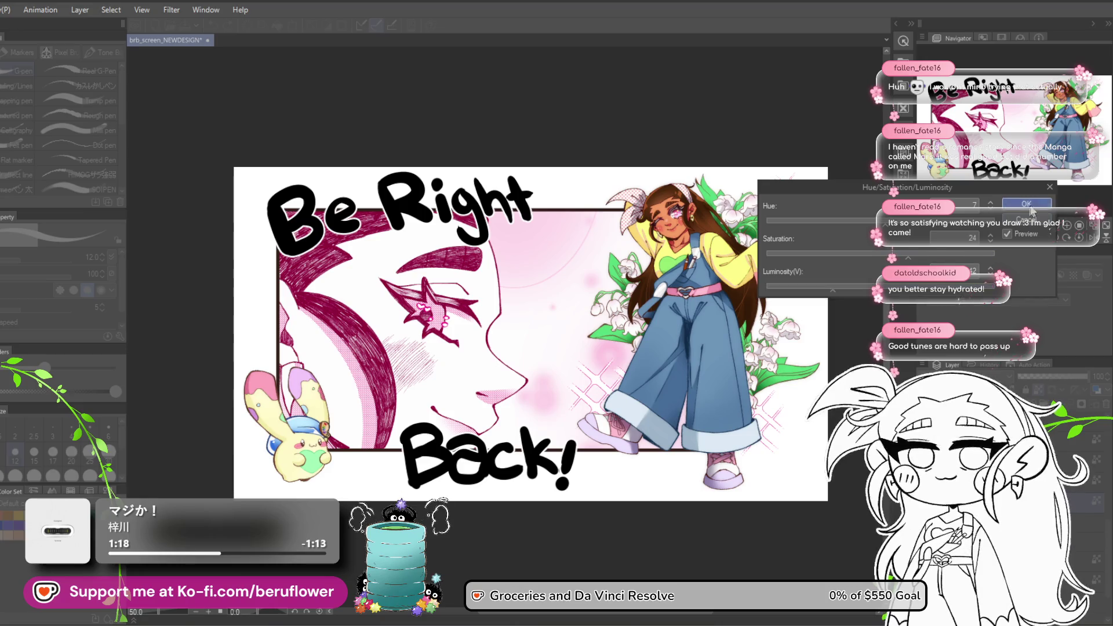
pyautogui.click(1026, 204)
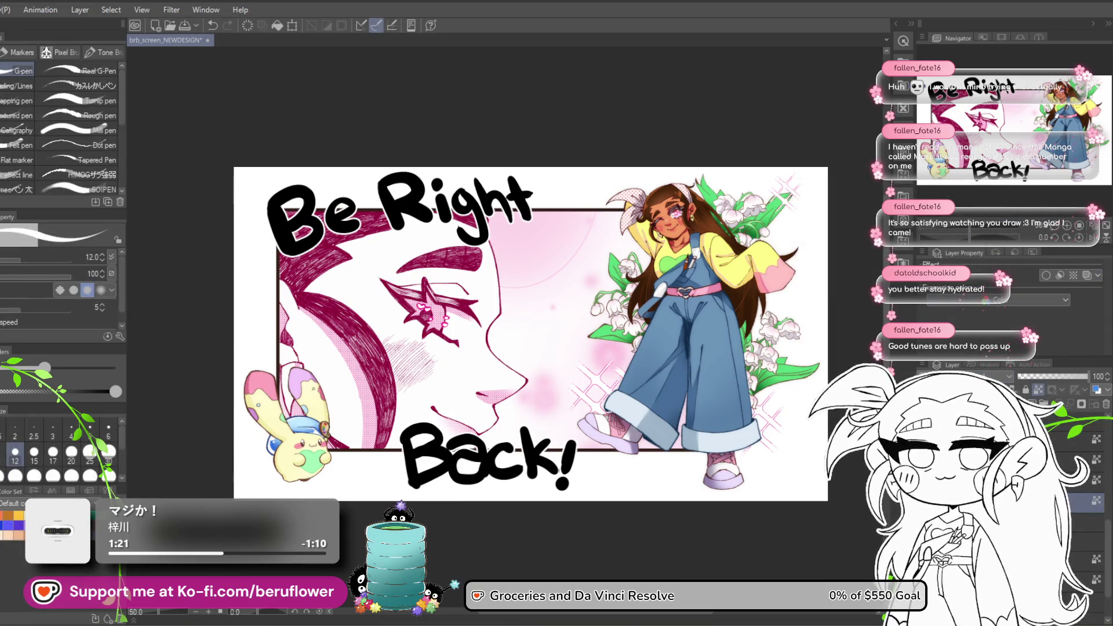
# Sample the crimson from the star and select the layer holding the eye highlights.
pyautogui.click(1084, 580)
pyautogui.keyDown('alt'); pyautogui.click(368, 332); pyautogui.keyUp('alt')
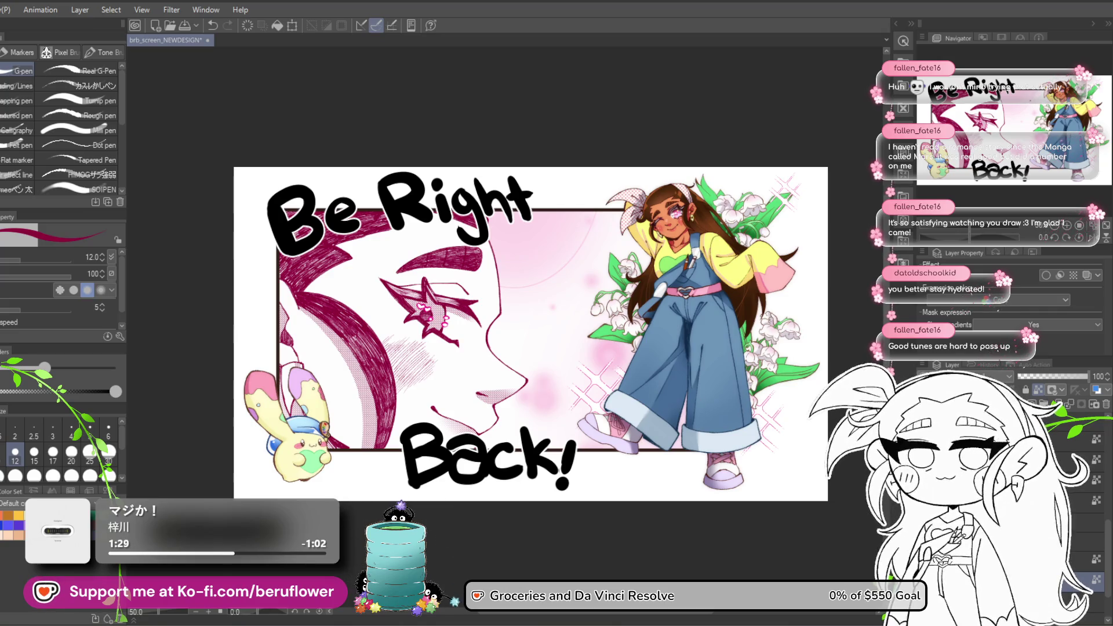
pyautogui.click(1078, 500)
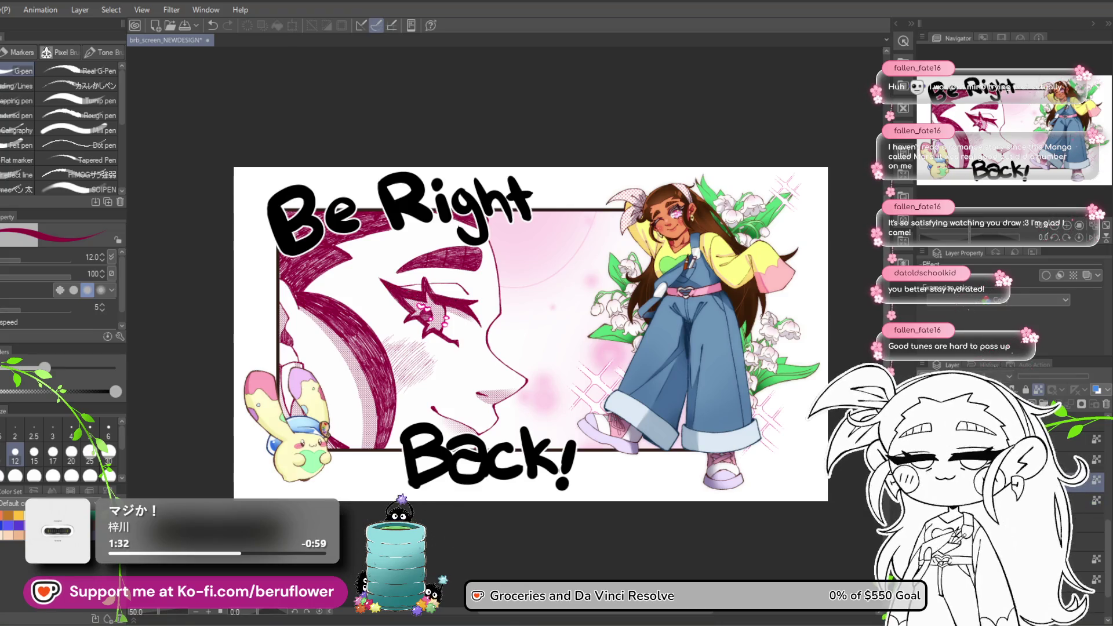
pyautogui.click(1078, 459)
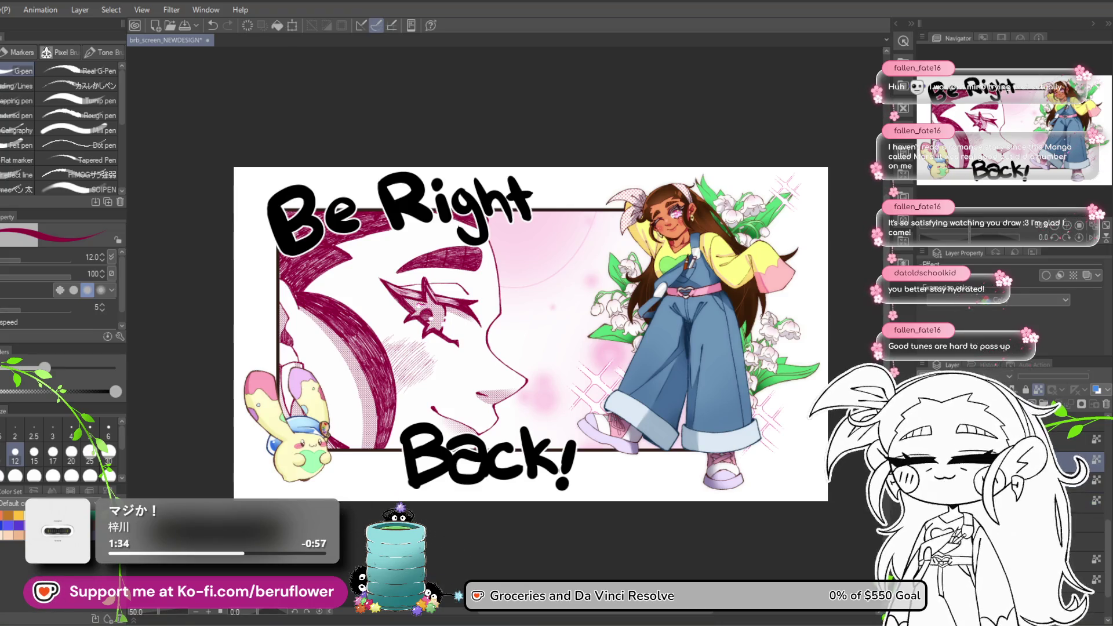
pyautogui.click(1078, 479)
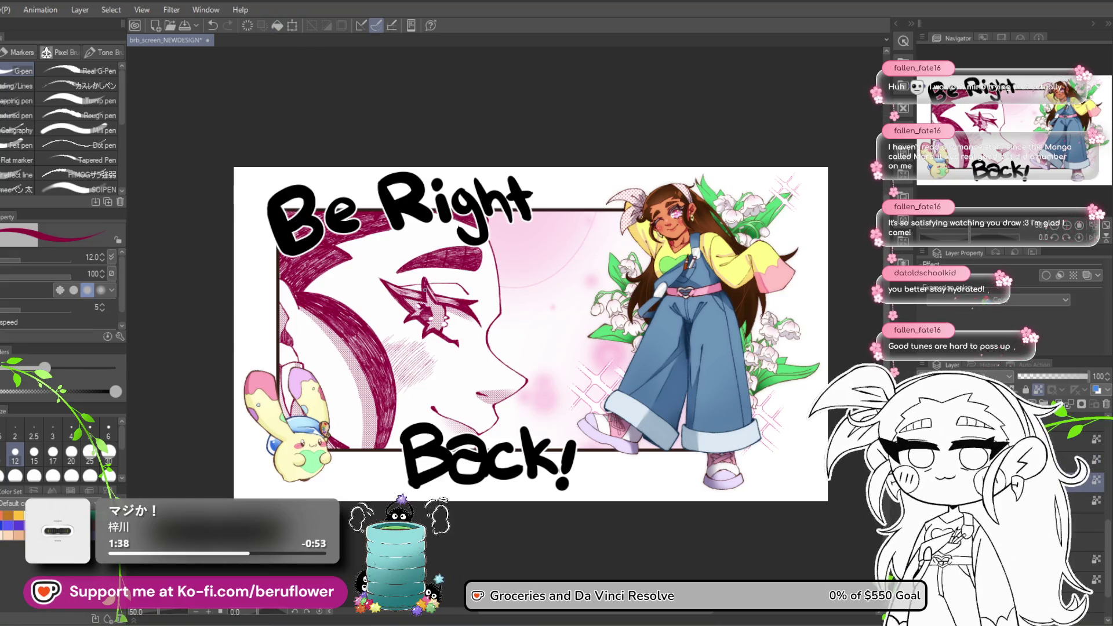
# Fill the star eye's hearts and circle highlights, and add a small dot beside the star.
pyautogui.scroll(5, 425, 288)
pyautogui.scroll(-1, 511, 457)
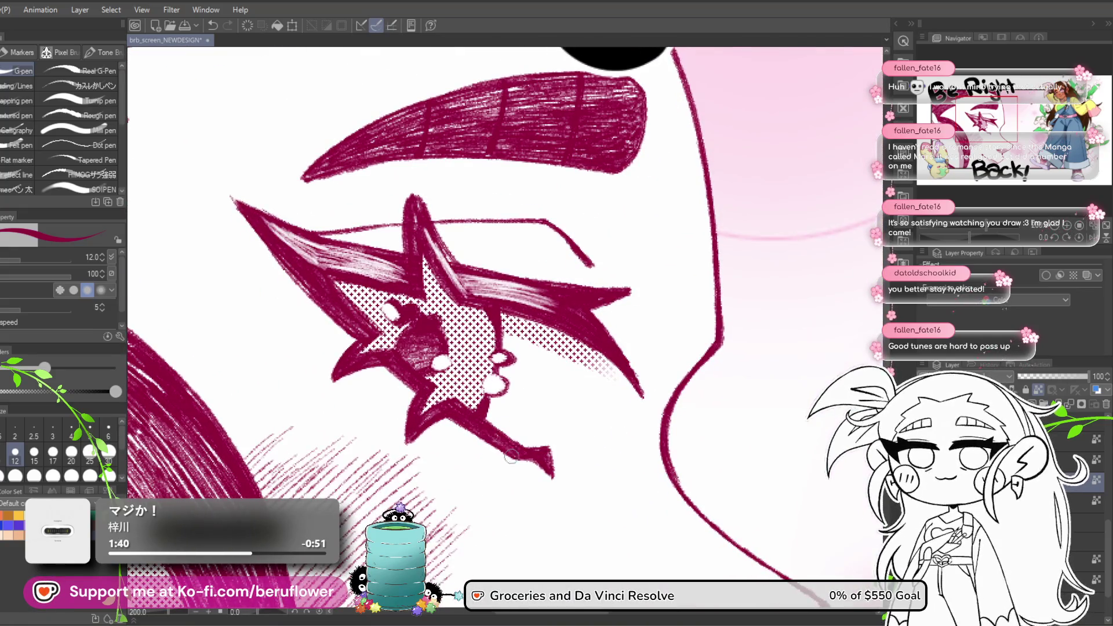
pyautogui.hotkey('ctrl', 'z')
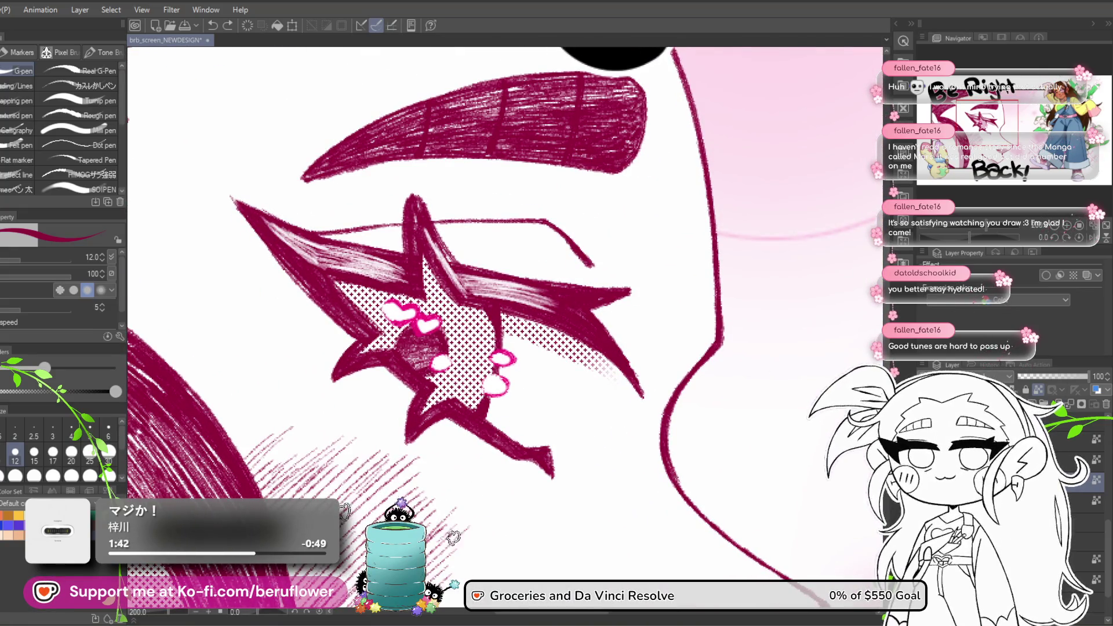
pyautogui.hotkey('ctrl', 'y')
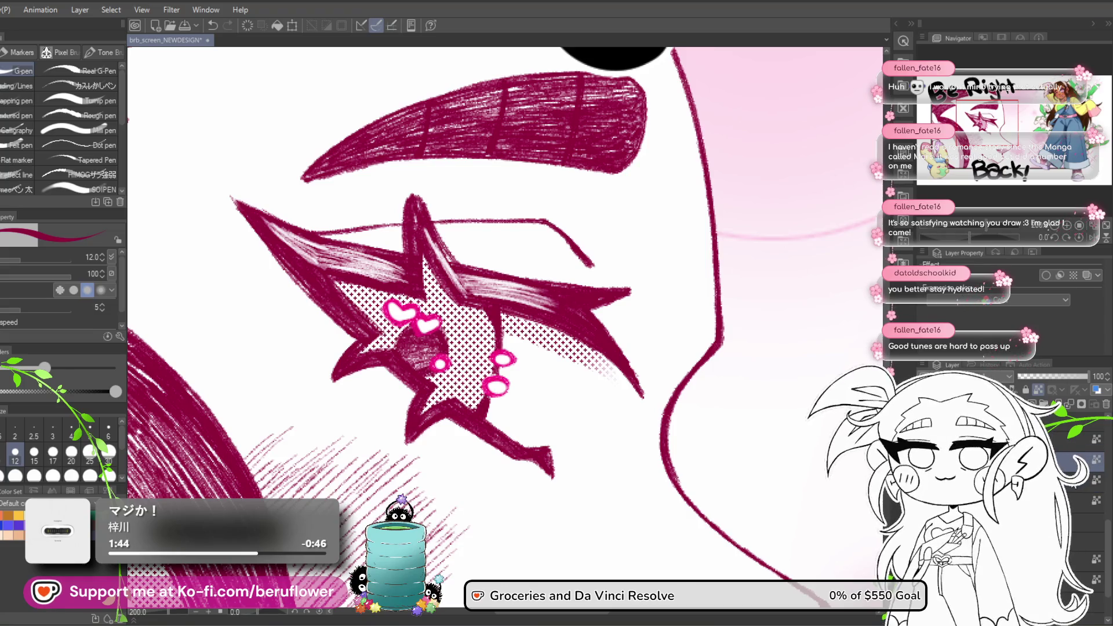
pyautogui.click(285, 27)
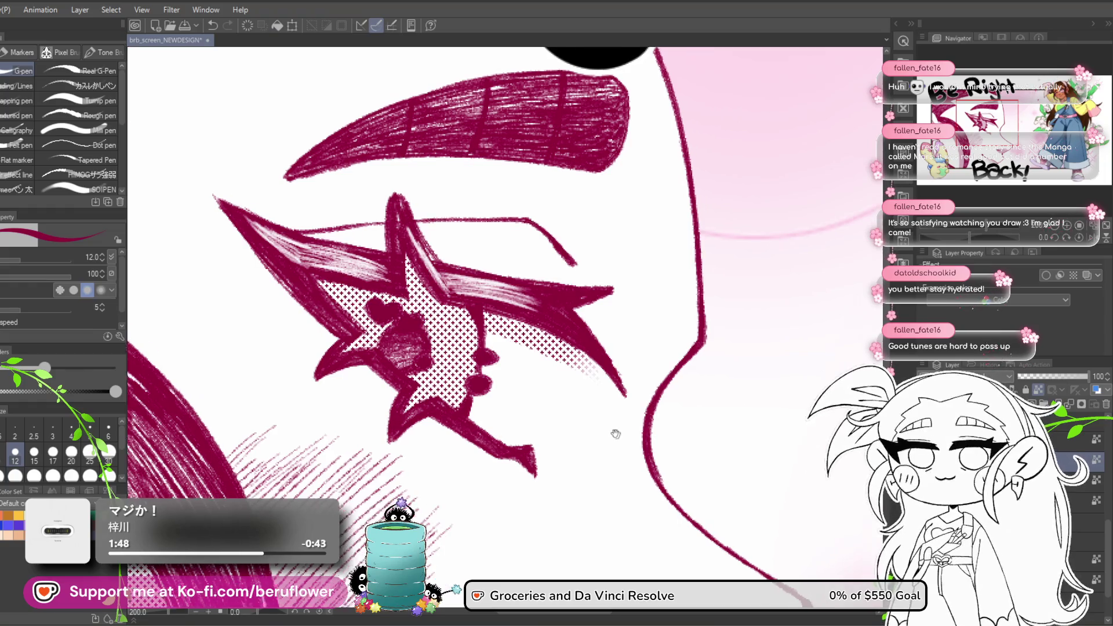
pyautogui.moveTo(614, 433); pyautogui.dragTo(567, 417)
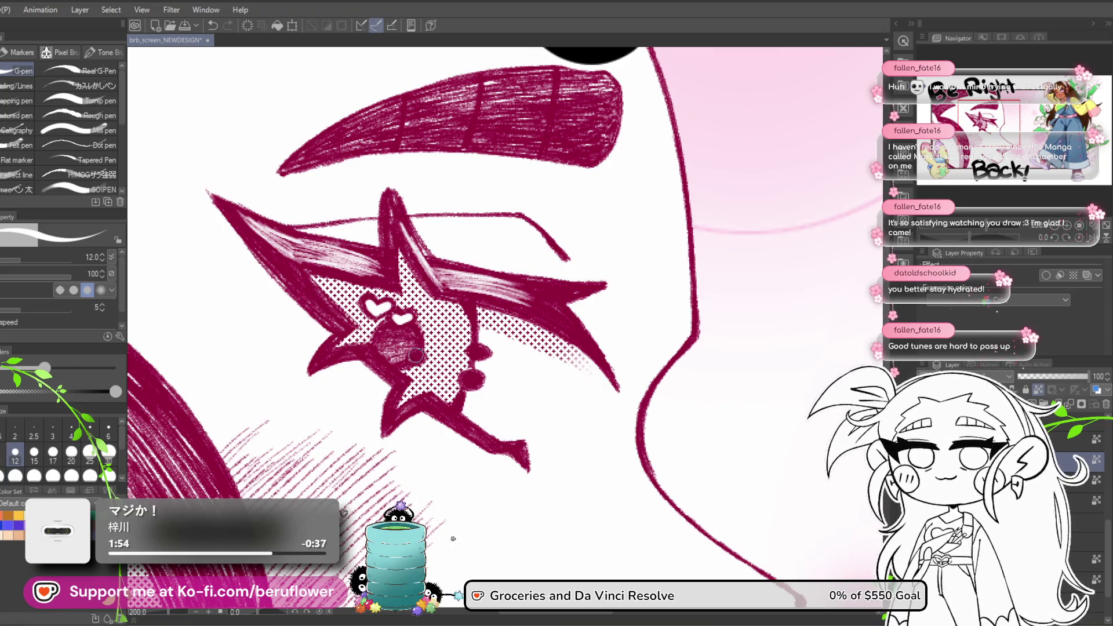
pyautogui.click(479, 352)
pyautogui.scroll(-4, 490, 362)
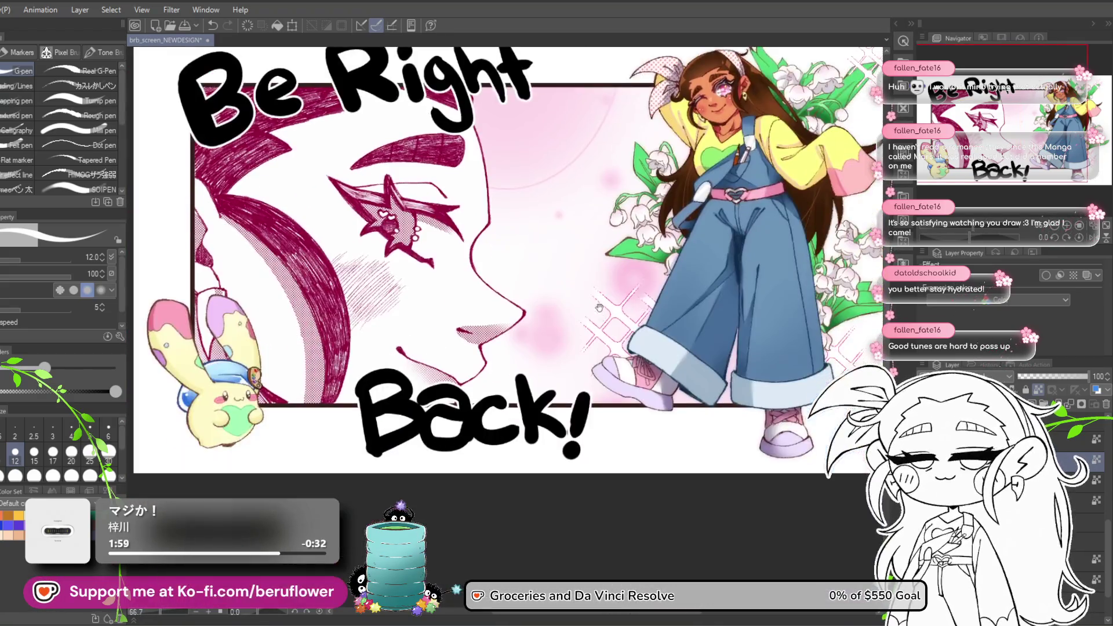
# Zoom out to the whole artwork, trying and undoing a deletion of the frame lines.
pyautogui.moveTo(620, 435)
pyautogui.mouseDown()
pyautogui.moveTo(599, 376)
pyautogui.moveTo(607, 404)
pyautogui.mouseUp()
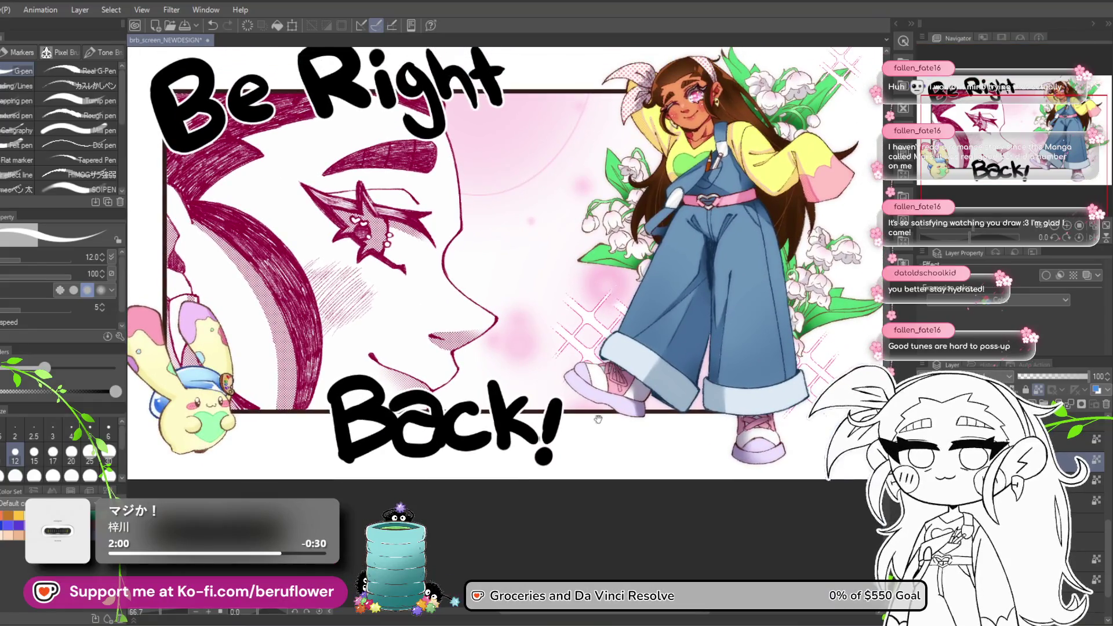
pyautogui.moveTo(382, 502)
pyautogui.mouseDown()
pyautogui.moveTo(424, 537)
pyautogui.moveTo(399, 551)
pyautogui.moveTo(355, 529)
pyautogui.mouseUp()
pyautogui.scroll(-2, 400, 481)
pyautogui.scroll(1, 391, 469)
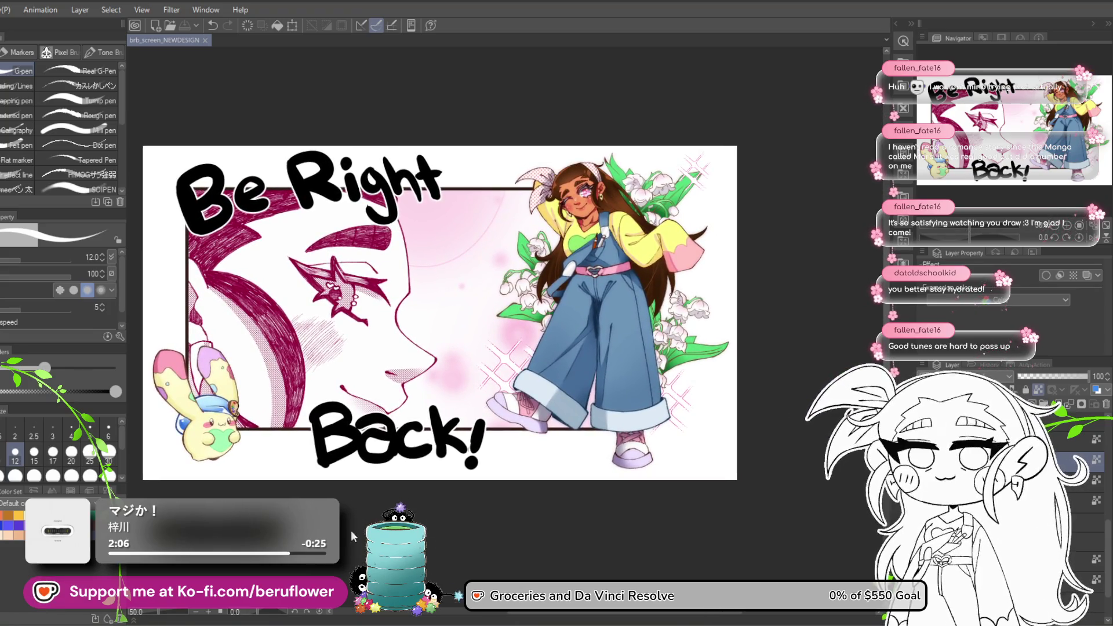
pyautogui.moveTo(729, 390); pyautogui.dragTo(723, 383)
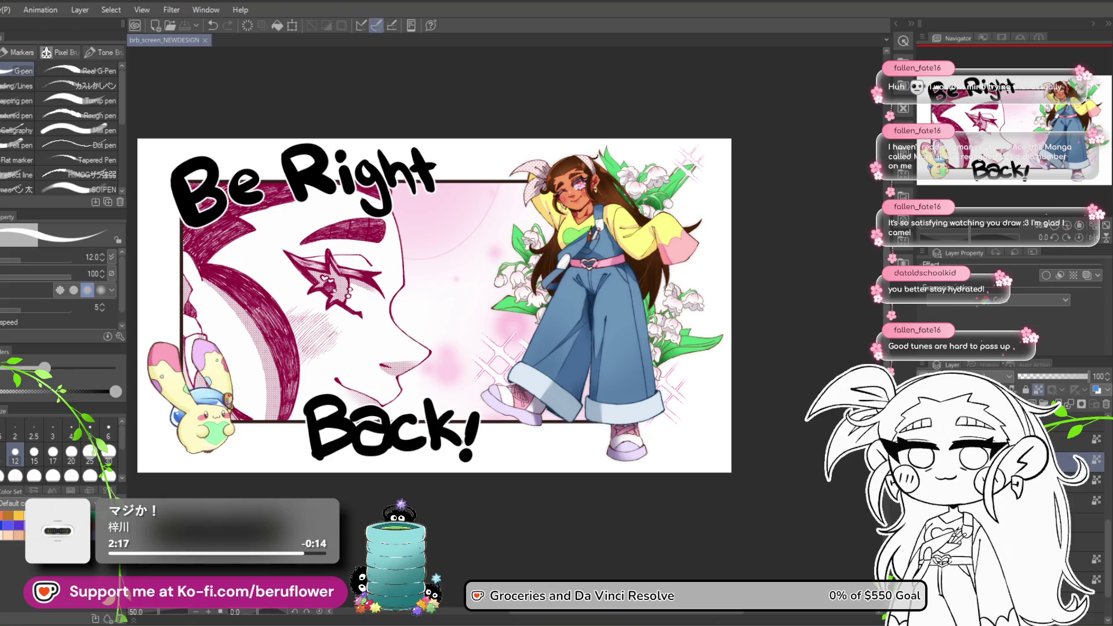
pyautogui.press('Delete')
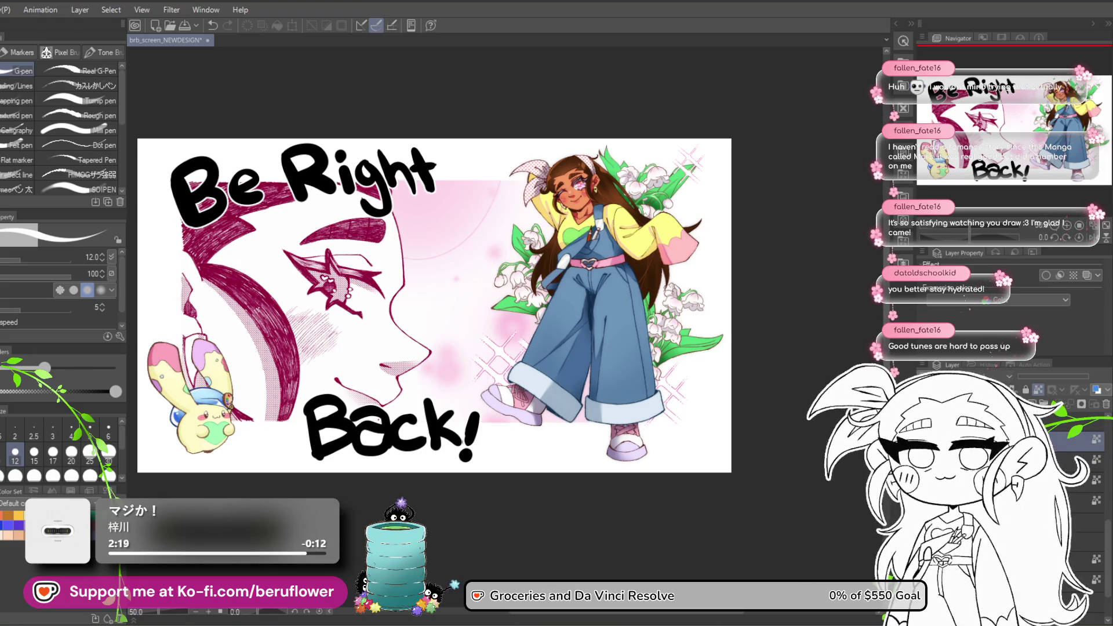
pyautogui.hotkey('ctrl', 'z')
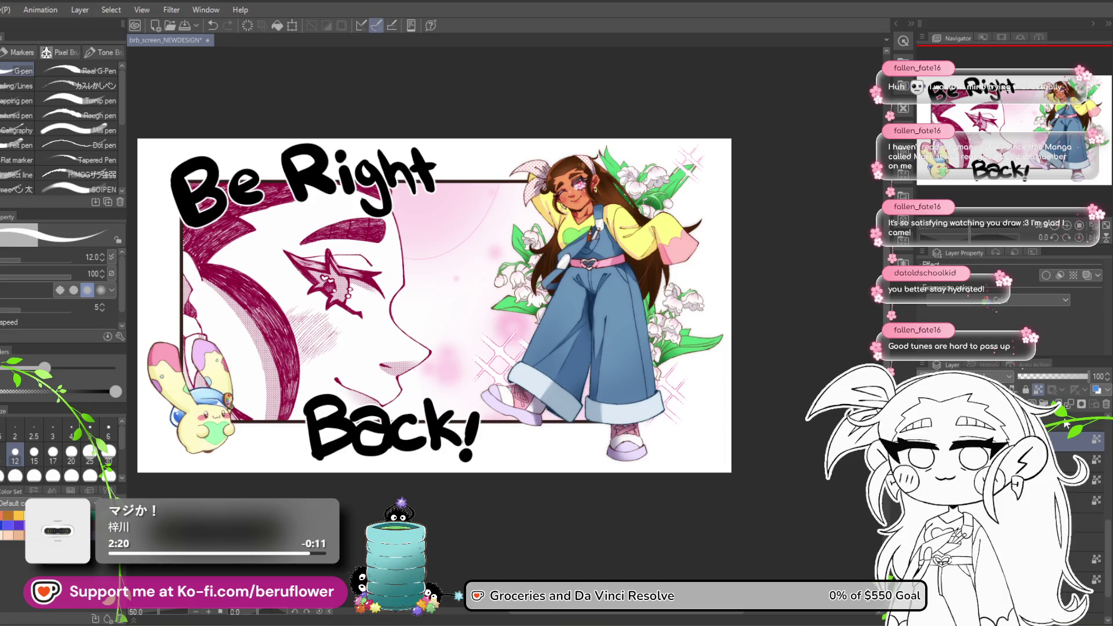
# Sample the dark magenta from the art and select the frame layer for recolouring.
pyautogui.keyDown('alt'); pyautogui.click(283, 304); pyautogui.keyUp('alt')
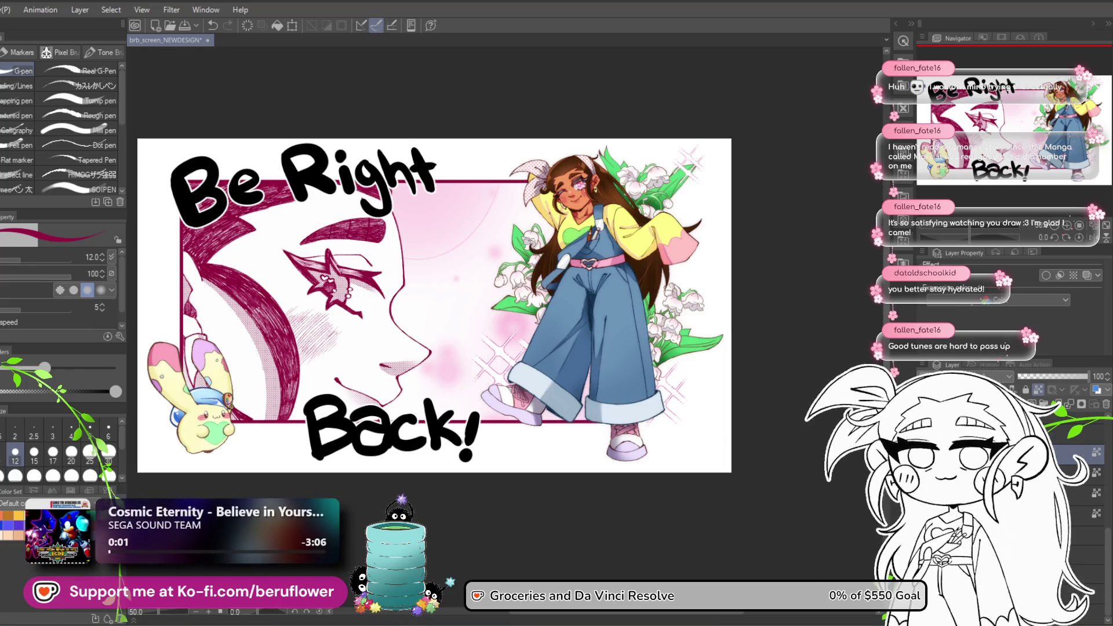
pyautogui.click(1078, 555)
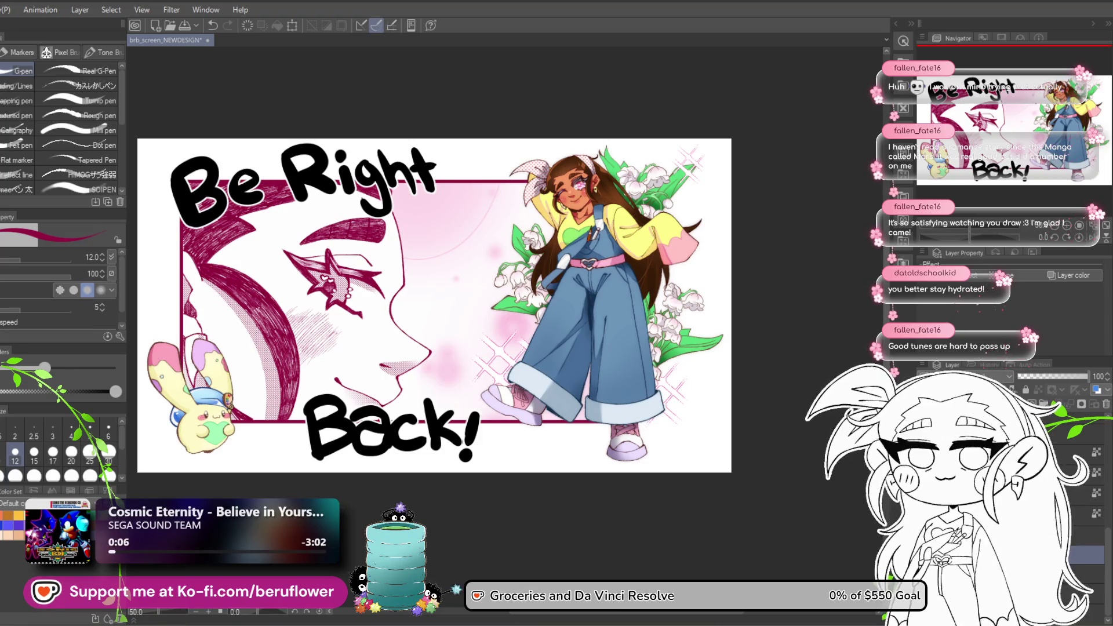
pyautogui.rightClick(988, 555)
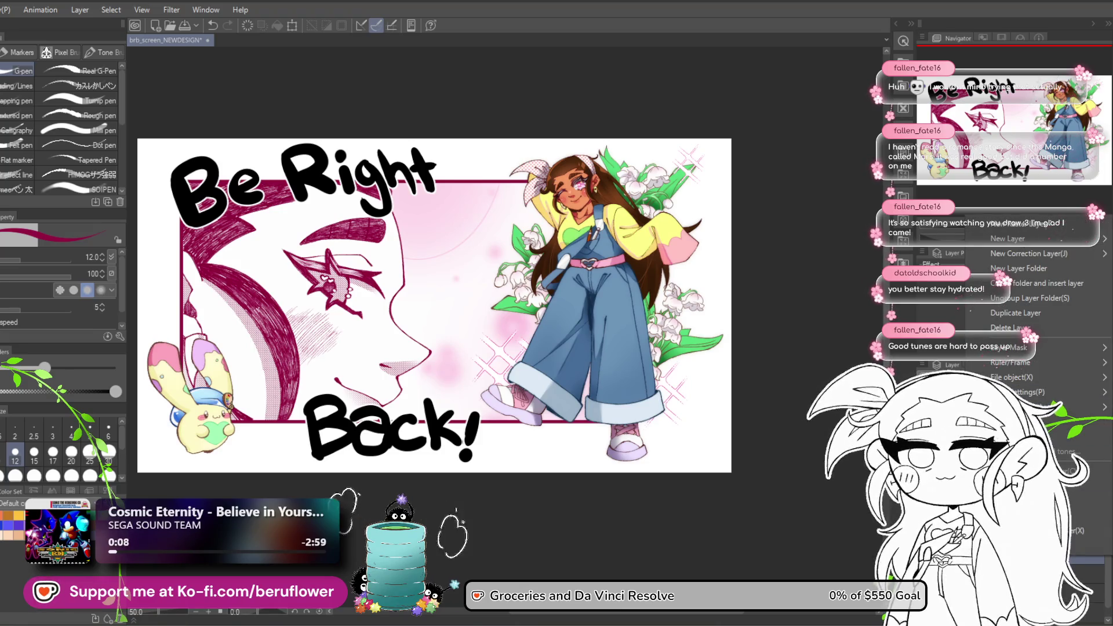
# Turn on the Watercolor edge effect for the selected layer in Layer Property.
pyautogui.press('Escape')
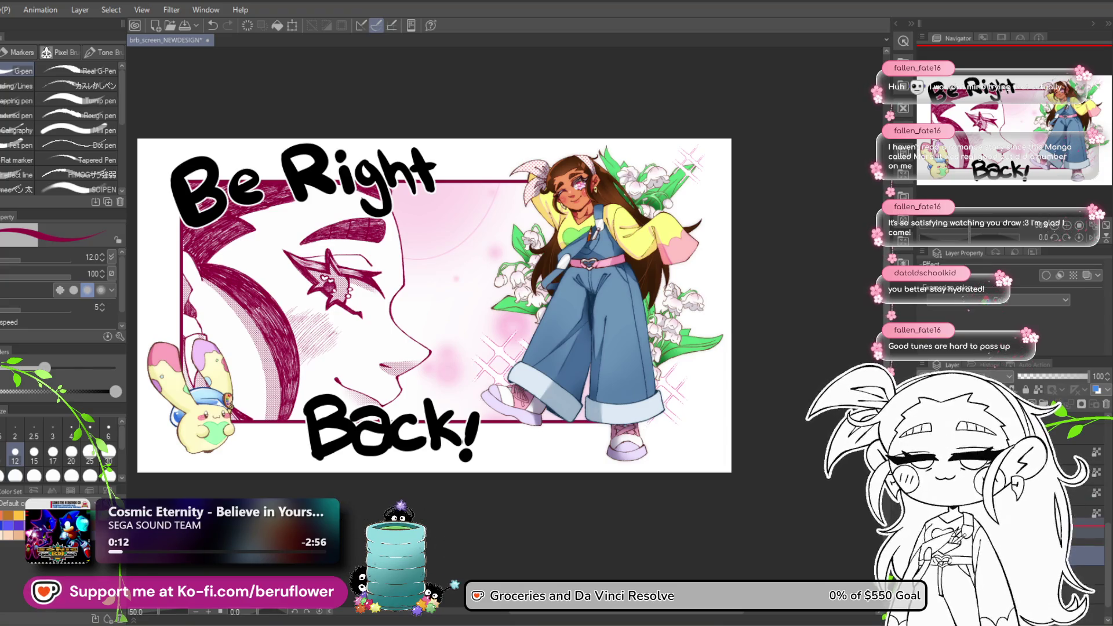
pyautogui.rightClick(1020, 519)
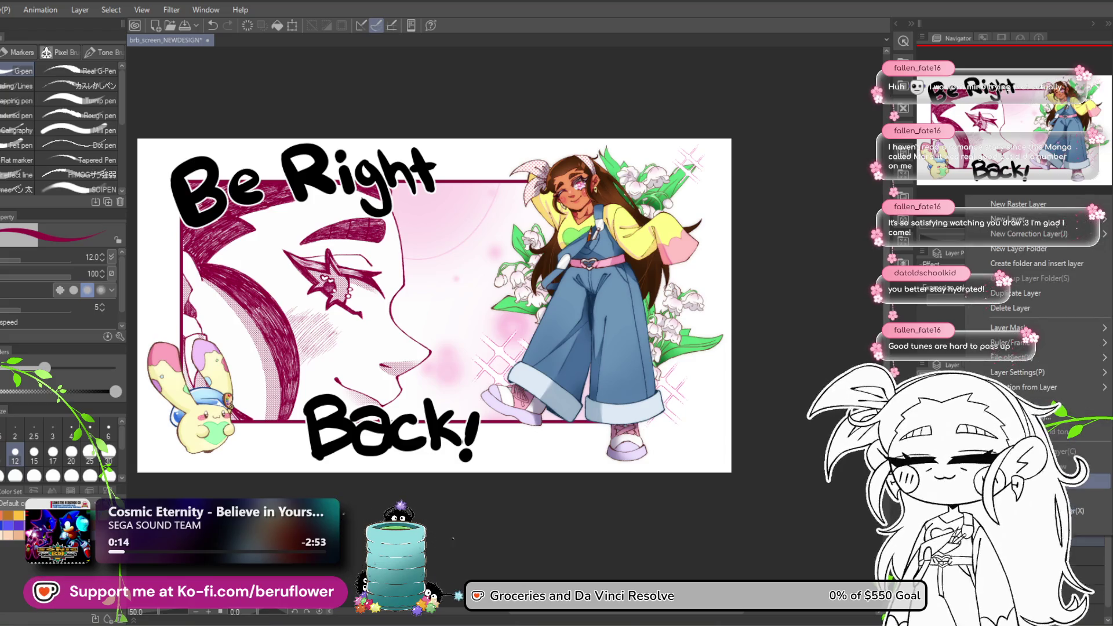
pyautogui.press('Escape')
pyautogui.scroll(-2, 580, 387)
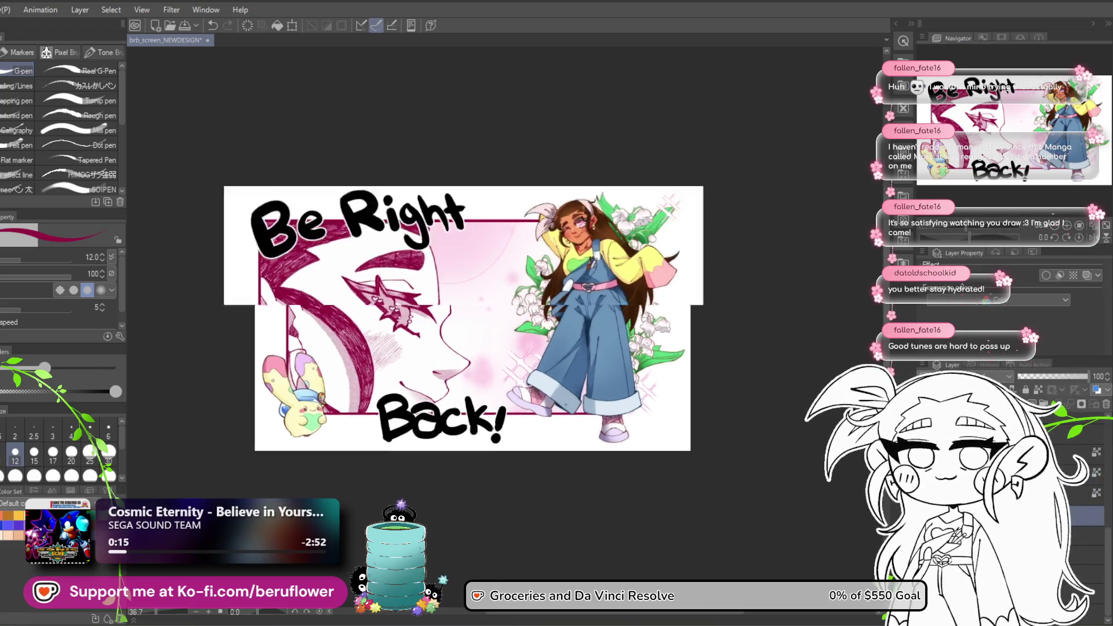
pyautogui.scroll(2, 550, 388)
pyautogui.scroll(-1, 521, 383)
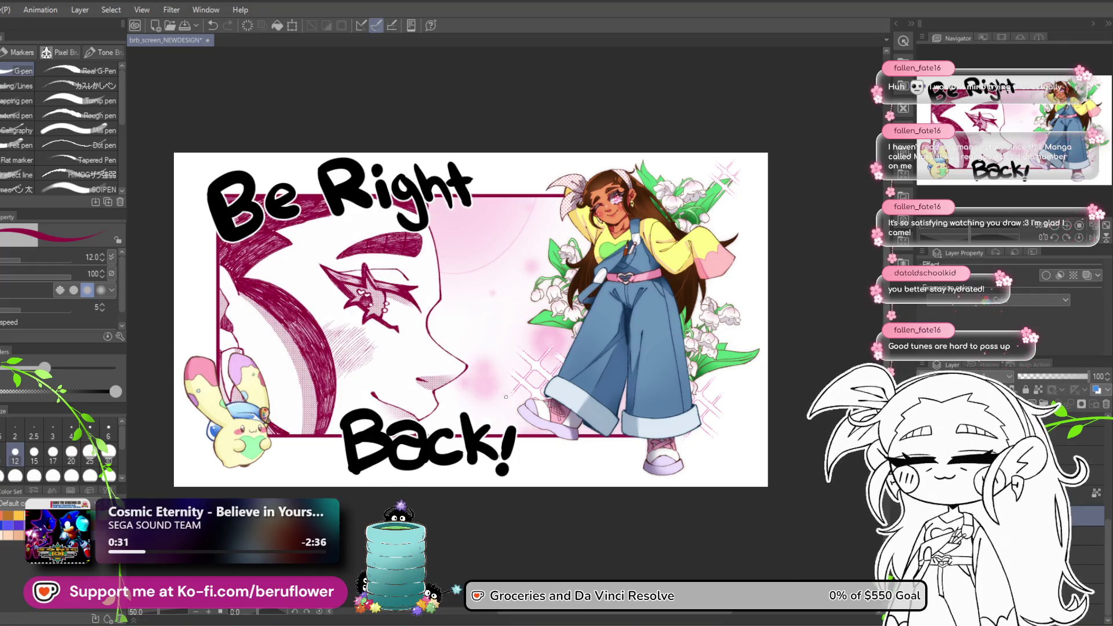
pyautogui.scroll(1, 503, 386)
pyautogui.scroll(-1, 504, 386)
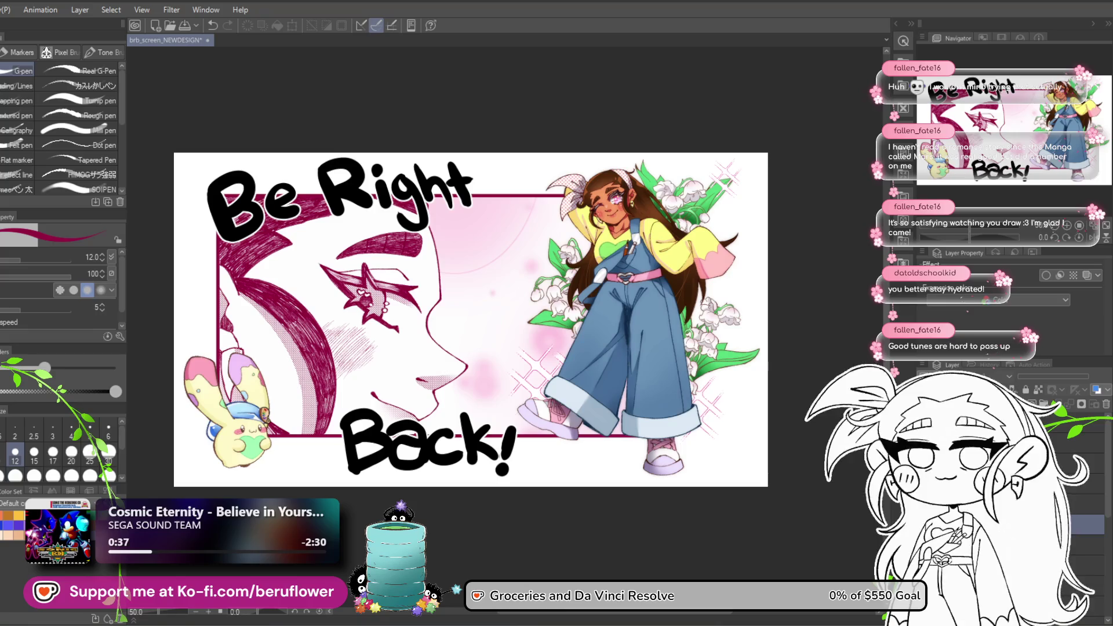
pyautogui.click(1044, 276)
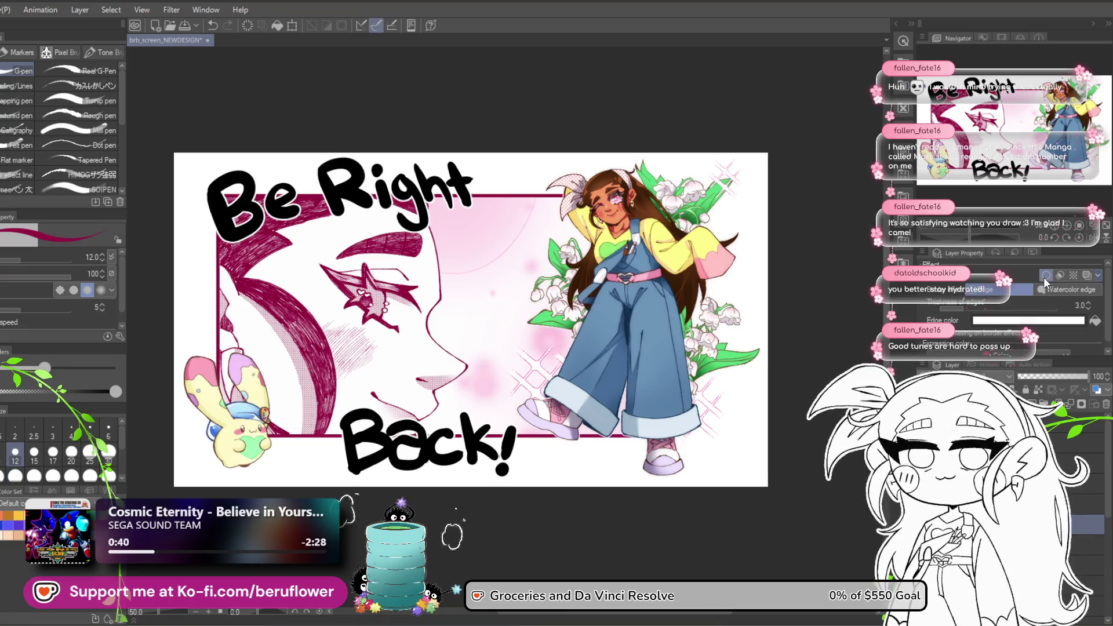
# Thicken the watercolor edge, then turn the border off and move the layer one position down.
pyautogui.scroll(1, 707, 365)
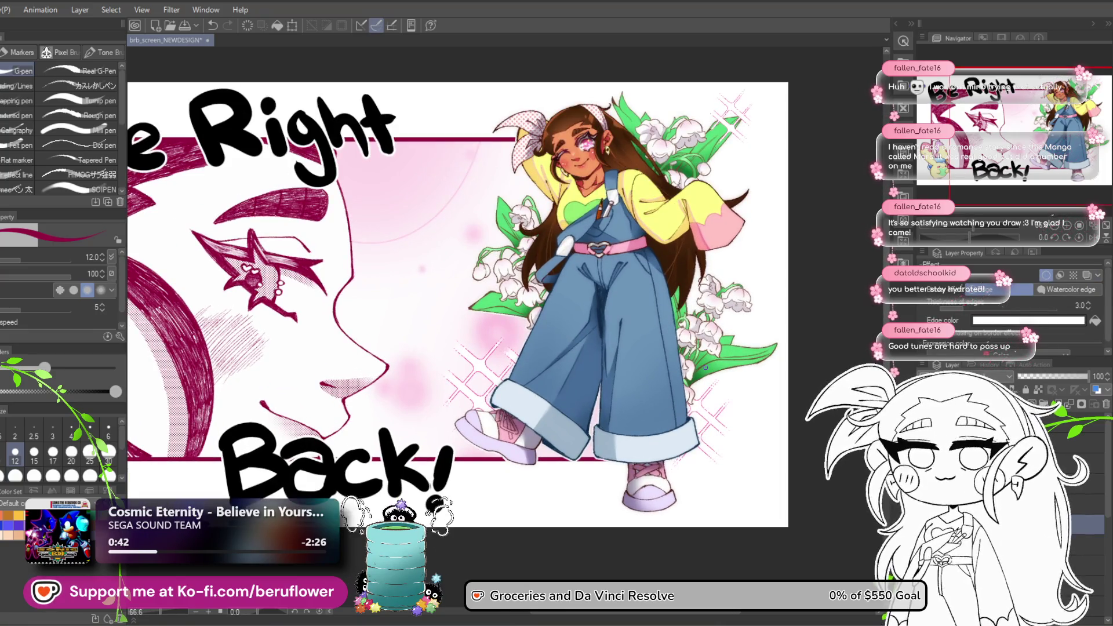
pyautogui.click(981, 312)
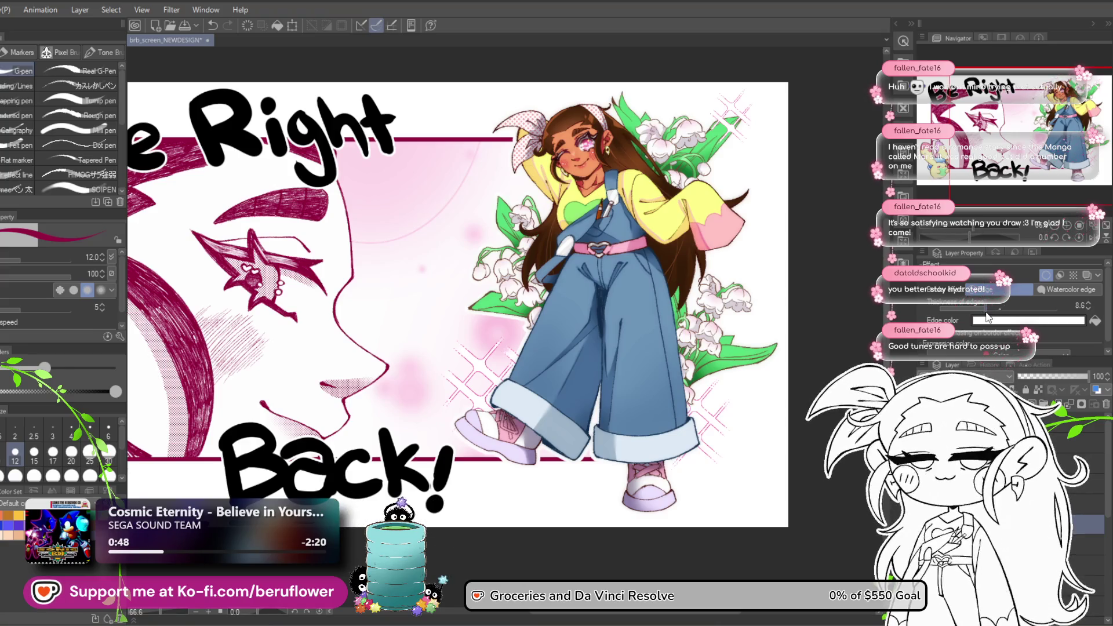
pyautogui.moveTo(987, 316); pyautogui.dragTo(987, 317)
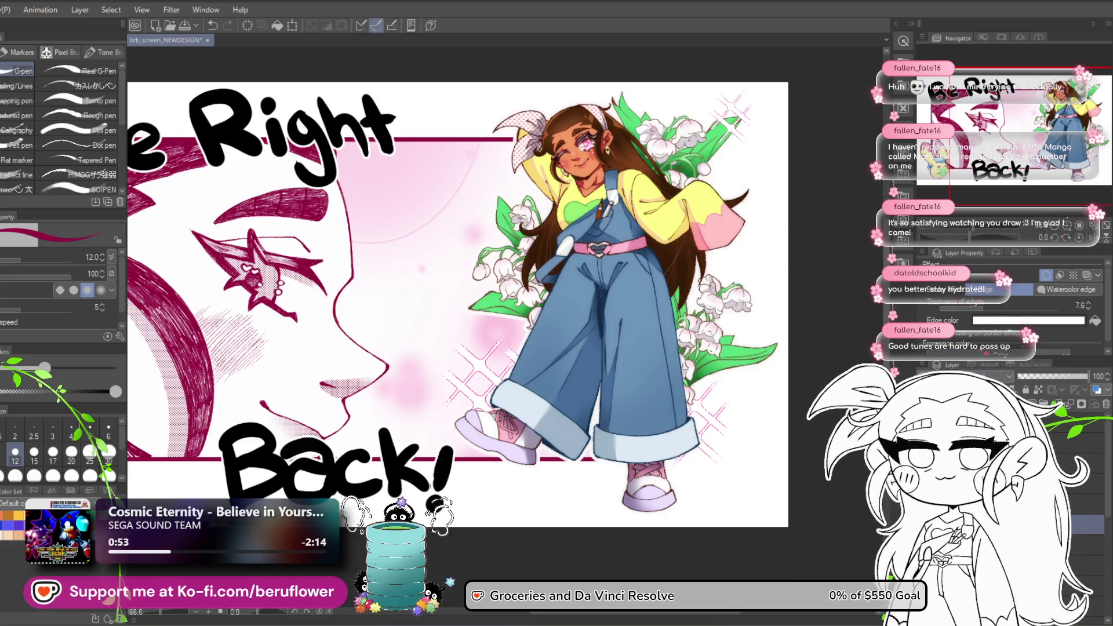
pyautogui.click(1046, 274)
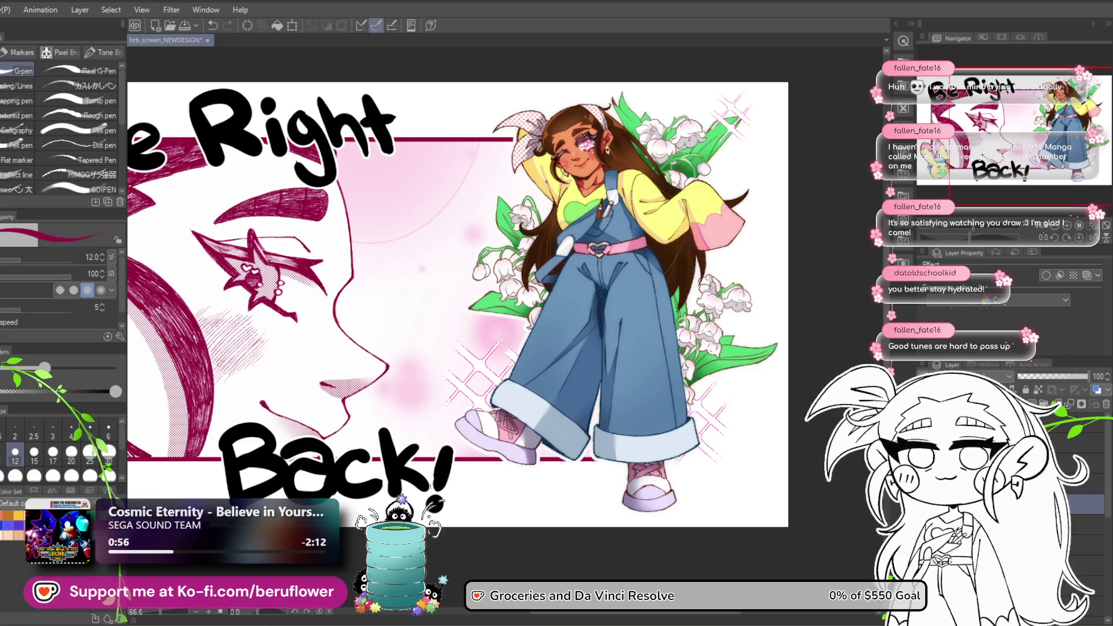
pyautogui.moveTo(1078, 533); pyautogui.dragTo(1078, 532)
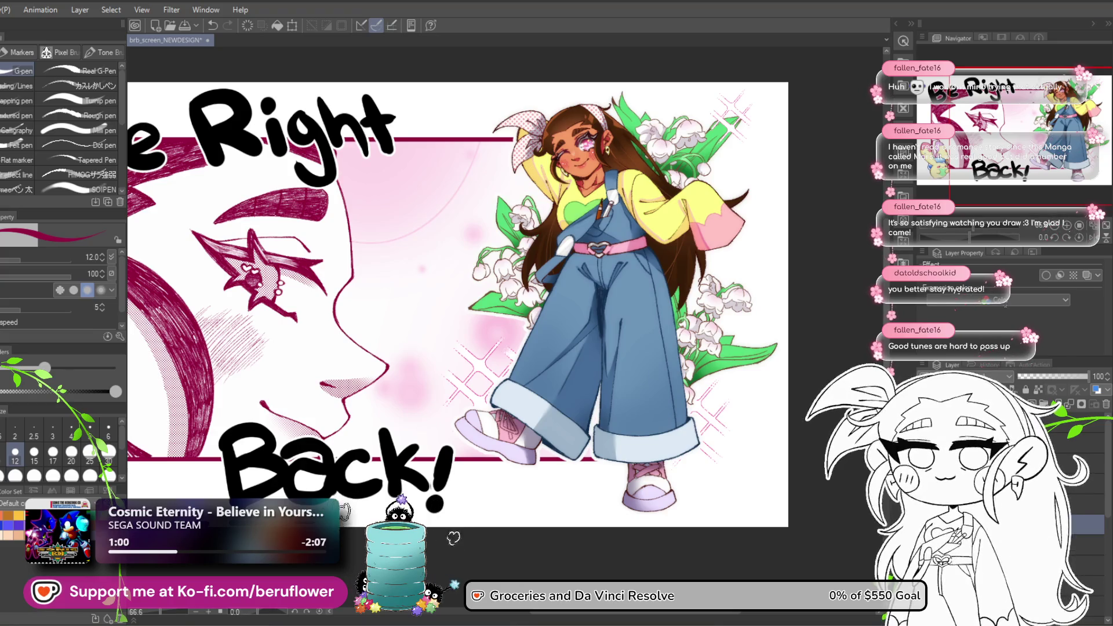
# Select the girl's layer and set its border outline thickness to 8.3.
pyautogui.click(1078, 504)
pyautogui.click(997, 311)
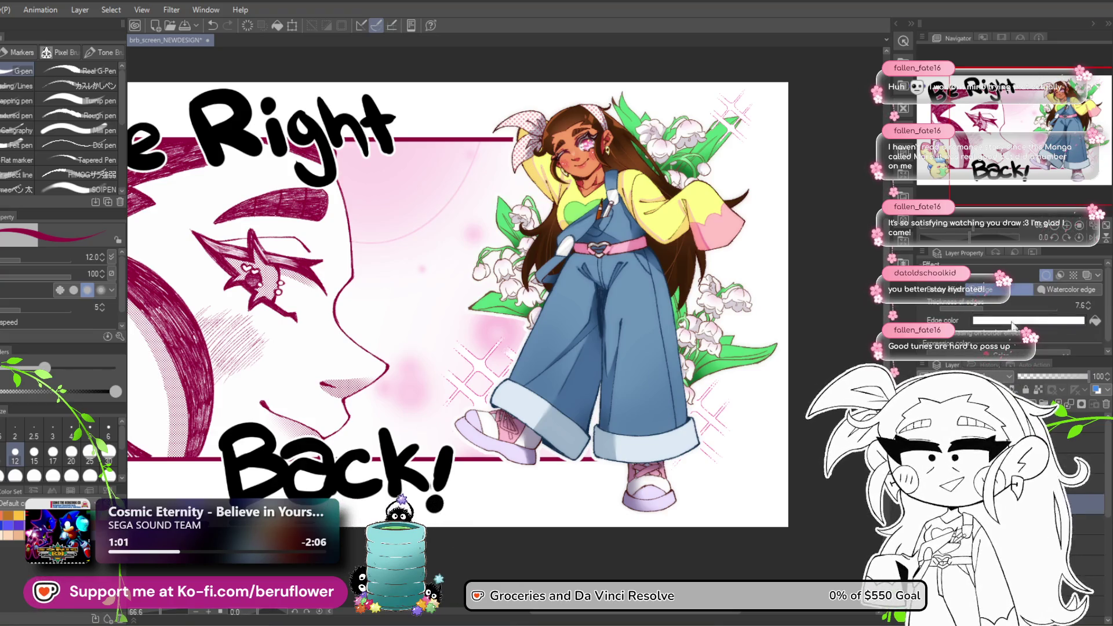
pyautogui.click(988, 317)
pyautogui.click(987, 313)
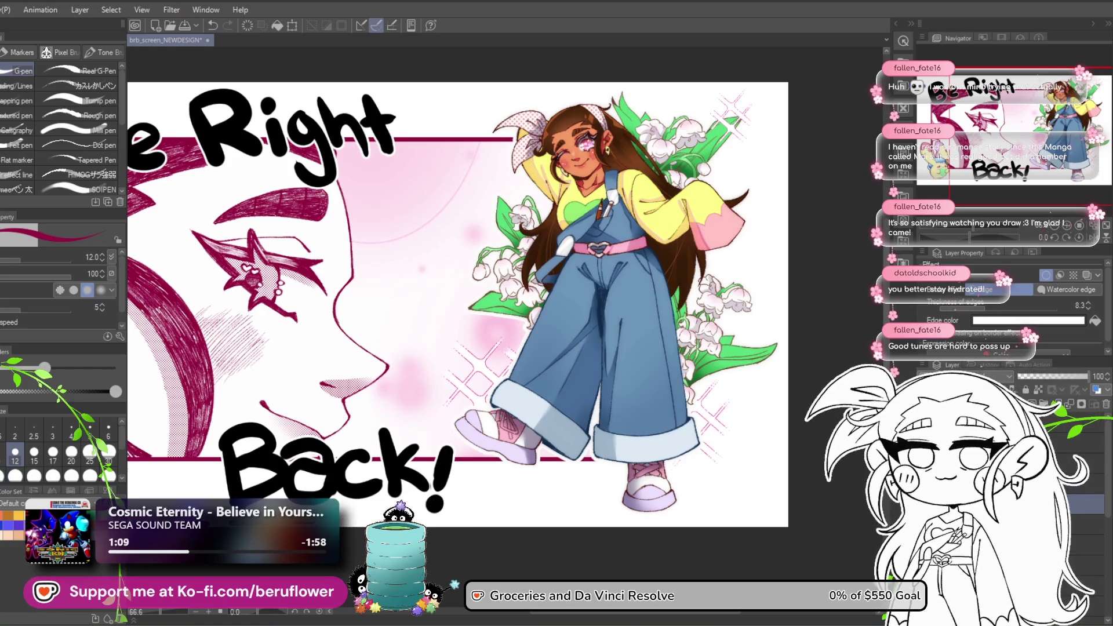
pyautogui.rightClick(1029, 371)
pyautogui.click(1029, 369)
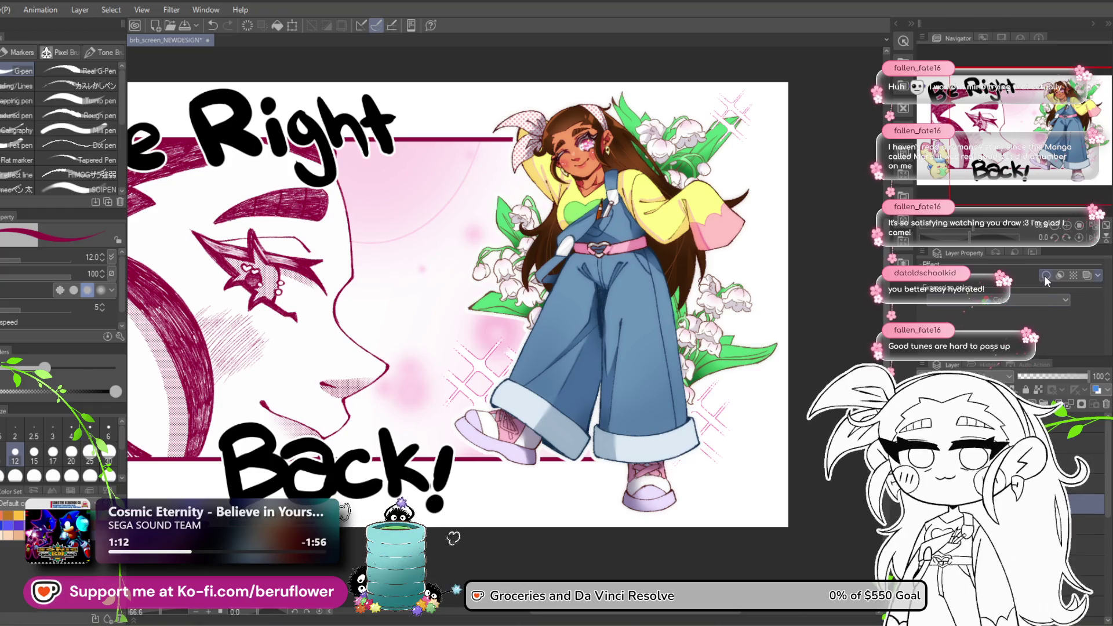
# Give the girl's outline a magenta-pink edge colour and thin it to 1.8.
pyautogui.click(997, 321)
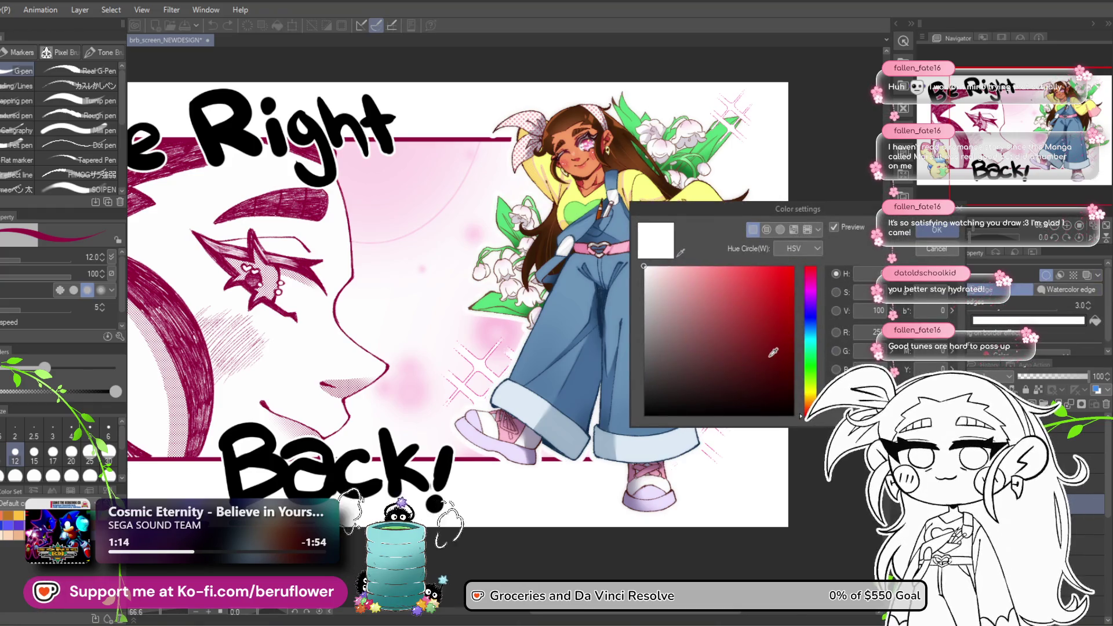
pyautogui.click(810, 279)
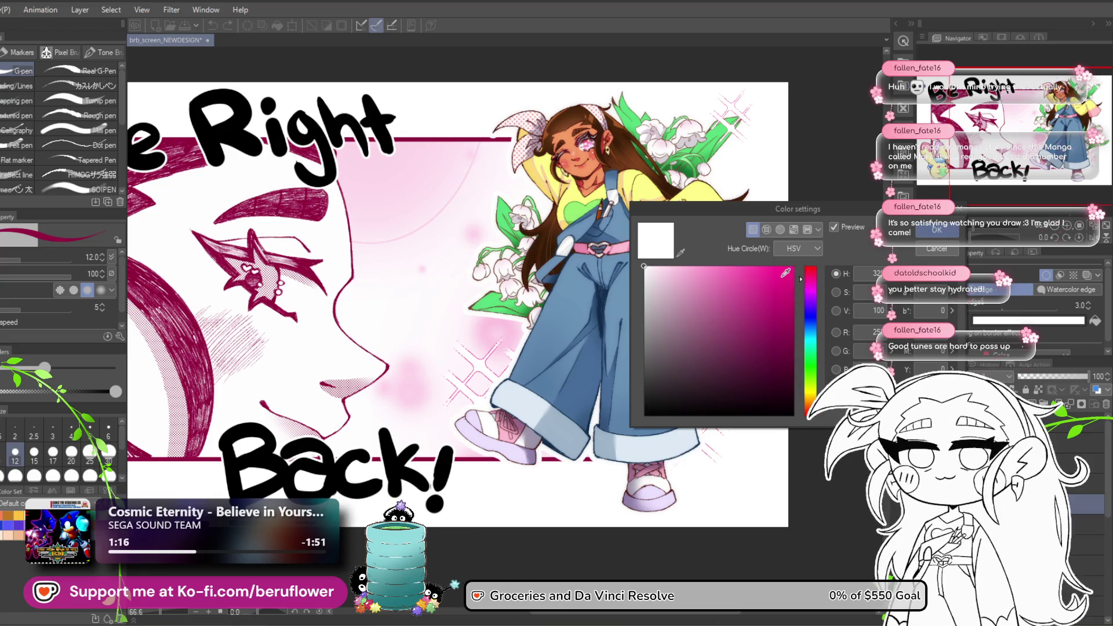
pyautogui.click(772, 276)
pyautogui.click(772, 276)
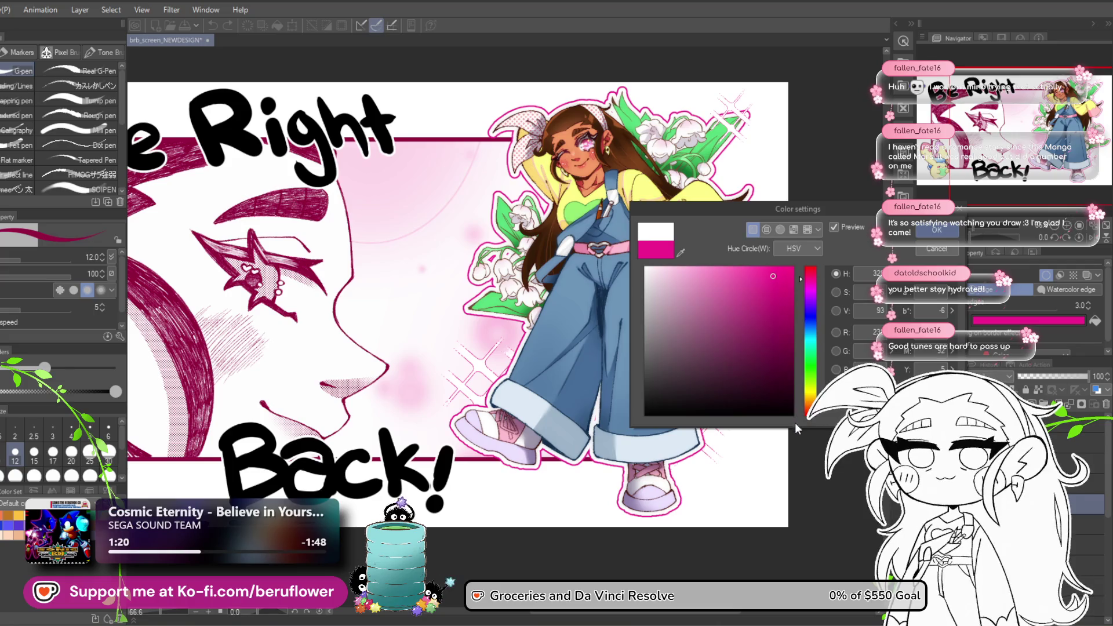
pyautogui.click(930, 250)
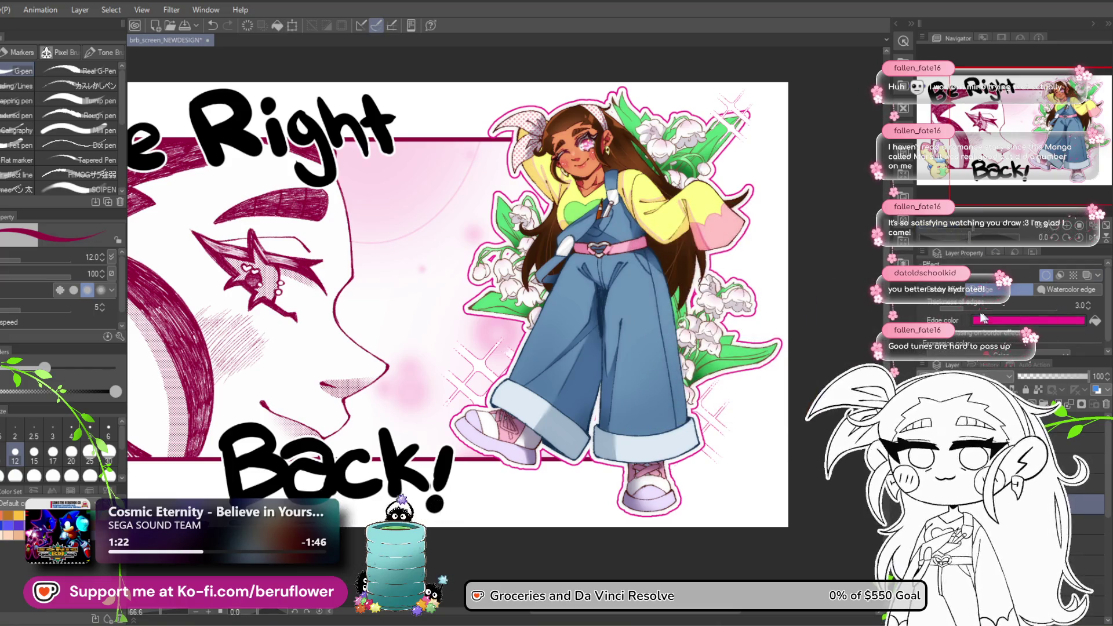
pyautogui.moveTo(959, 307); pyautogui.dragTo(950, 309)
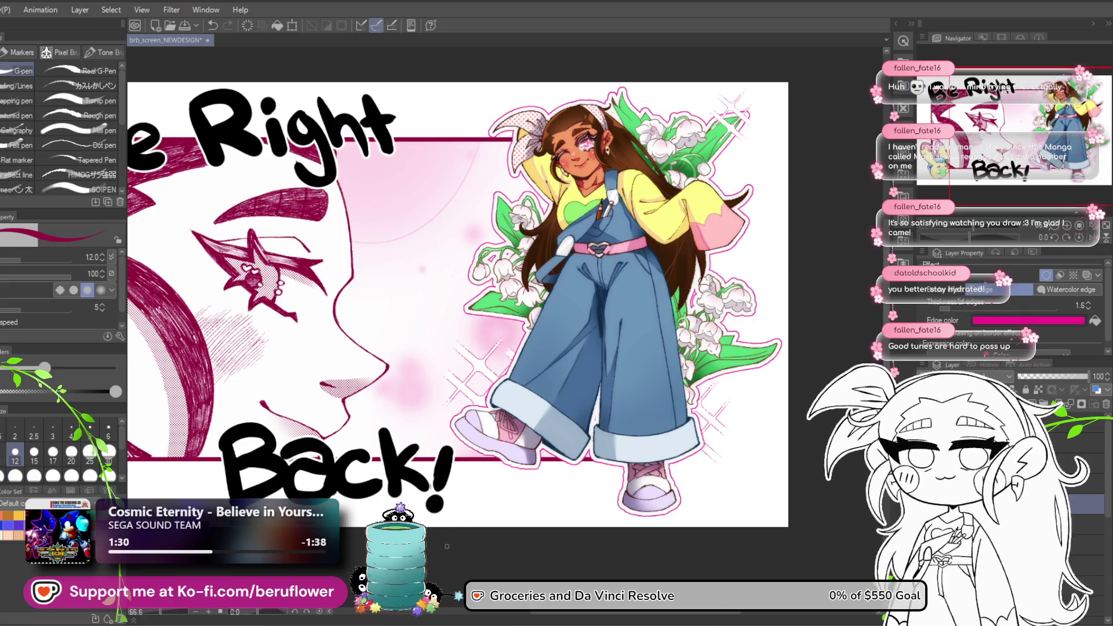
# Fine-tune the outline edge colour through several shades to a light crimson-pink.
pyautogui.moveTo(458, 574)
pyautogui.mouseDown()
pyautogui.moveTo(603, 547)
pyautogui.moveTo(549, 547)
pyautogui.mouseUp()
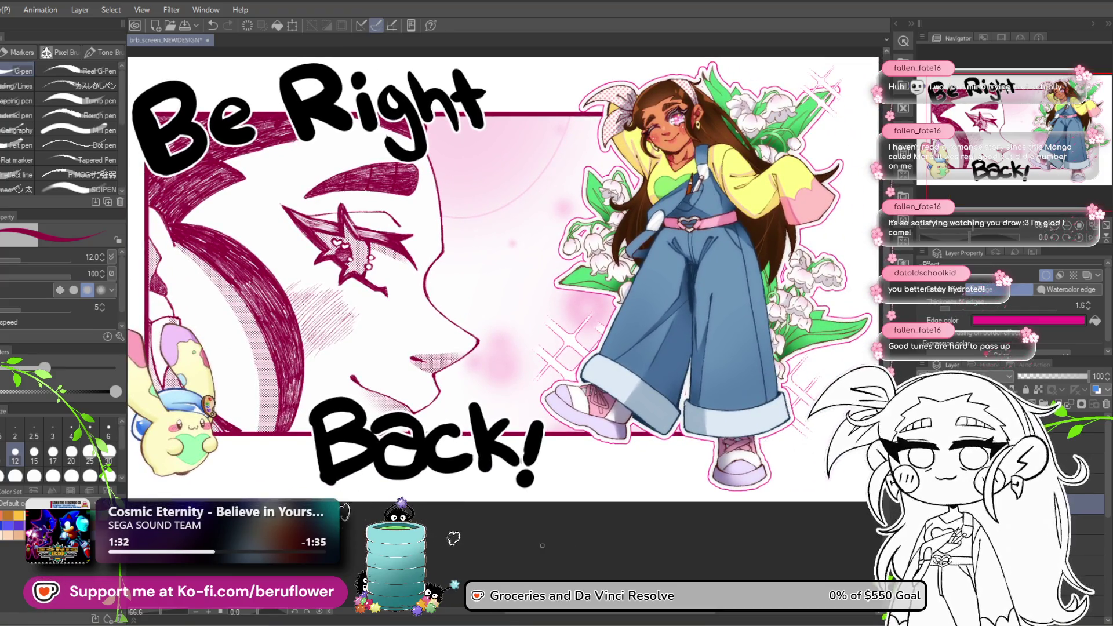
pyautogui.click(1027, 320)
pyautogui.click(719, 273)
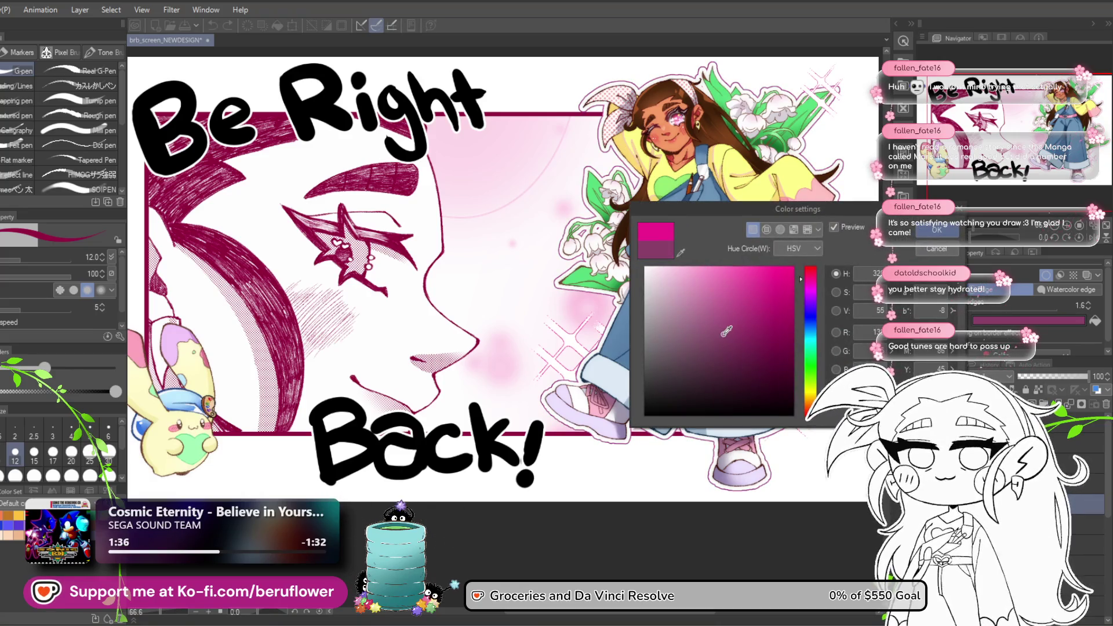
pyautogui.click(766, 372)
pyautogui.click(733, 284)
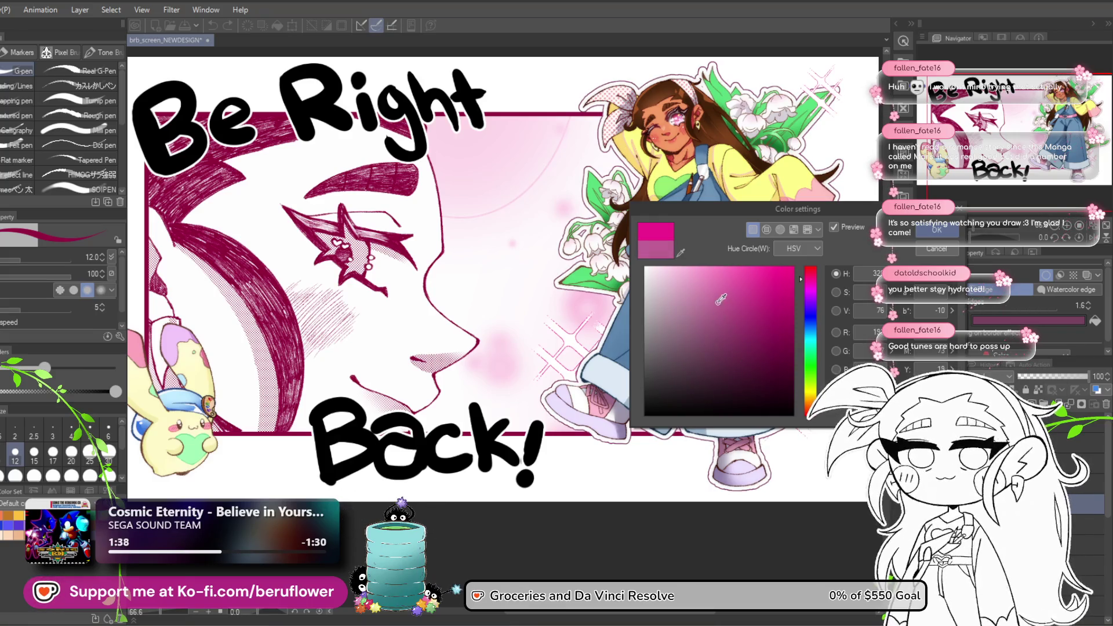
pyautogui.click(734, 268)
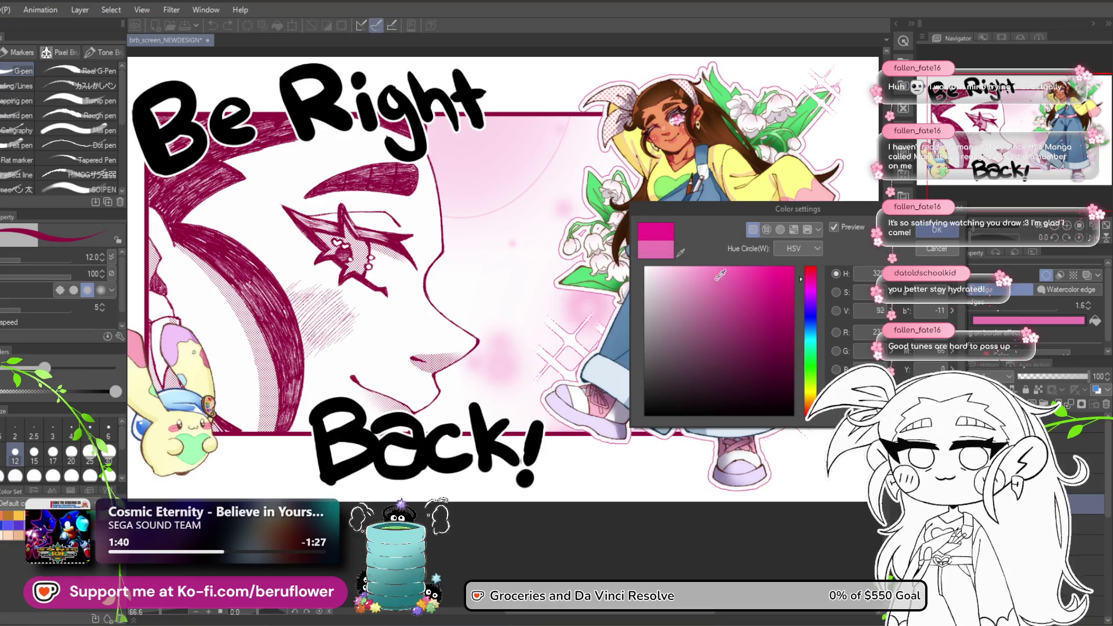
pyautogui.click(723, 275)
pyautogui.click(812, 271)
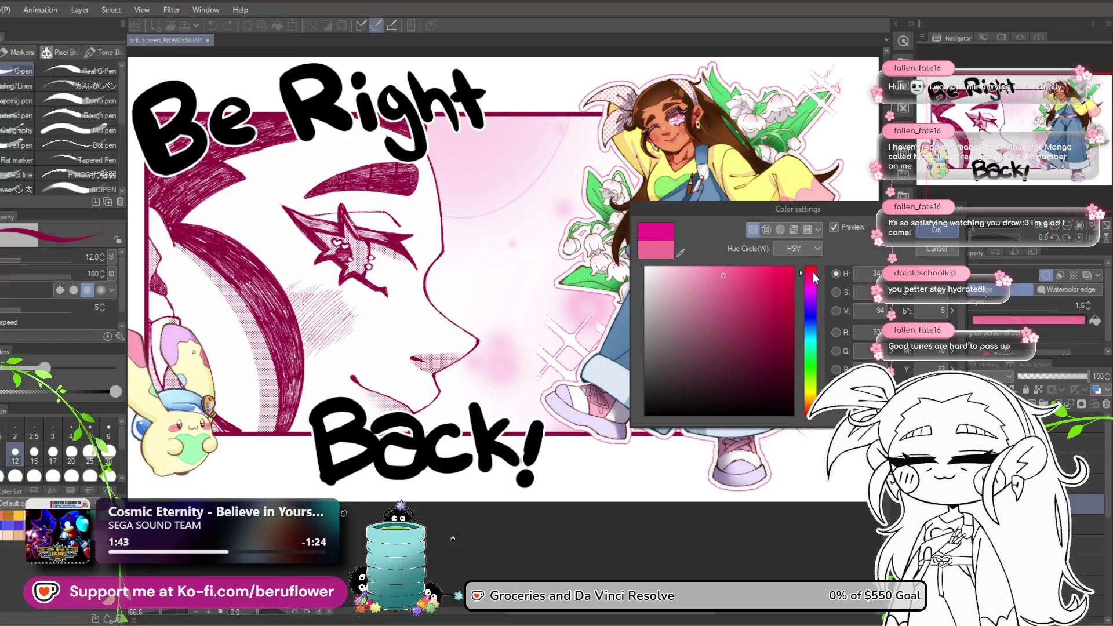
pyautogui.click(752, 273)
pyautogui.moveTo(750, 276)
pyautogui.mouseDown()
pyautogui.moveTo(784, 293)
pyautogui.moveTo(786, 389)
pyautogui.moveTo(785, 278)
pyautogui.moveTo(794, 404)
pyautogui.mouseUp()
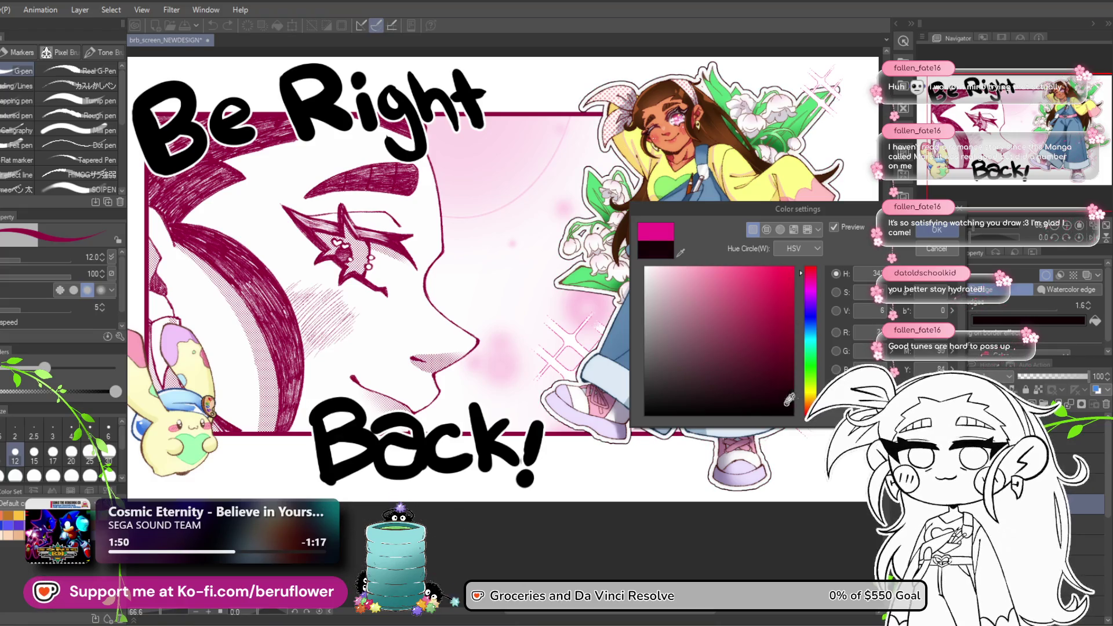
pyautogui.moveTo(774, 361)
pyautogui.mouseDown()
pyautogui.moveTo(773, 322)
pyautogui.moveTo(725, 277)
pyautogui.mouseUp()
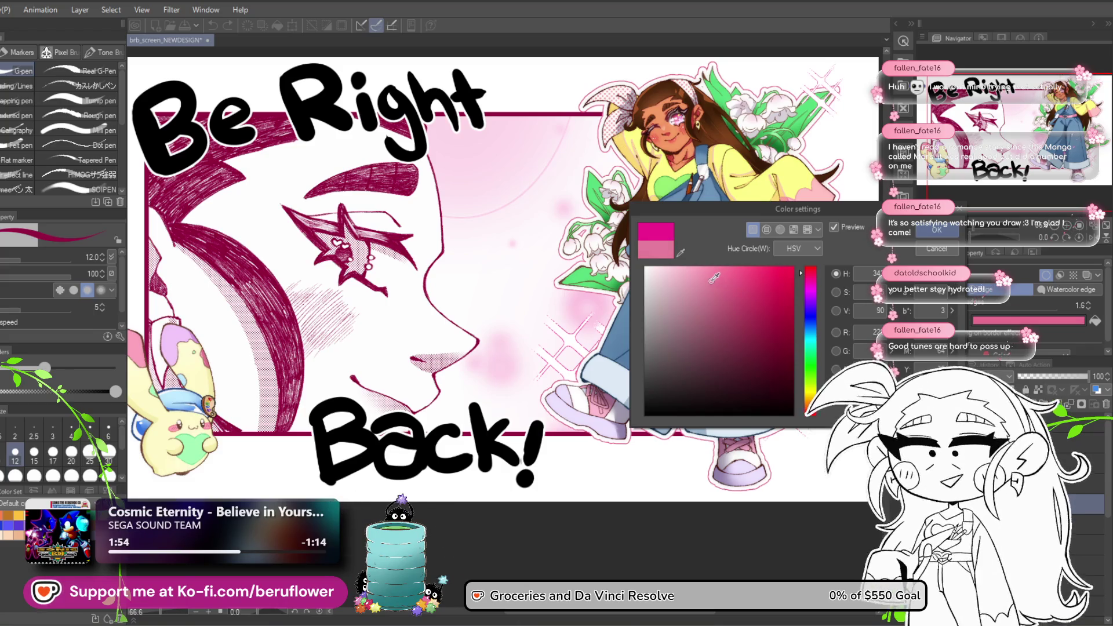
pyautogui.press('Return')
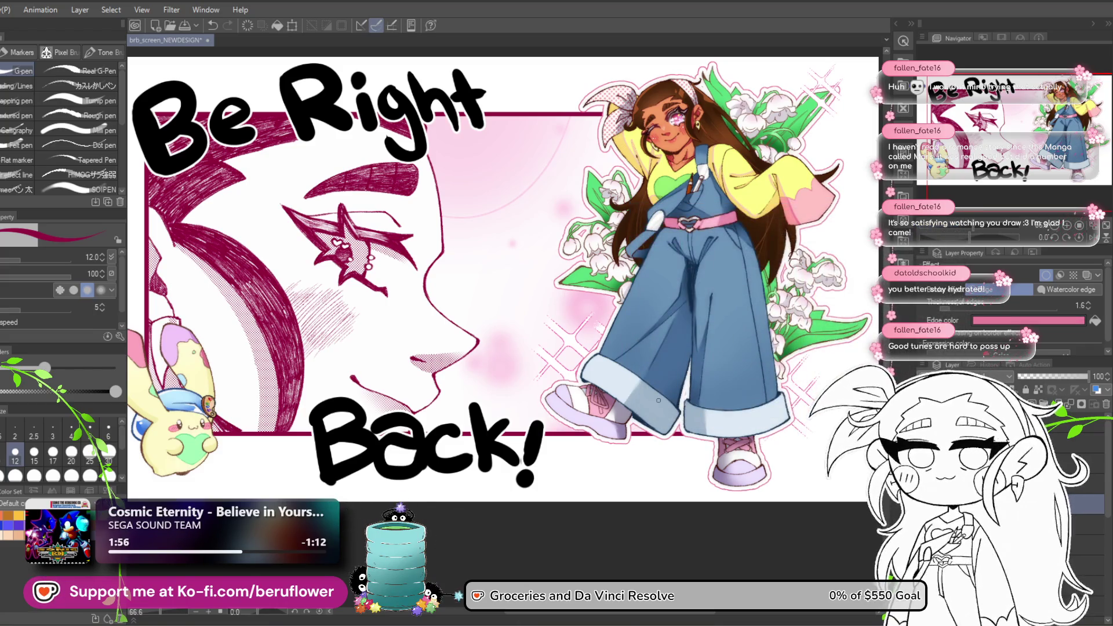
# With the Object tool (O), move the pink sparkle up-left and the white sparkle down-right.
pyautogui.scroll(-1, 659, 400)
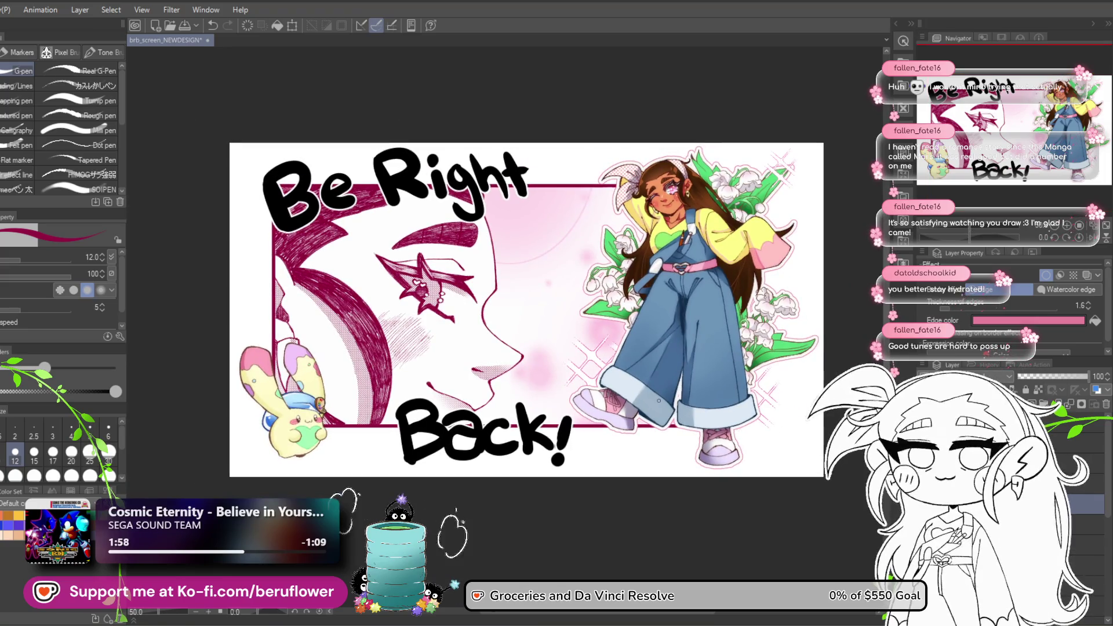
pyautogui.scroll(2, 659, 400)
pyautogui.scroll(-1, 658, 399)
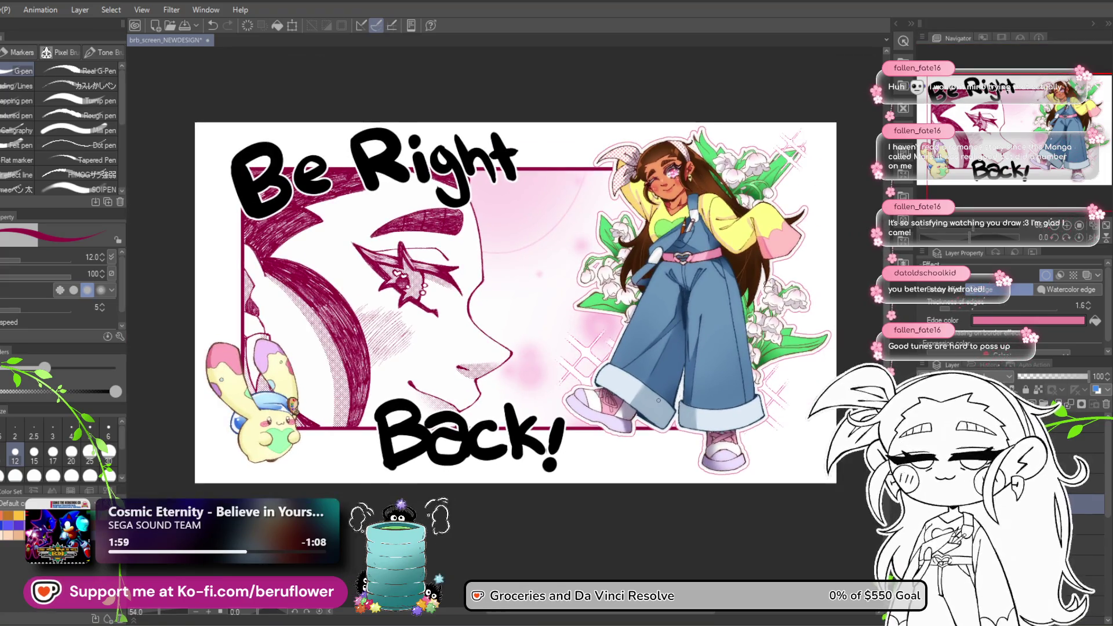
pyautogui.scroll(1, 658, 400)
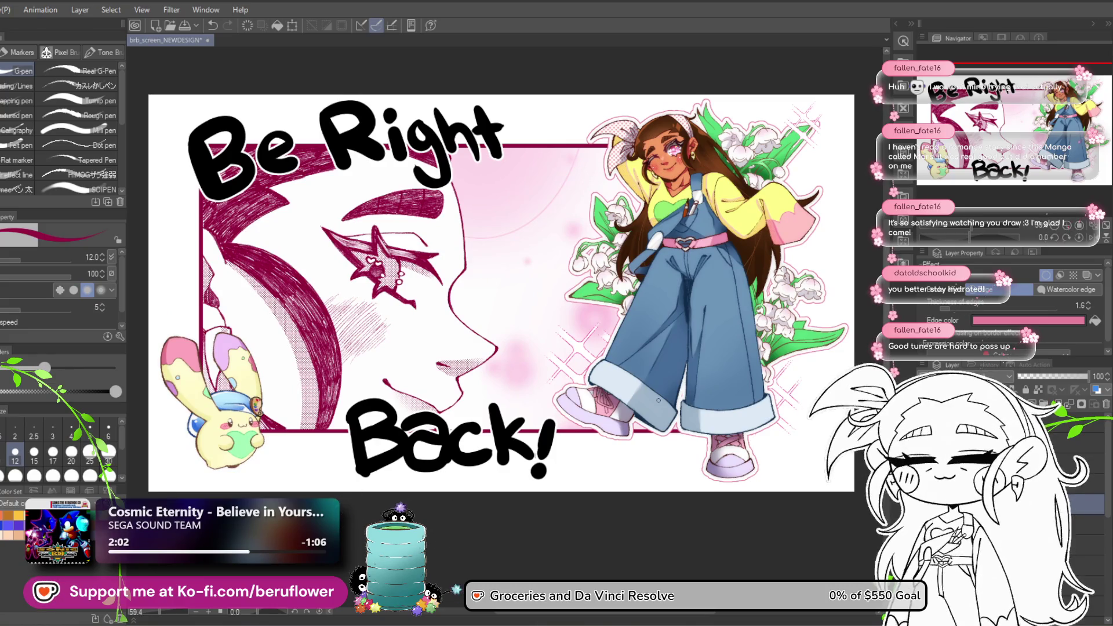
pyautogui.press('o')
pyautogui.moveTo(786, 141)
pyautogui.mouseDown()
pyautogui.moveTo(677, 195)
pyautogui.moveTo(608, 202)
pyautogui.mouseUp()
pyautogui.scroll(4, 608, 202)
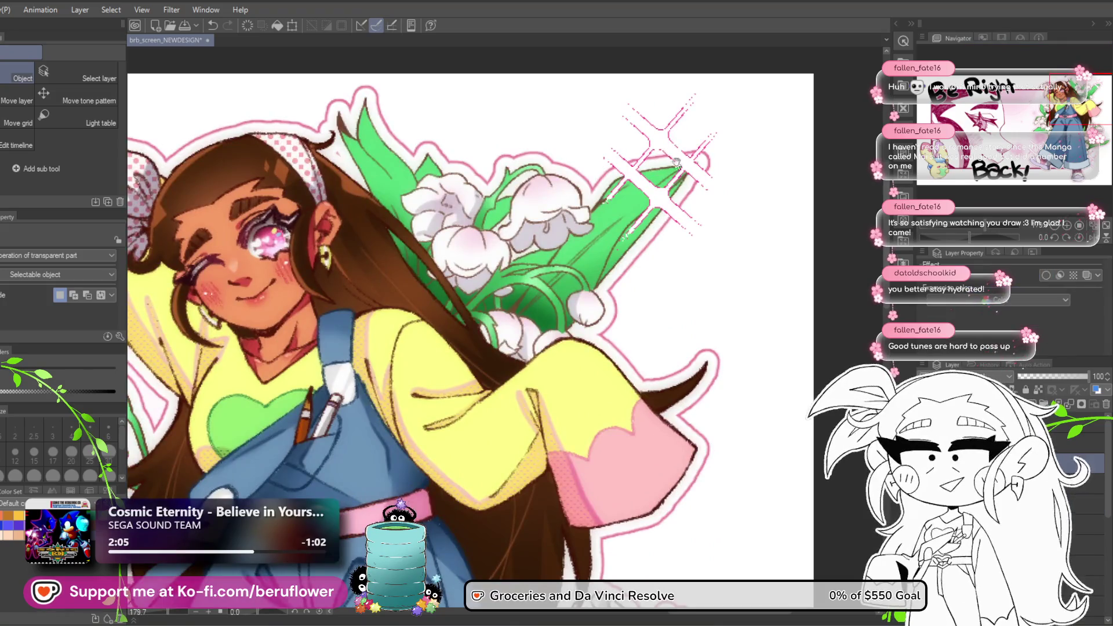
pyautogui.scroll(2, 653, 148)
pyautogui.moveTo(640, 174)
pyautogui.mouseDown()
pyautogui.moveTo(629, 154)
pyautogui.moveTo(594, 168)
pyautogui.moveTo(571, 161)
pyautogui.mouseUp()
pyautogui.scroll(-5, 571, 161)
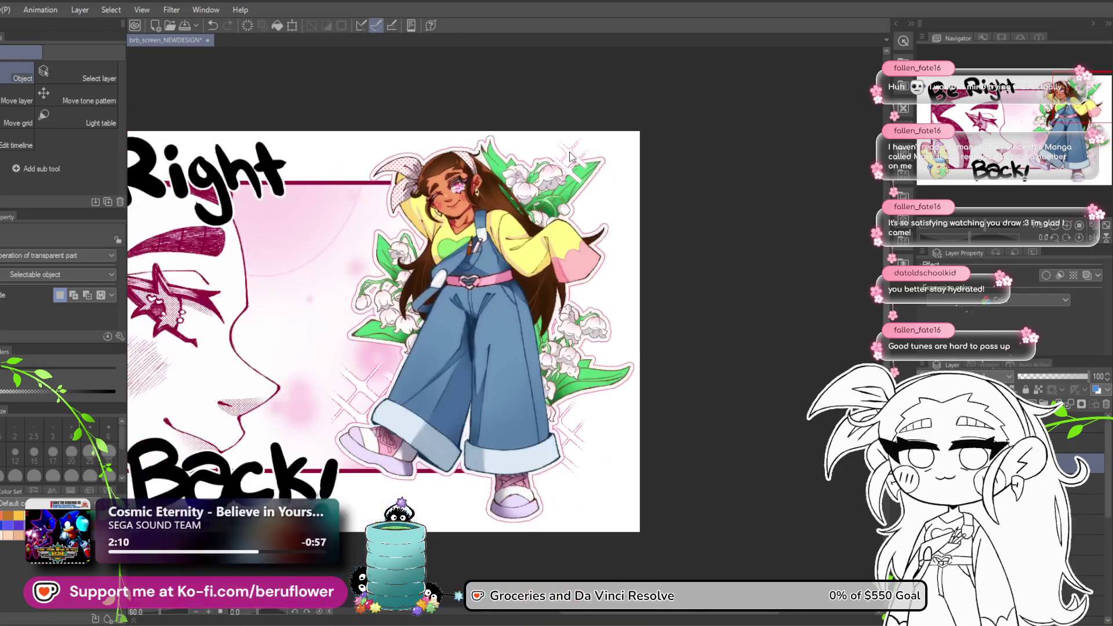
pyautogui.scroll(1, 570, 156)
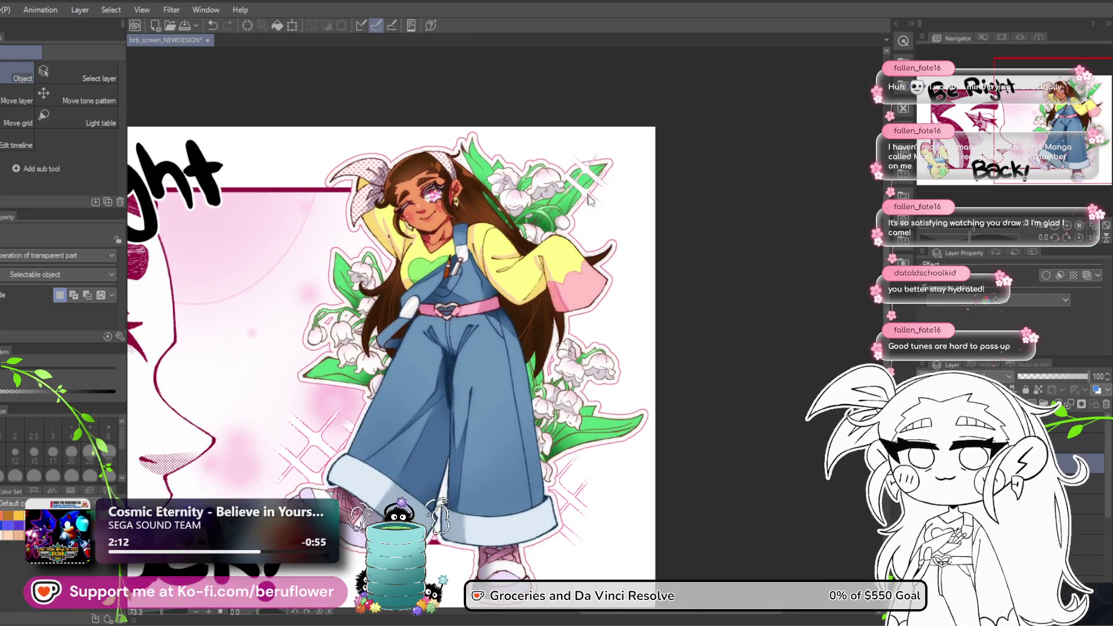
pyautogui.moveTo(589, 199); pyautogui.dragTo(609, 243)
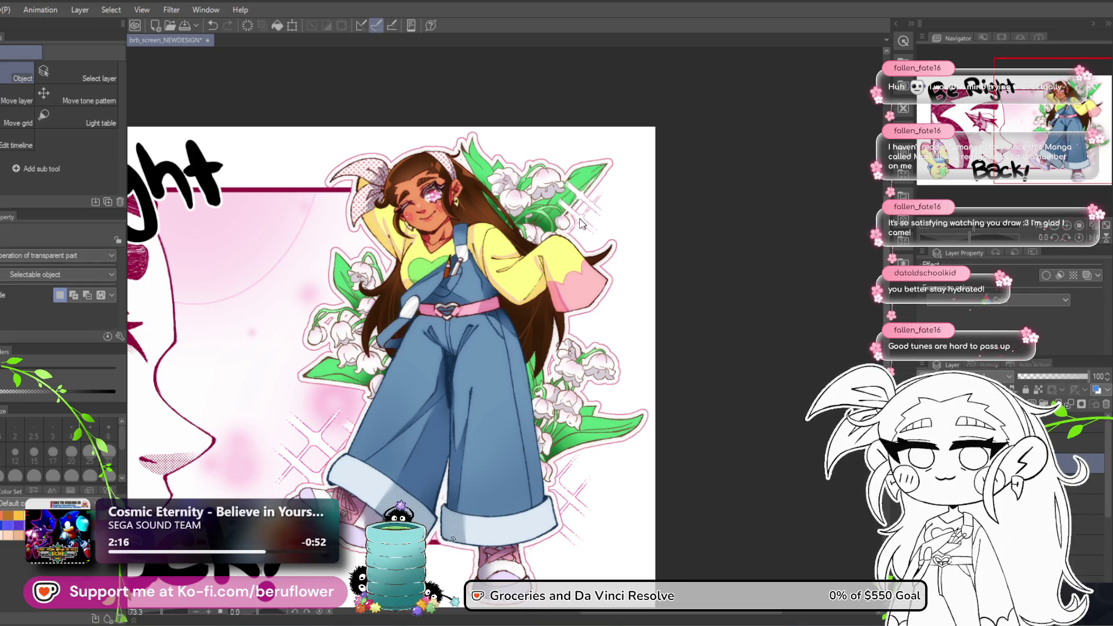
pyautogui.moveTo(589, 204); pyautogui.dragTo(594, 212)
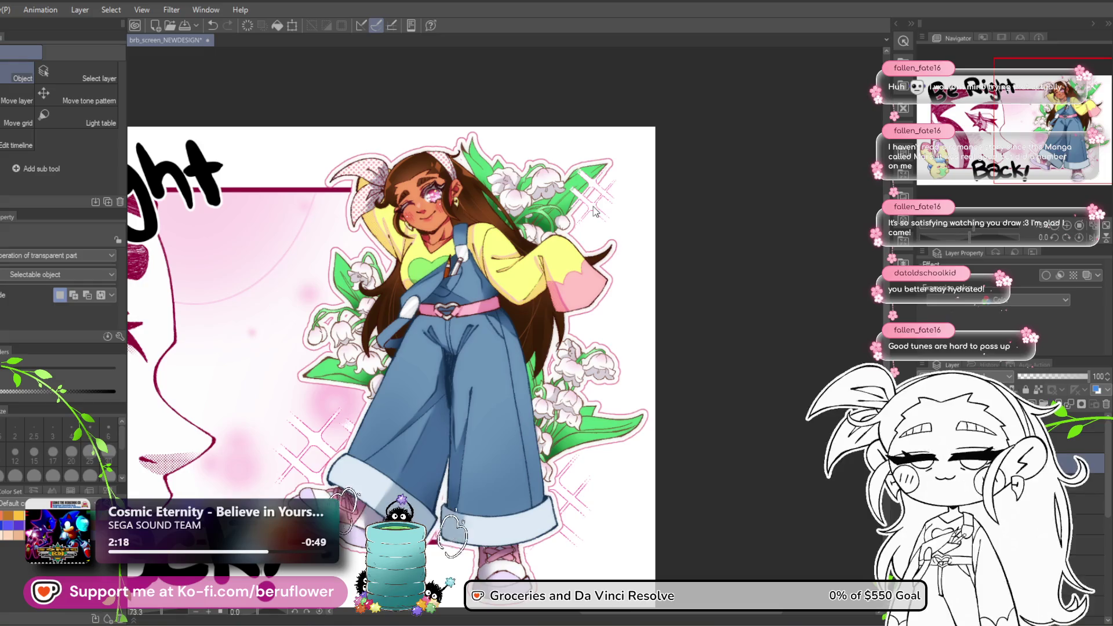
# Switch to the Eyedropper (I) and sample the colour of the shoe.
pyautogui.scroll(-1, 690, 267)
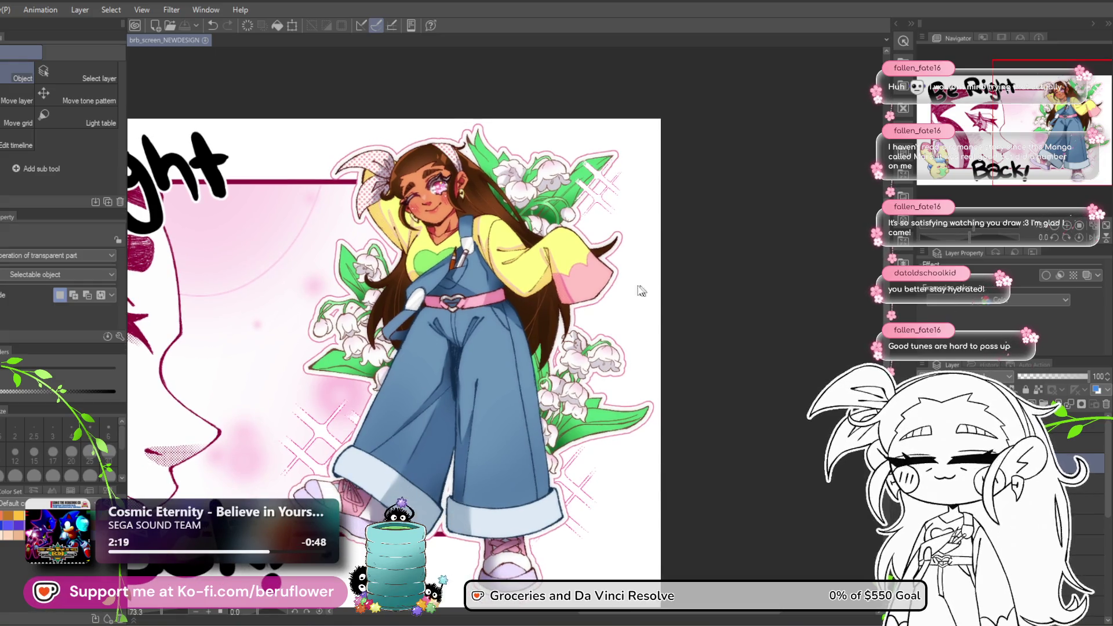
pyautogui.scroll(-2, 492, 302)
pyautogui.scroll(1, 492, 301)
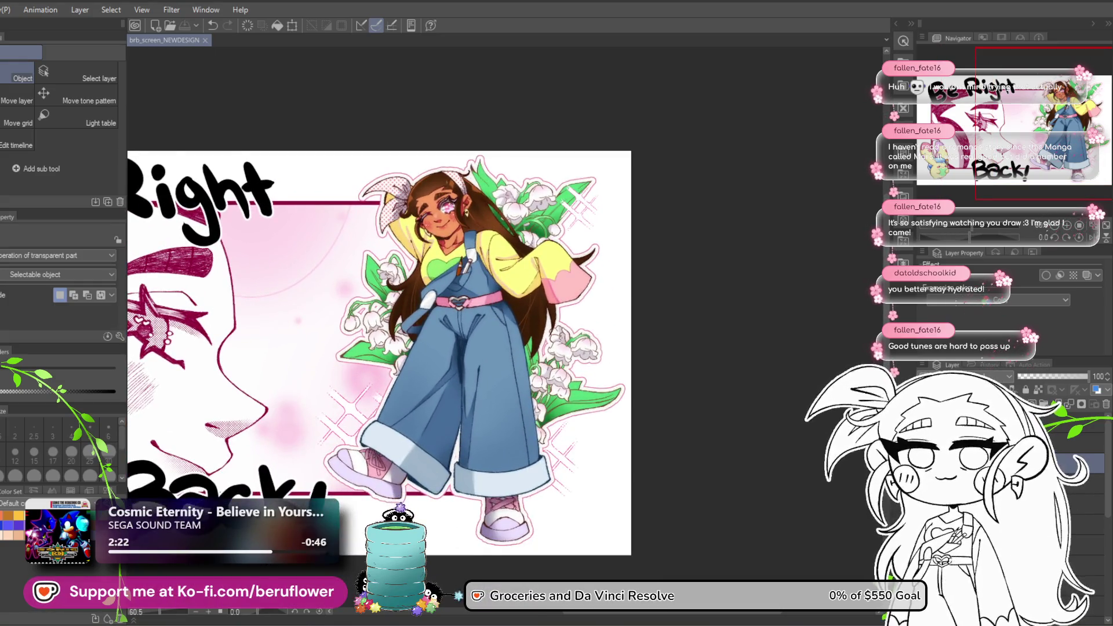
pyautogui.scroll(1, 430, 487)
pyautogui.scroll(5, 441, 440)
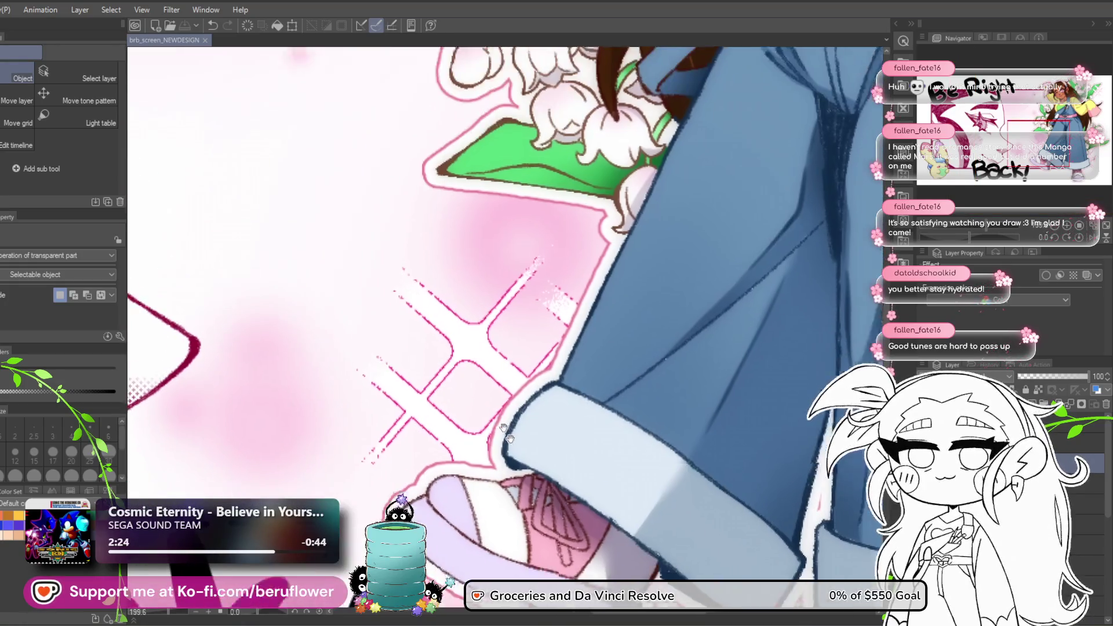
pyautogui.rightClick(449, 430)
pyautogui.press('Escape')
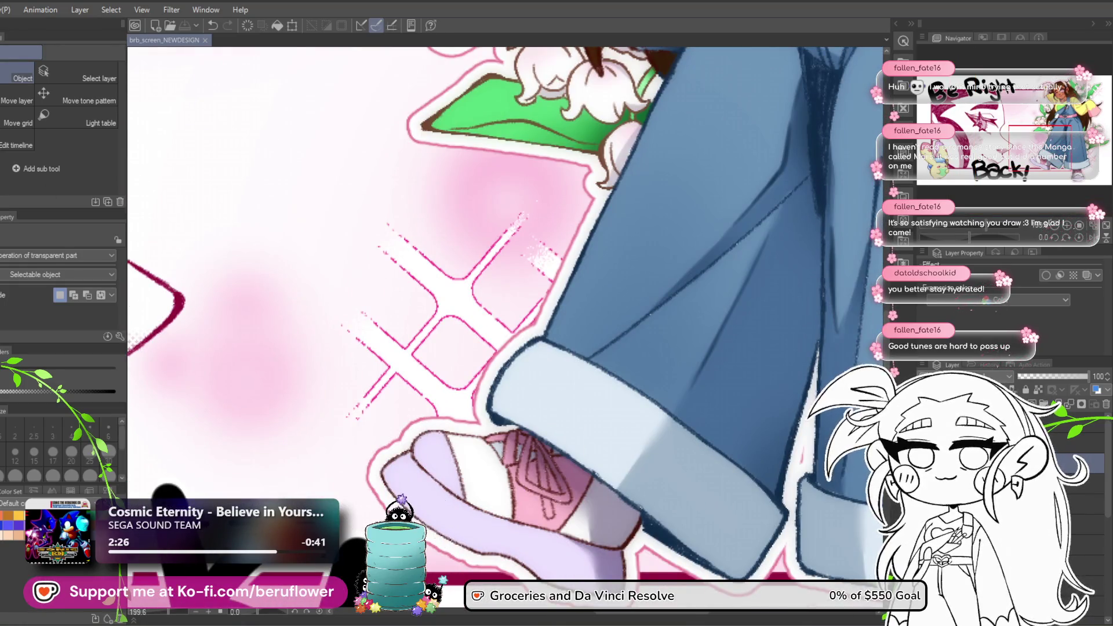
pyautogui.press('i')
pyautogui.scroll(1, 381, 451)
pyautogui.click(435, 410)
pyautogui.scroll(-5, 434, 409)
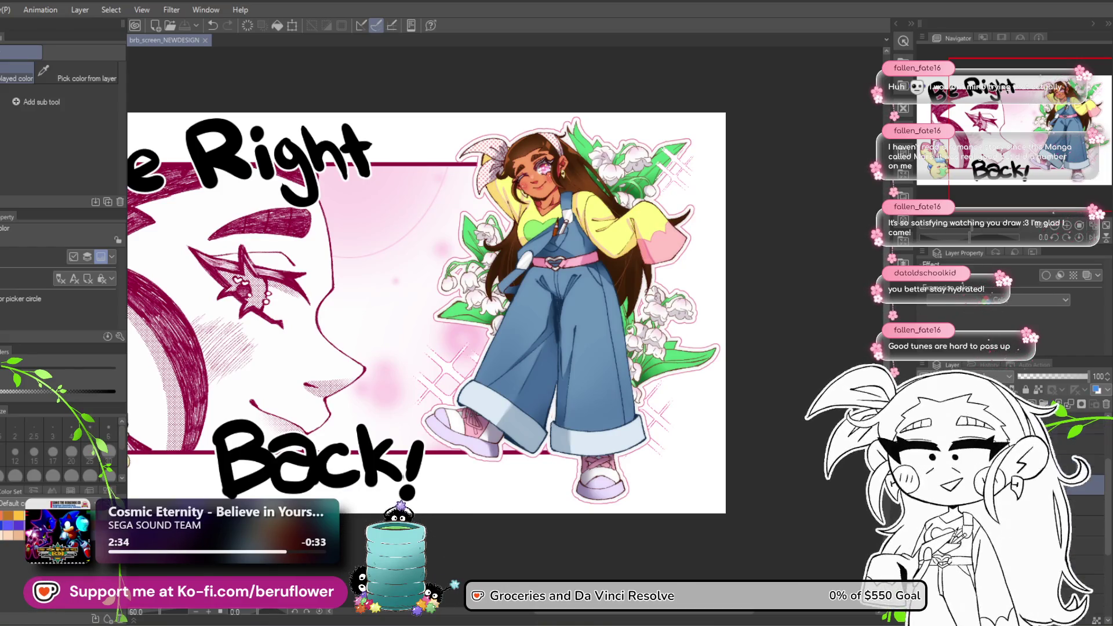
# Enable a Watercolor edge border on the bunny layer and thicken it.
pyautogui.moveTo(368, 574); pyautogui.dragTo(590, 546)
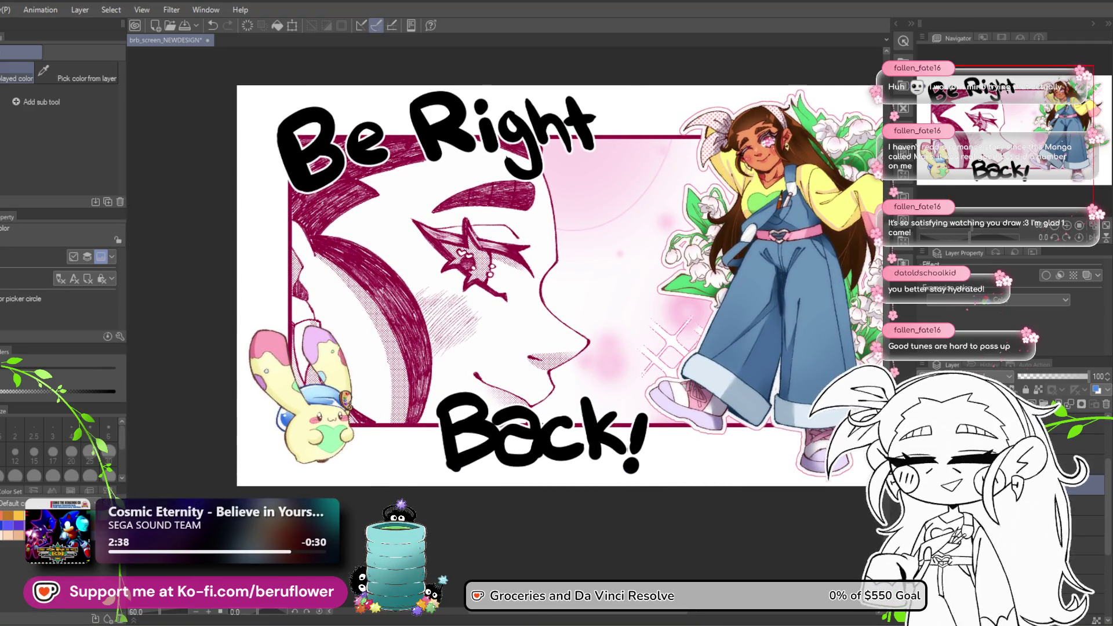
pyautogui.click(1046, 275)
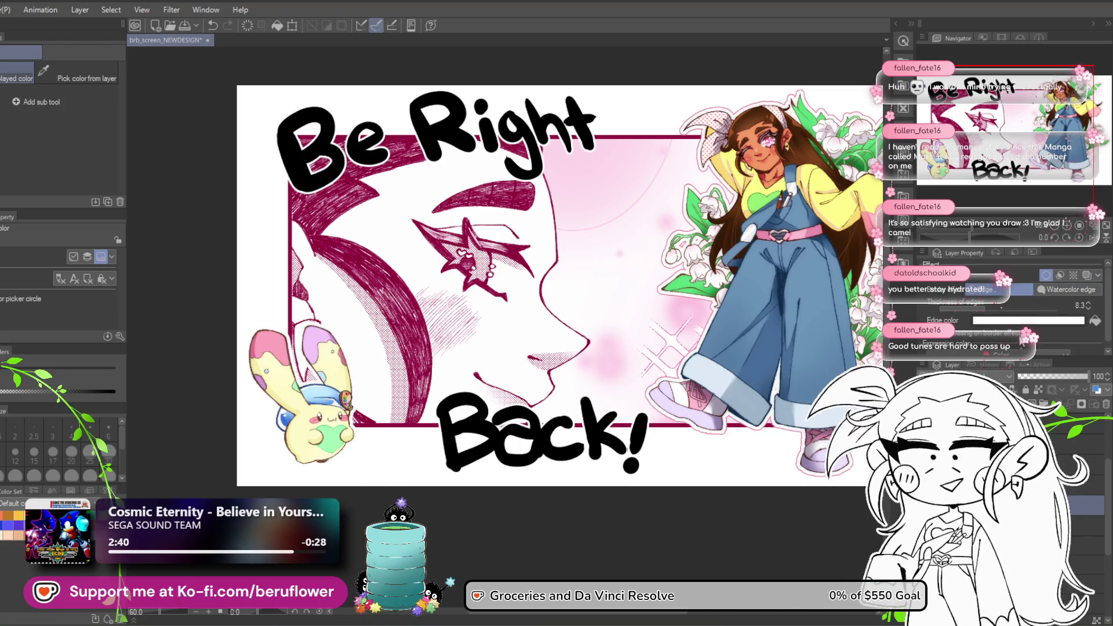
pyautogui.click(989, 304)
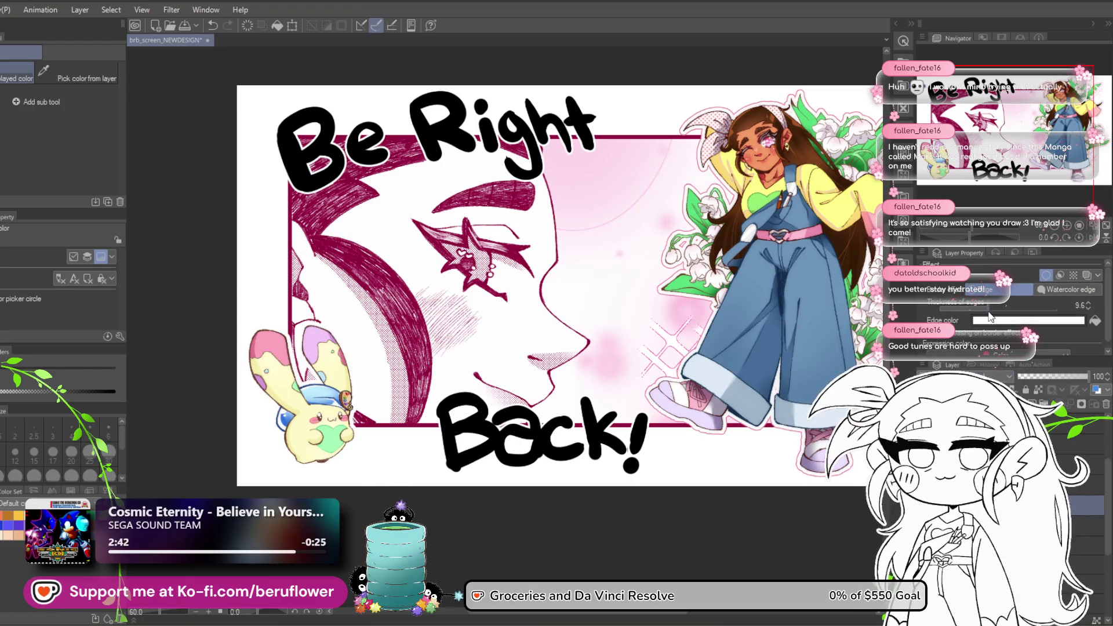
pyautogui.click(992, 305)
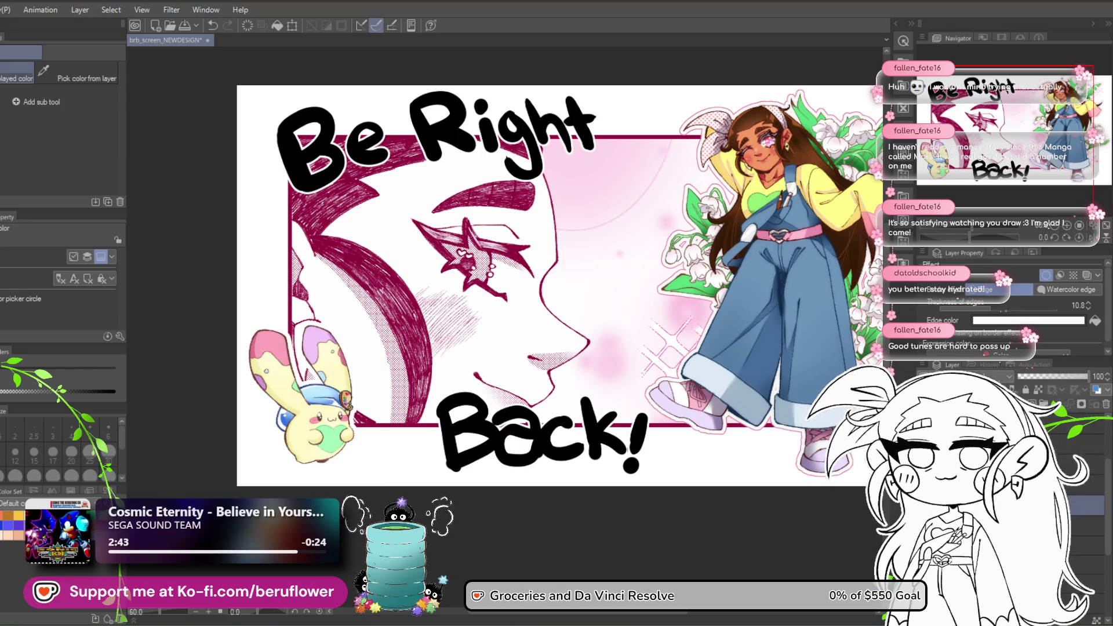
pyautogui.click(1045, 274)
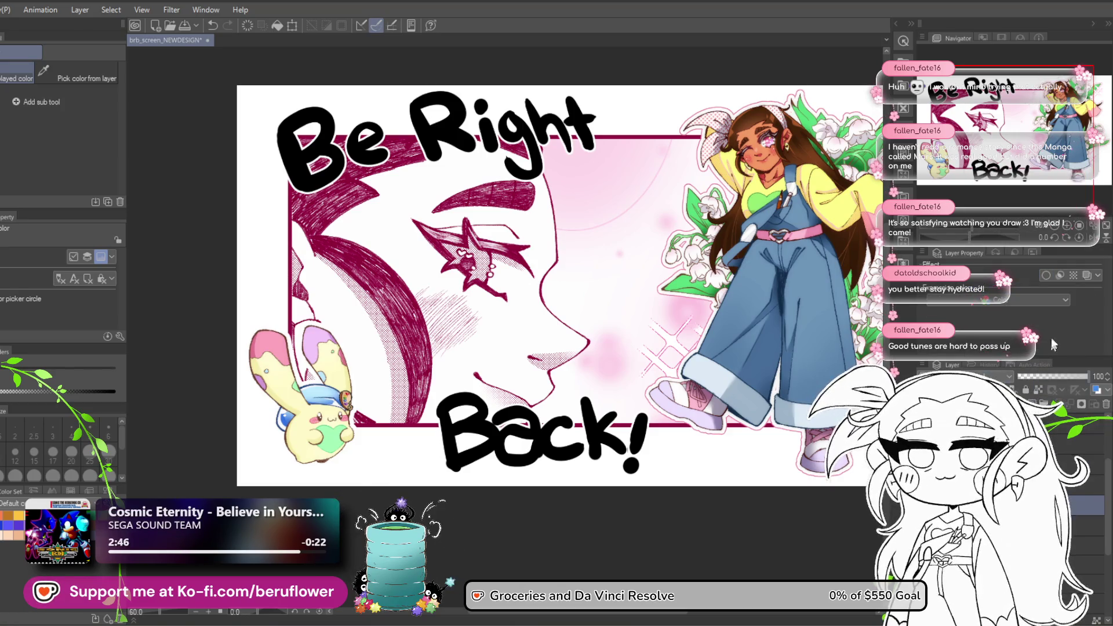
pyautogui.click(1046, 275)
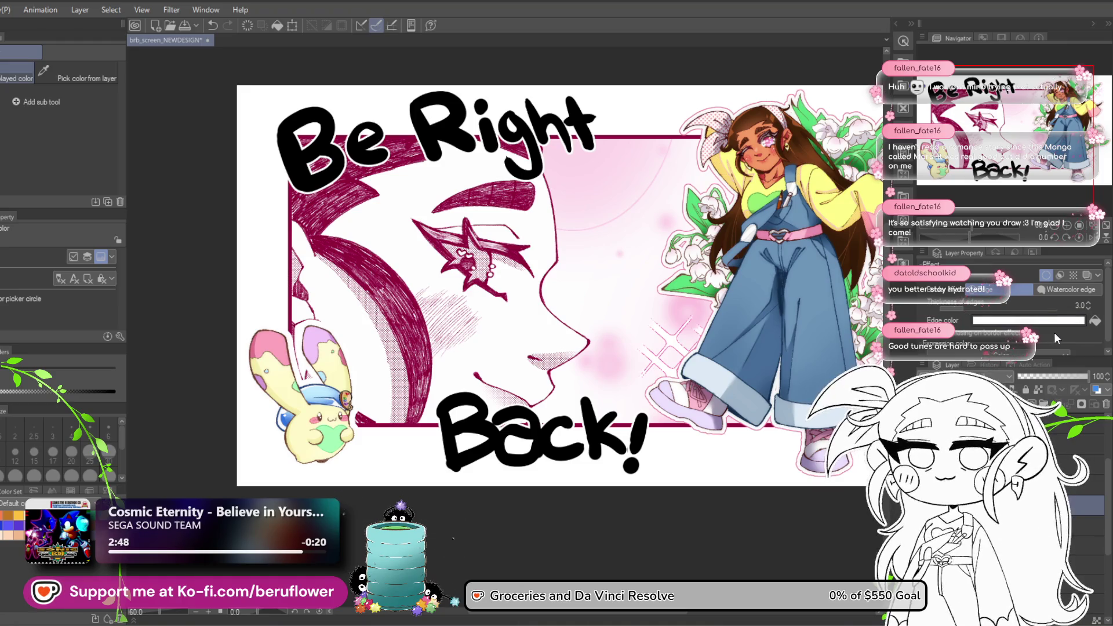
# Set the bunny's edge colour to pink and its edge width to 3.1.
pyautogui.click(1037, 320)
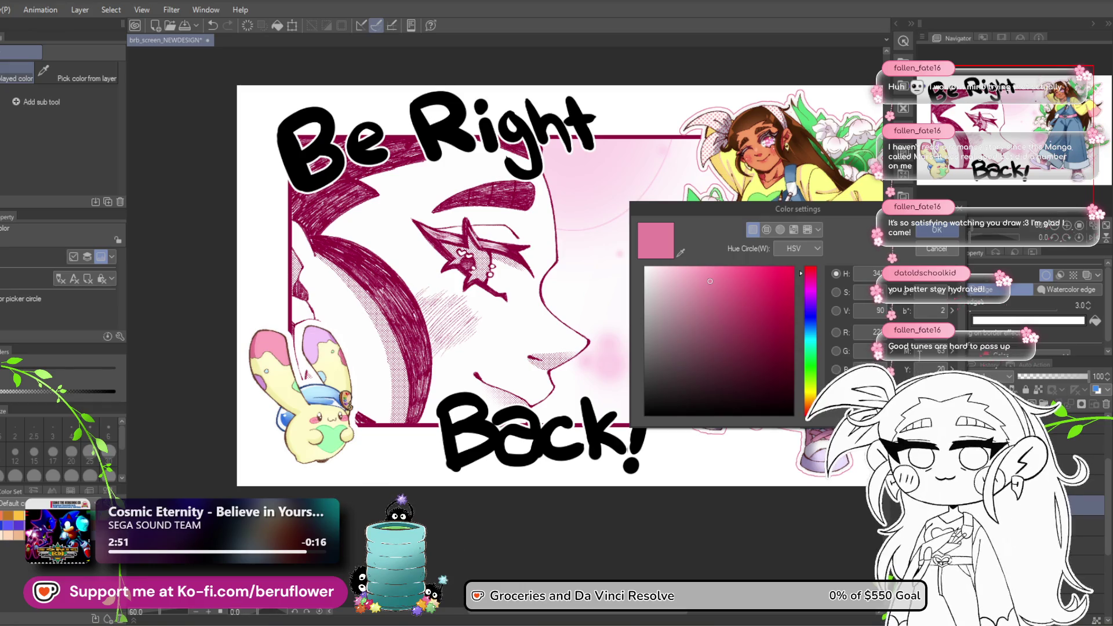
pyautogui.press('Escape')
pyautogui.click(1029, 320)
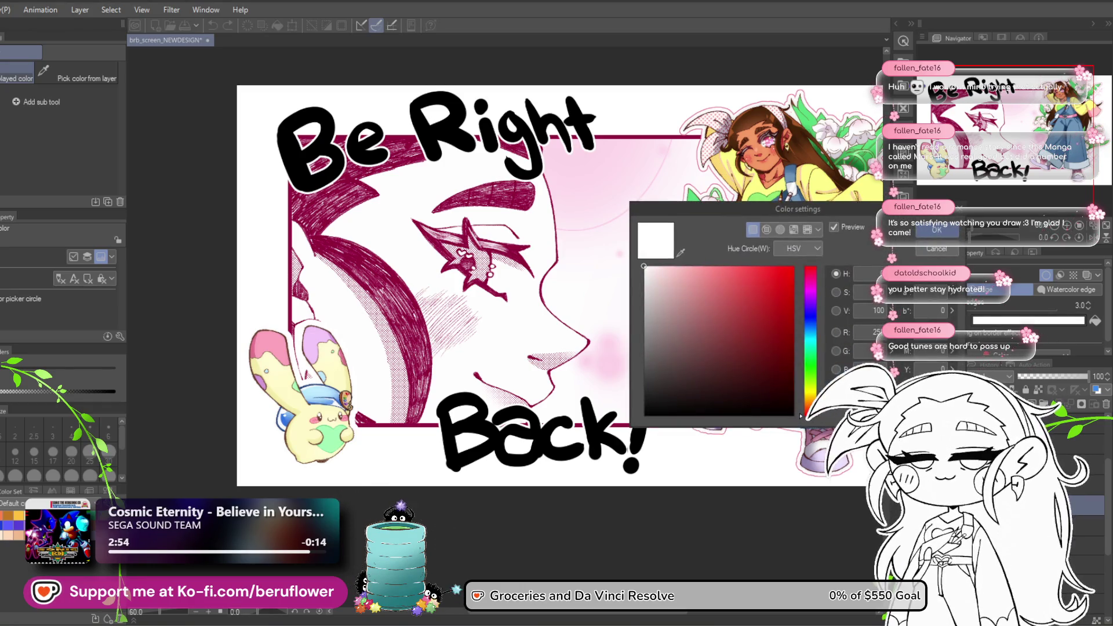
pyautogui.click(810, 274)
pyautogui.click(710, 281)
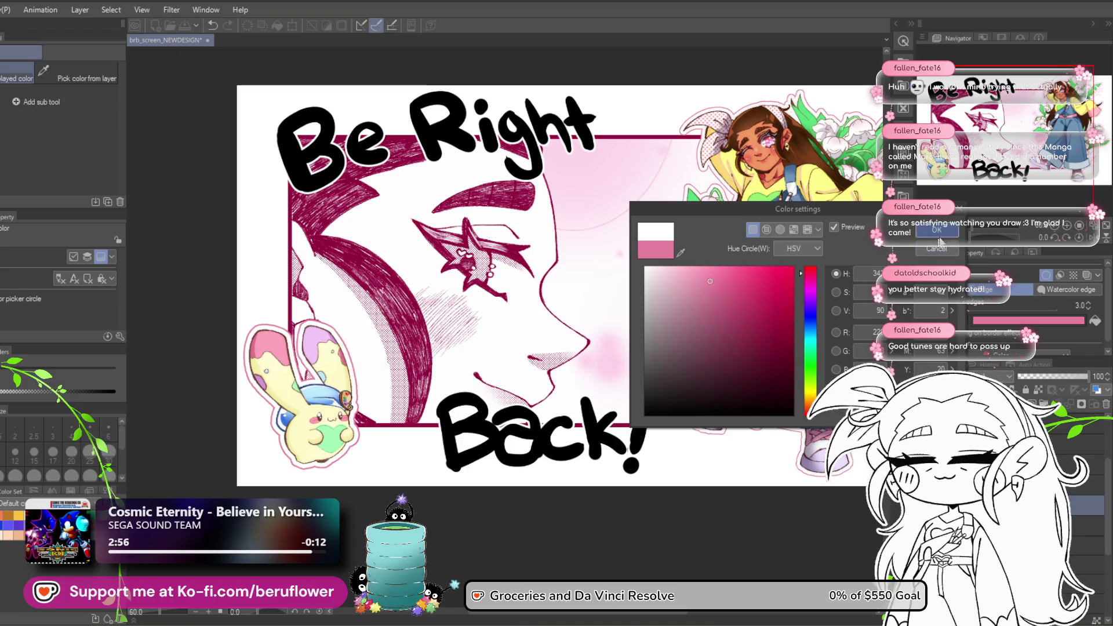
pyautogui.click(938, 234)
pyautogui.moveTo(960, 307); pyautogui.dragTo(966, 308)
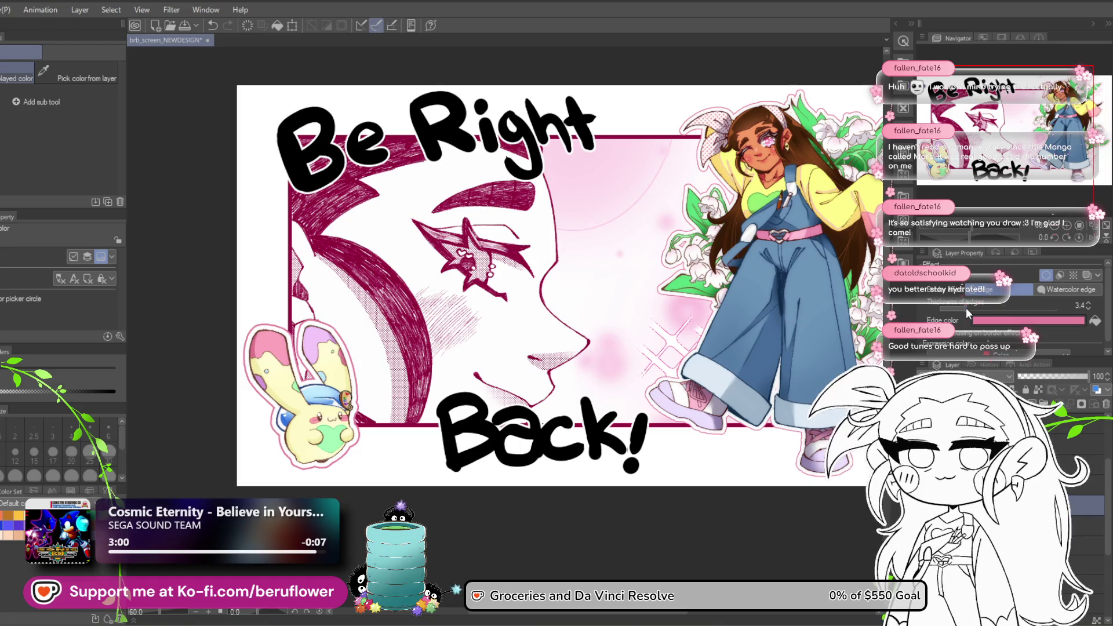
pyautogui.moveTo(966, 308); pyautogui.dragTo(964, 307)
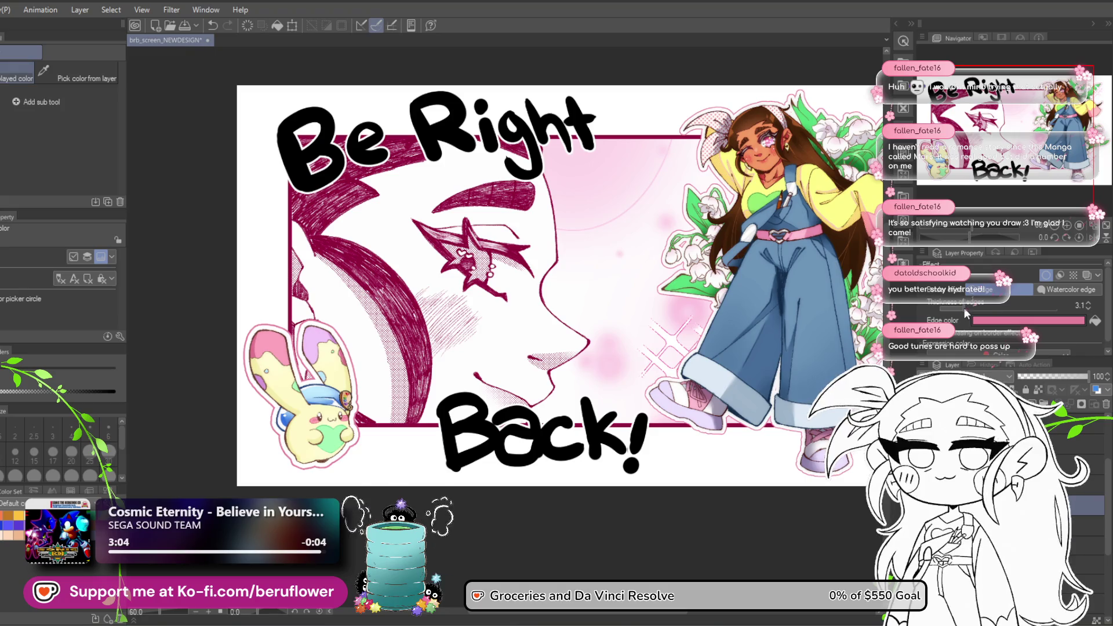
# Begin changing the bunny's edge colour from pink to blue.
pyautogui.click(1031, 321)
pyautogui.moveTo(811, 272); pyautogui.dragTo(813, 324)
pyautogui.click(706, 278)
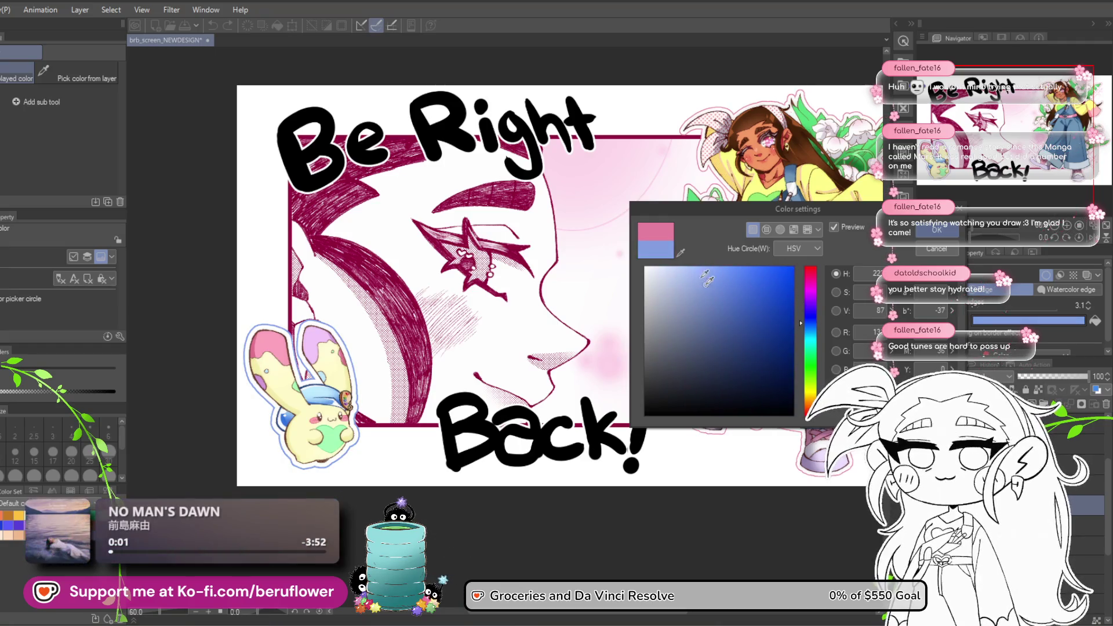
# Refine the bunny's edge colour to a slightly deep light blue and confirm it.
pyautogui.moveTo(706, 278); pyautogui.dragTo(693, 272)
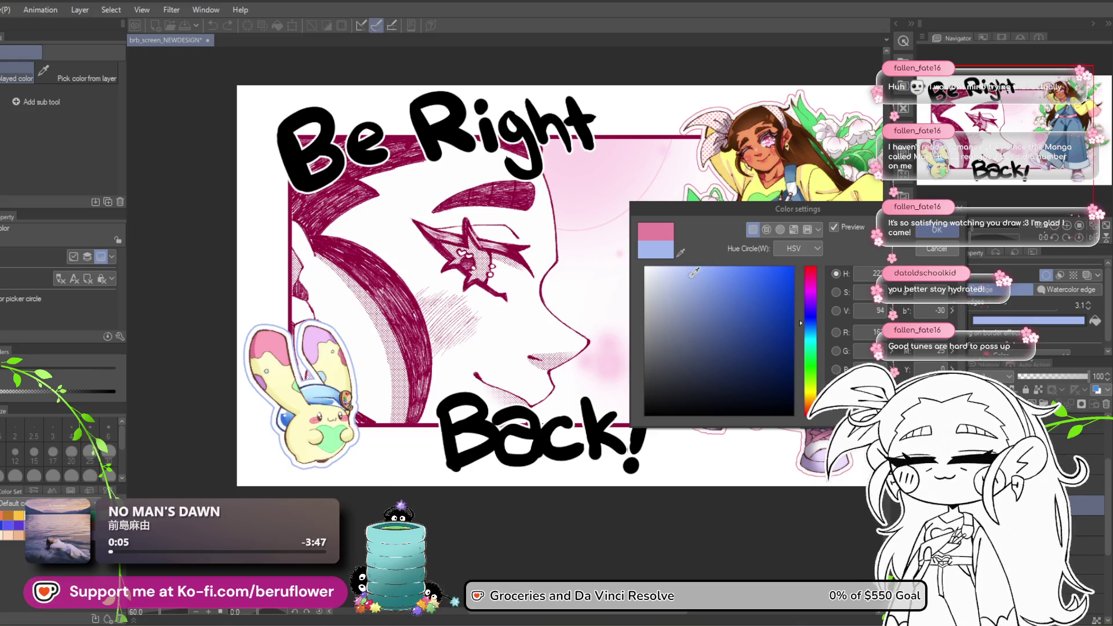
pyautogui.click(698, 270)
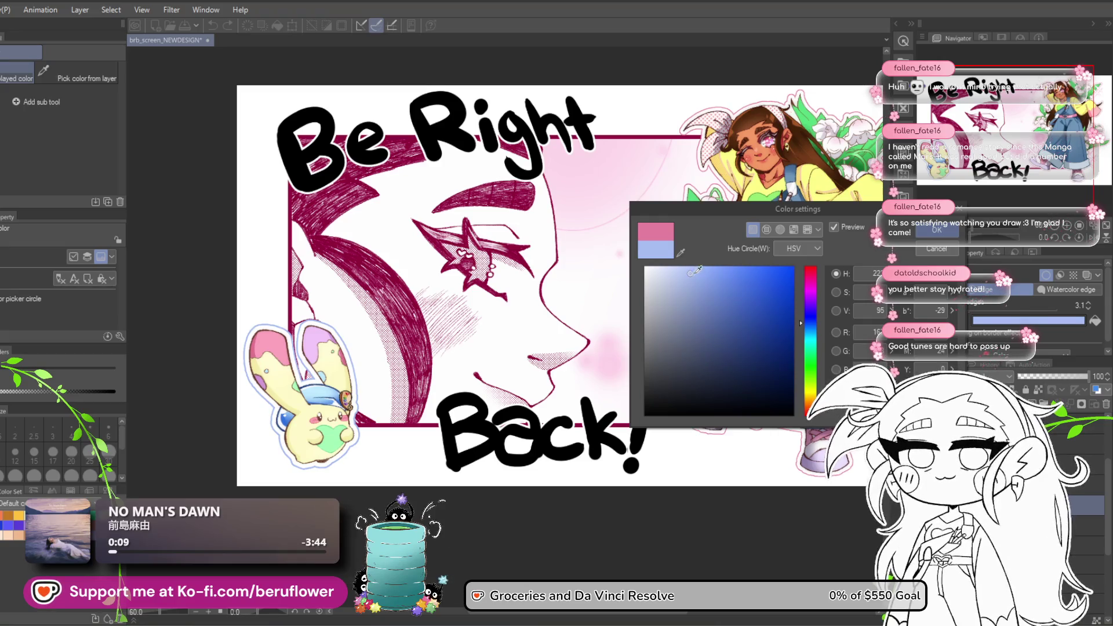
pyautogui.click(809, 401)
pyautogui.moveTo(810, 401)
pyautogui.mouseDown()
pyautogui.moveTo(815, 286)
pyautogui.moveTo(814, 326)
pyautogui.mouseUp()
pyautogui.click(721, 282)
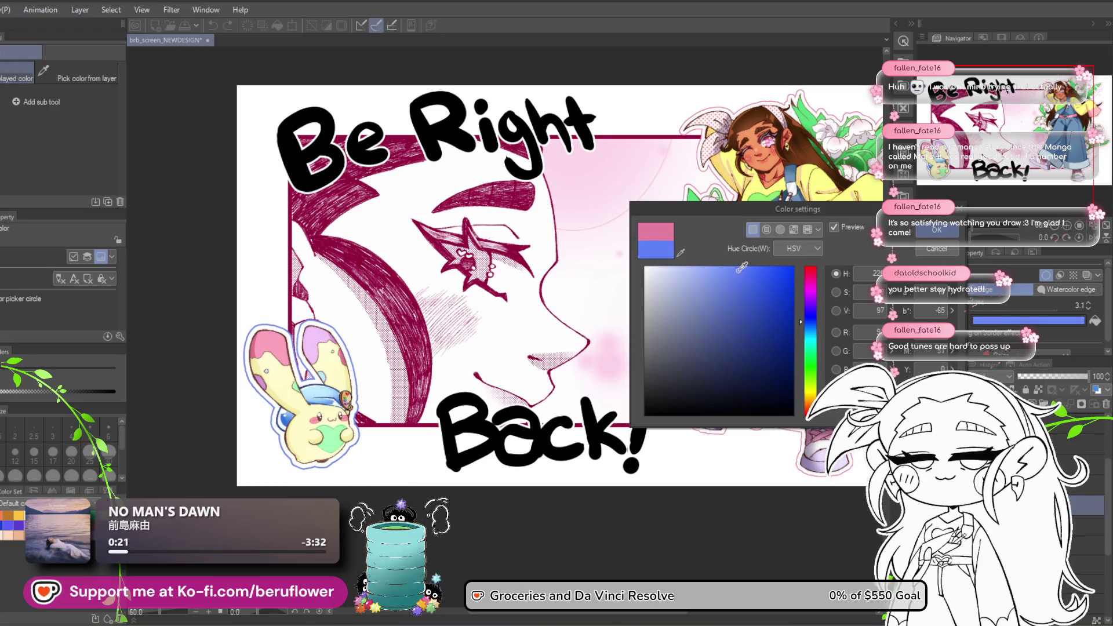
pyautogui.click(719, 269)
pyautogui.click(707, 279)
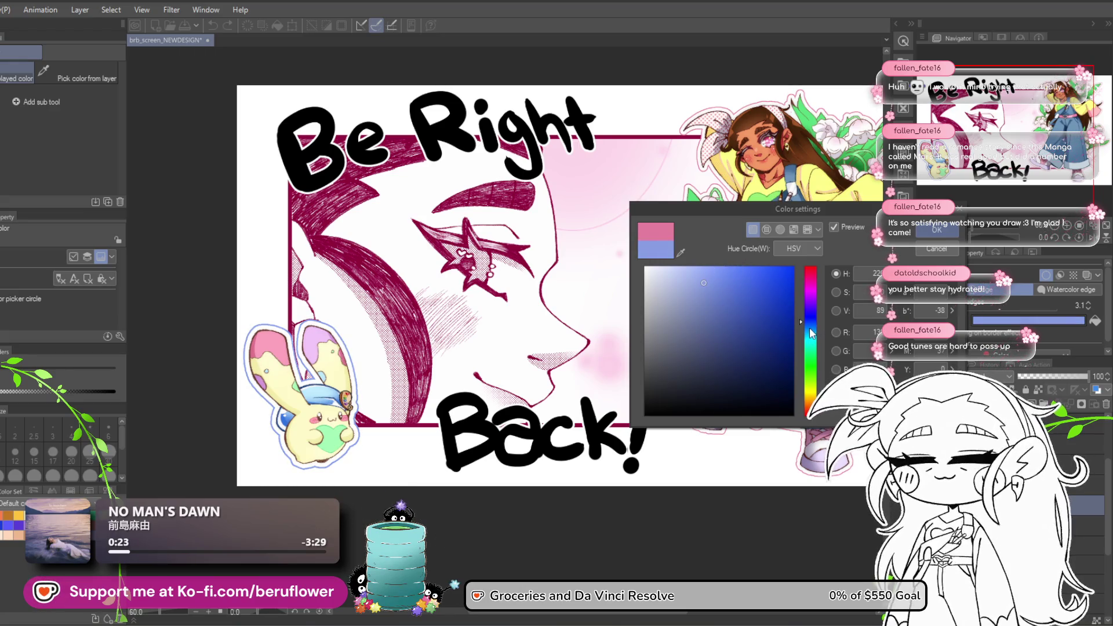
pyautogui.click(811, 319)
pyautogui.click(704, 273)
pyautogui.click(813, 328)
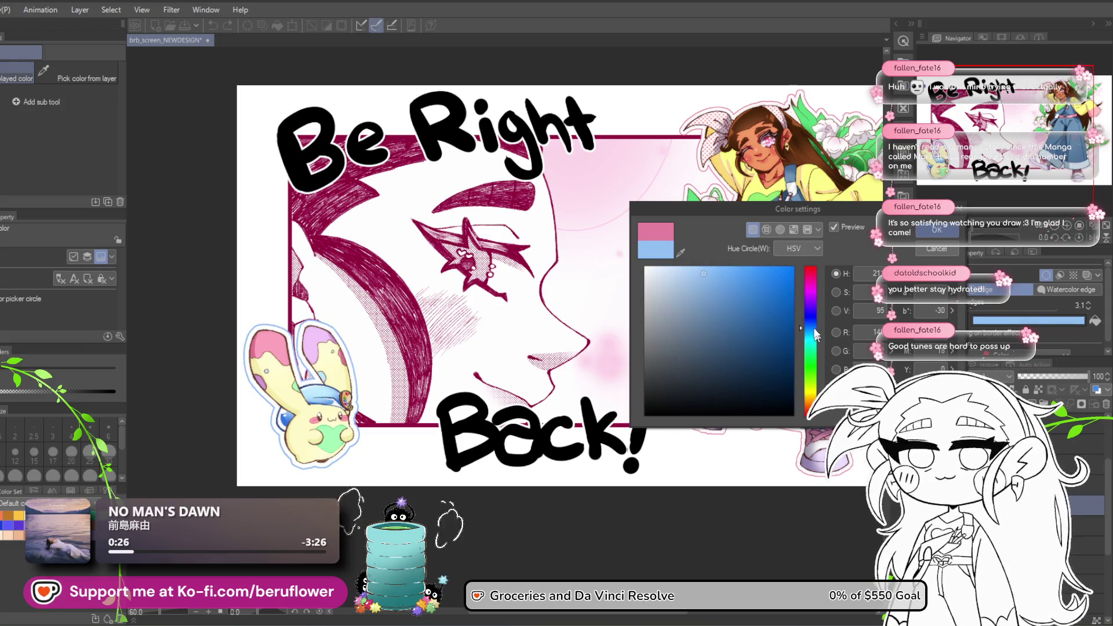
pyautogui.click(724, 275)
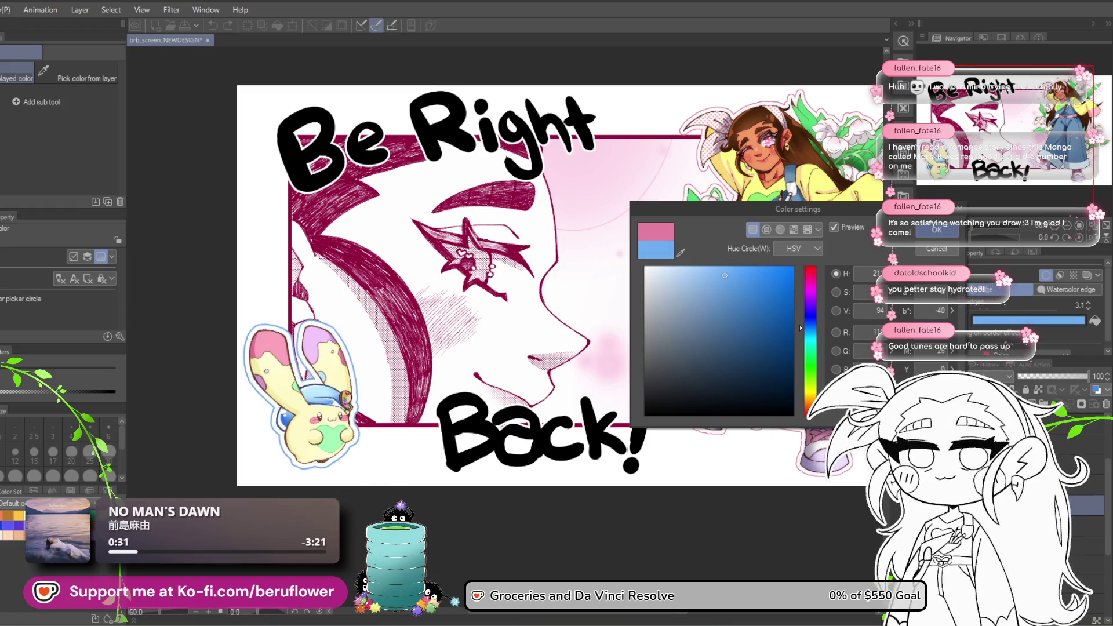
pyautogui.press('Return')
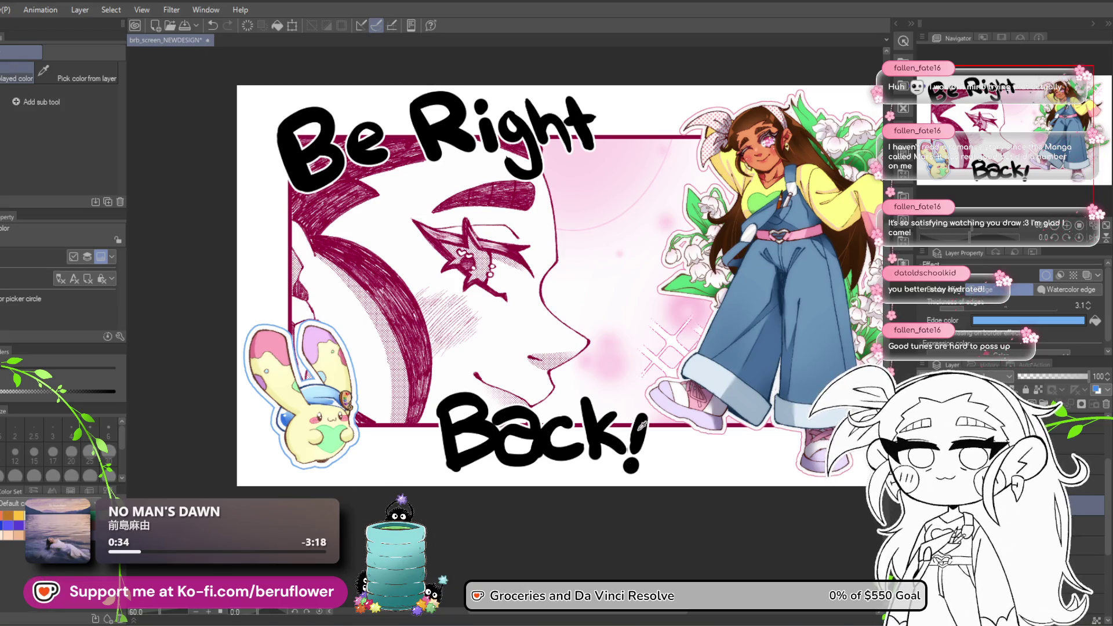
# Reframe and recentre the artwork in the view.
pyautogui.moveTo(642, 424)
pyautogui.mouseDown()
pyautogui.moveTo(557, 406)
pyautogui.moveTo(553, 482)
pyautogui.moveTo(566, 479)
pyautogui.mouseUp()
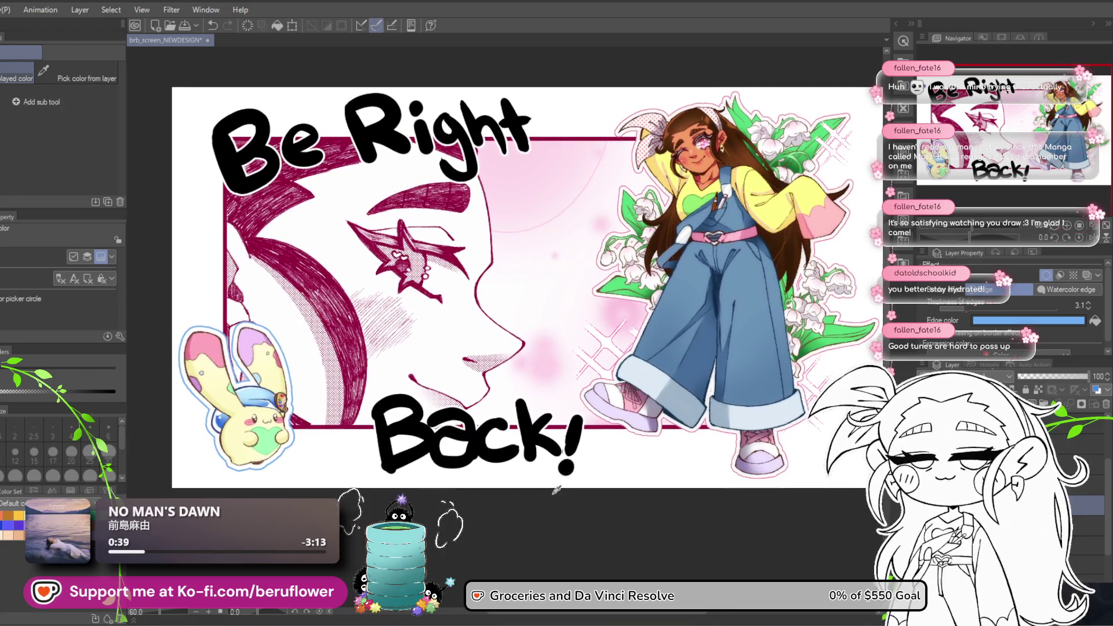
pyautogui.scroll(-2, 442, 497)
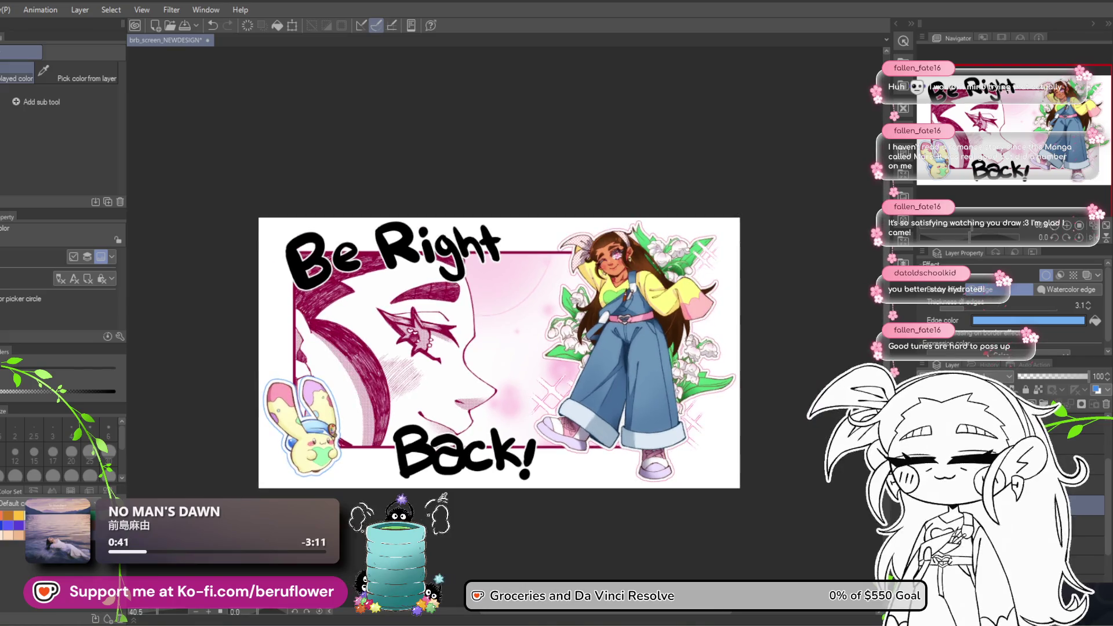
pyautogui.scroll(1, 442, 497)
pyautogui.moveTo(501, 537); pyautogui.dragTo(458, 541)
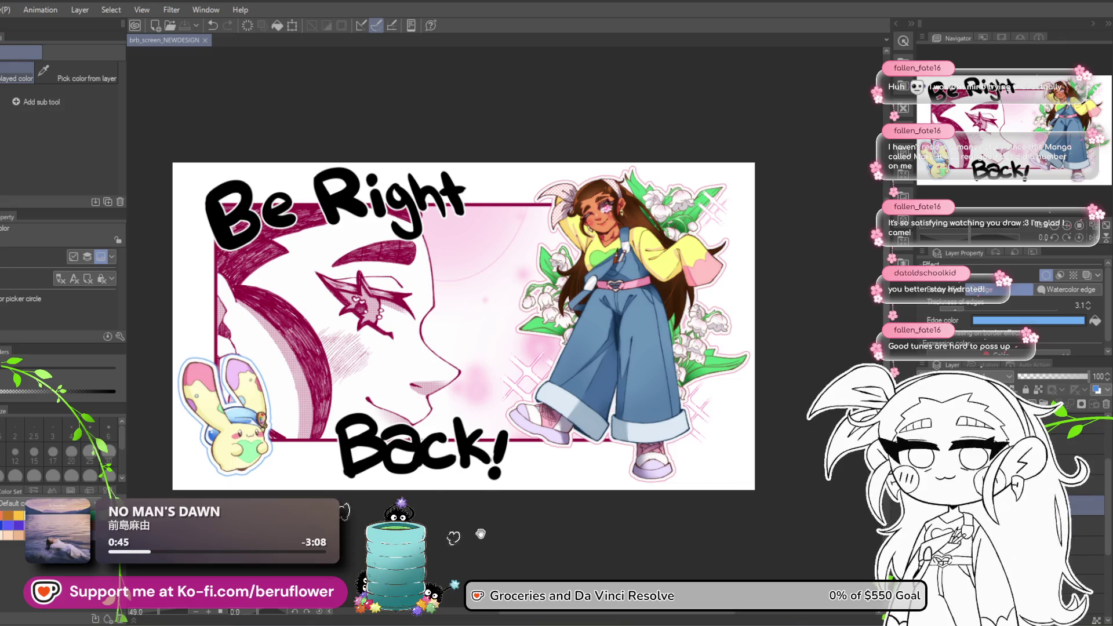
pyautogui.moveTo(493, 534); pyautogui.dragTo(485, 517)
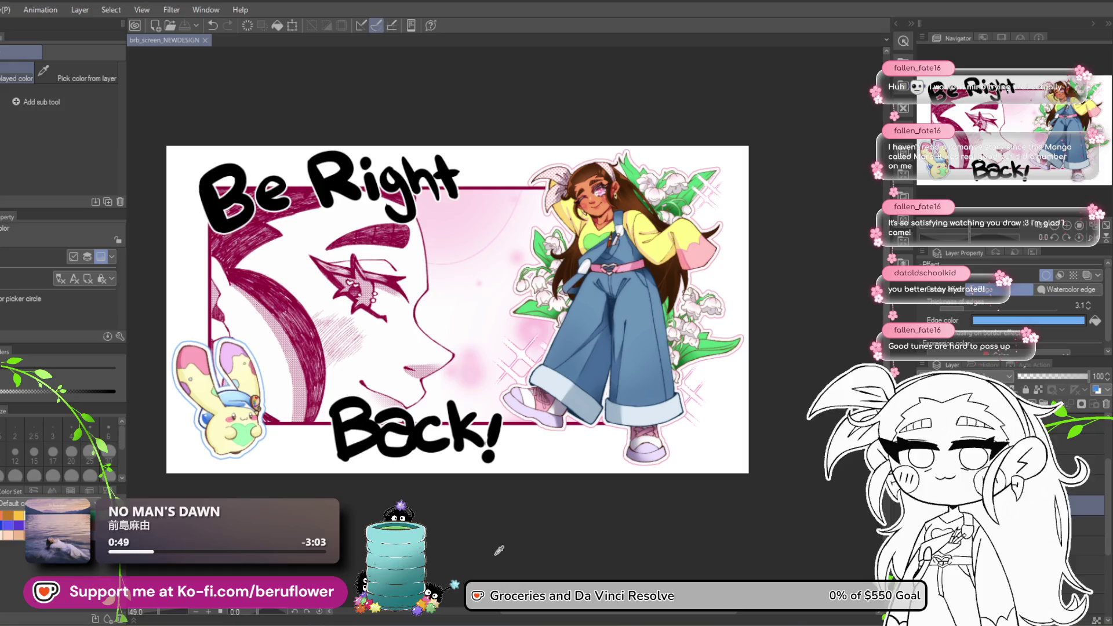
# Zoom and pan to inspect the sparkles, boot and sock, then centre the whole artwork.
pyautogui.moveTo(516, 529); pyautogui.dragTo(502, 533)
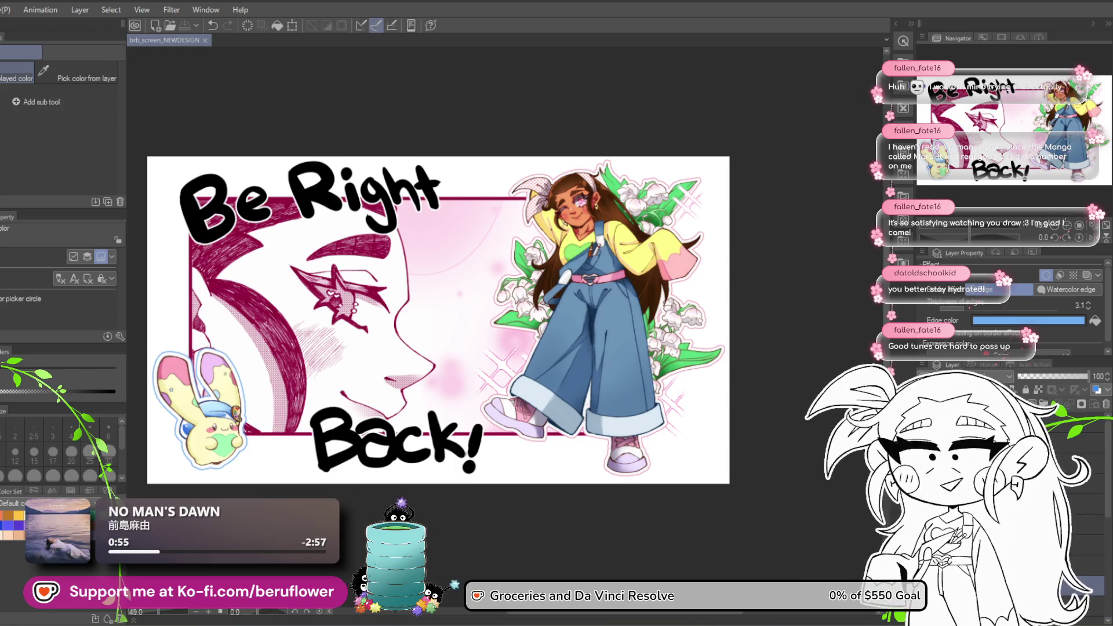
pyautogui.scroll(3, 714, 393)
pyautogui.scroll(-3, 580, 348)
pyautogui.moveTo(397, 313); pyautogui.dragTo(527, 317)
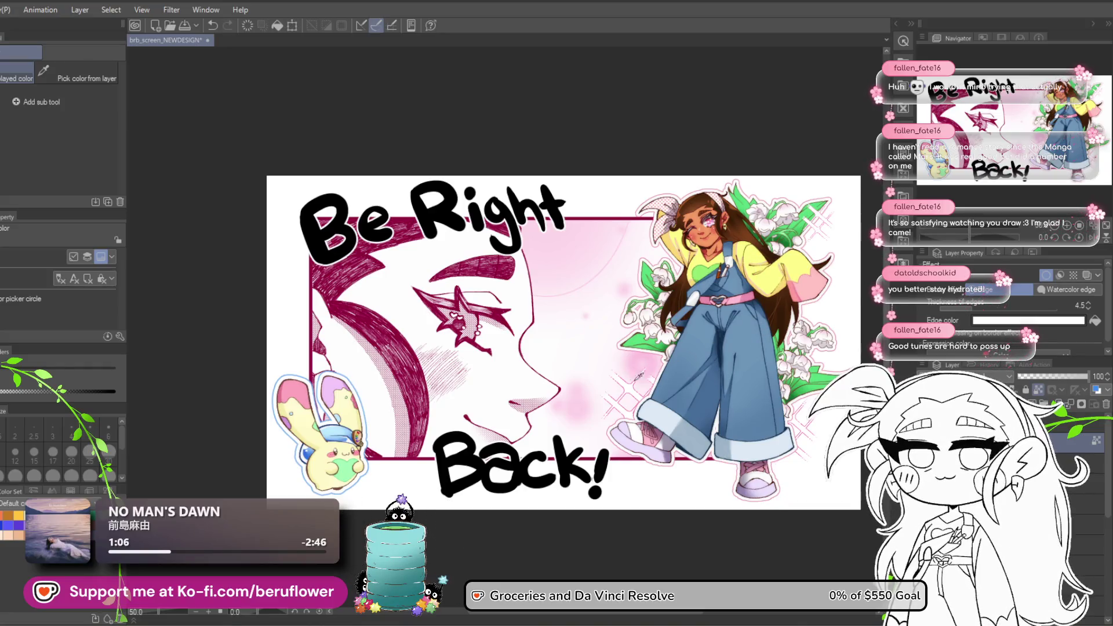
pyautogui.scroll(8, 635, 399)
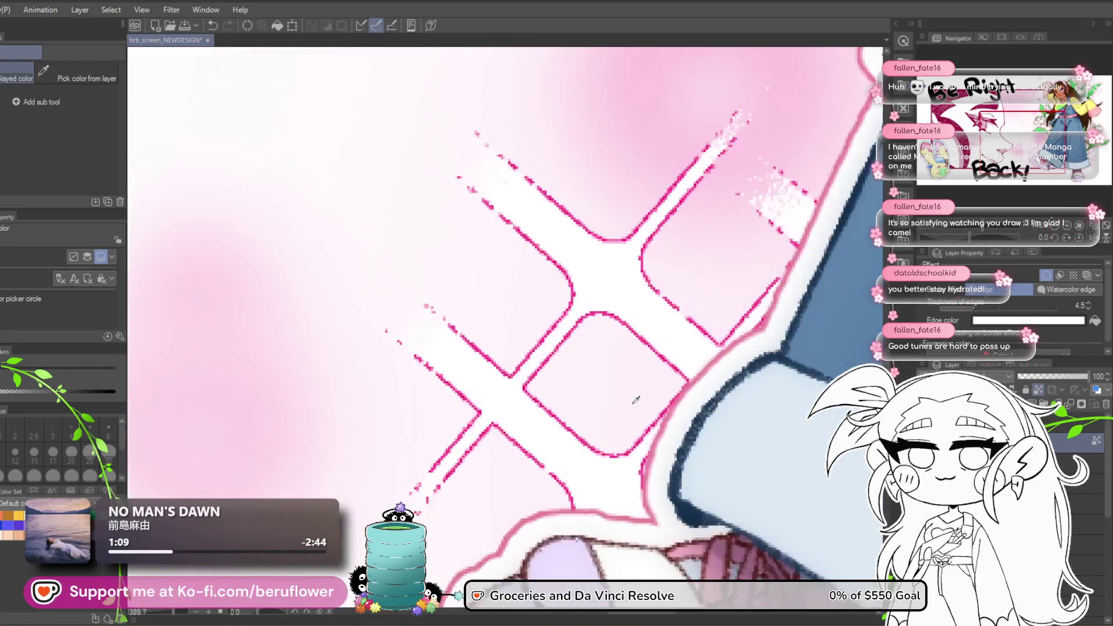
pyautogui.moveTo(701, 500); pyautogui.dragTo(620, 513)
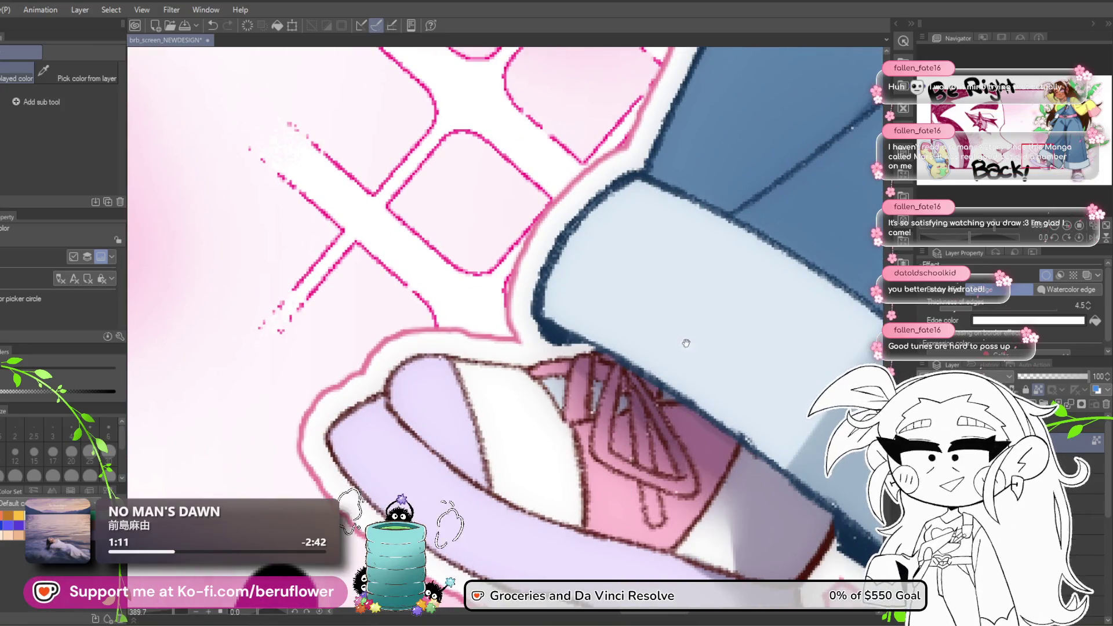
pyautogui.scroll(-6, 686, 343)
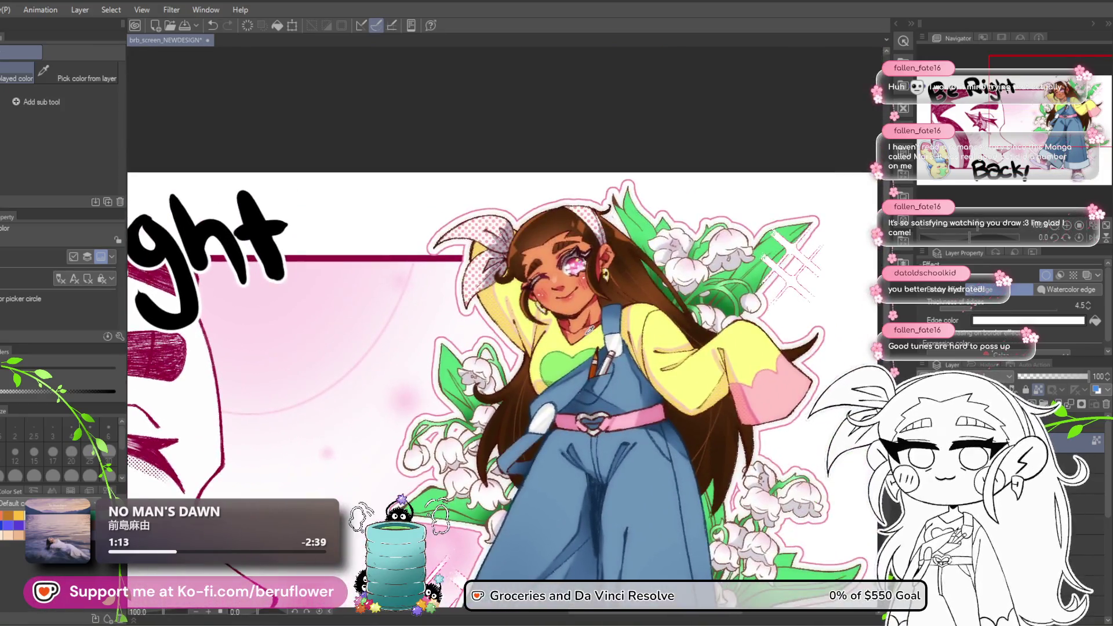
pyautogui.scroll(3, 551, 325)
pyautogui.scroll(-5, 552, 325)
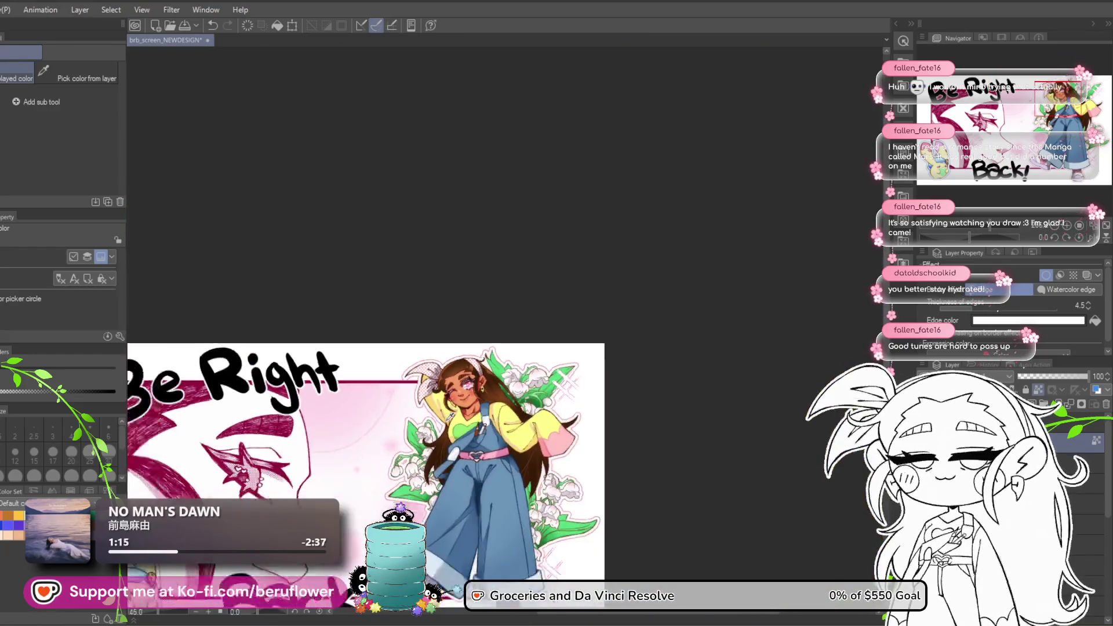
pyautogui.scroll(-1, 364, 449)
pyautogui.moveTo(363, 449); pyautogui.dragTo(560, 356)
pyautogui.scroll(2, 546, 428)
pyautogui.scroll(-1, 547, 428)
pyautogui.scroll(3, 547, 428)
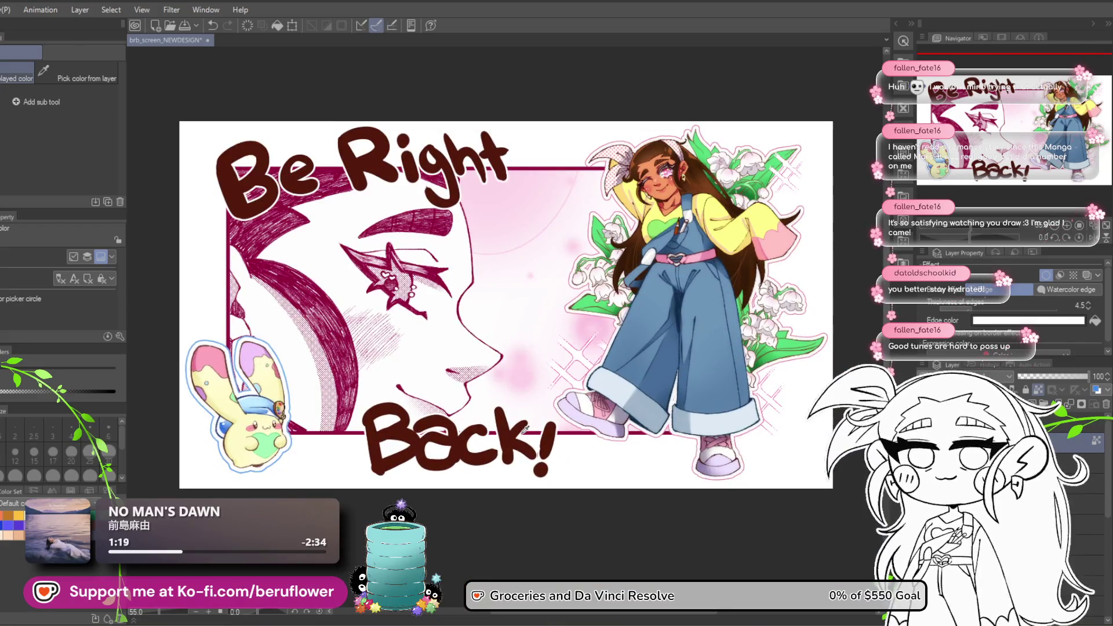
# Undo and redo the lettering colour changes, then try lavender for the title.
pyautogui.hotkey('ctrl', 'z')
pyautogui.moveTo(457, 558); pyautogui.dragTo(455, 558)
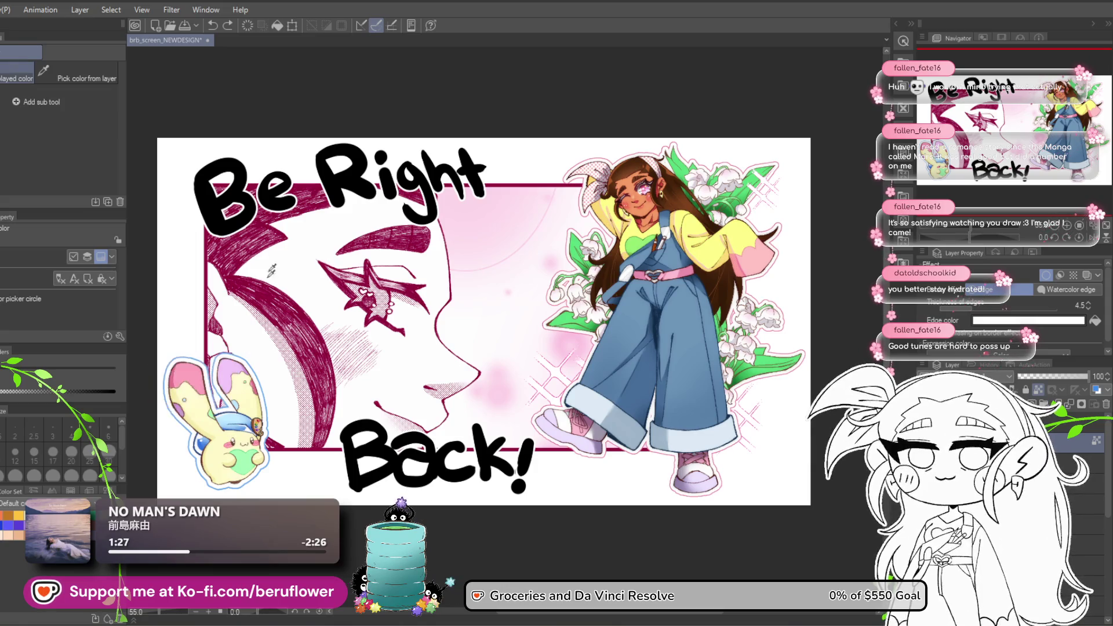
pyautogui.hotkey('ctrl', 'y')
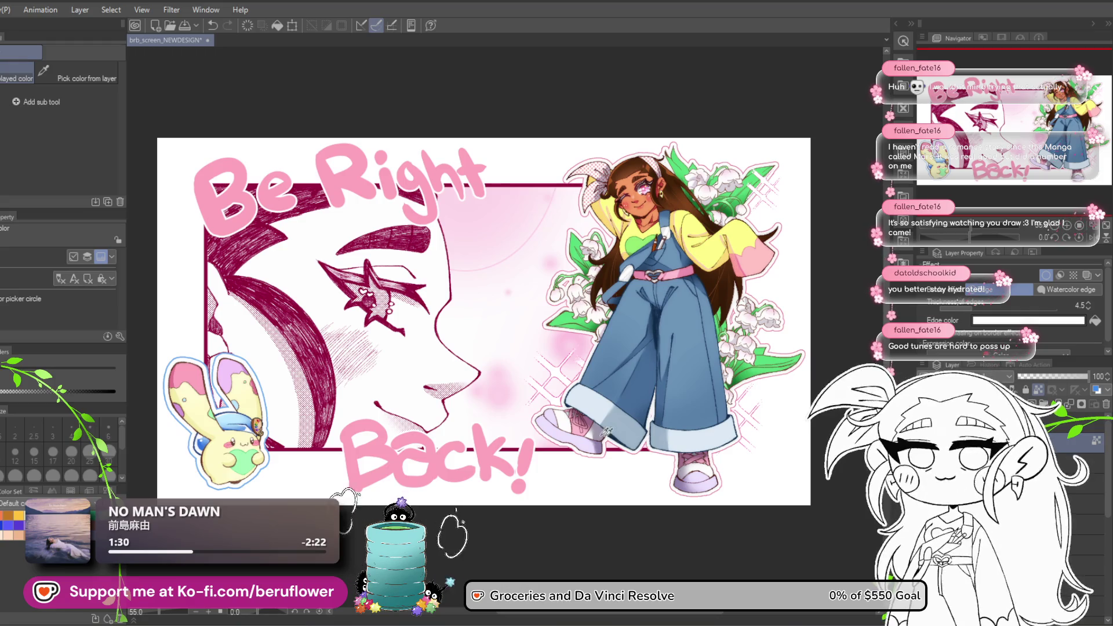
pyautogui.click(465, 198)
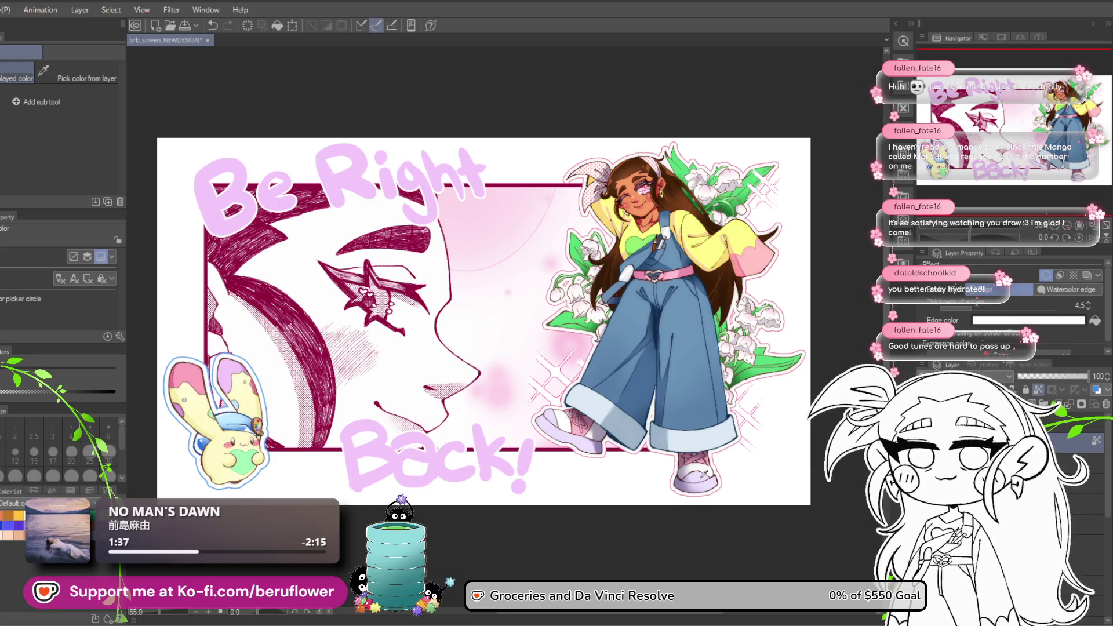
# Sample pink from the girl's arm, then light blue from the bunny's hat, refilling the lettering.
pyautogui.moveTo(758, 262); pyautogui.dragTo(740, 262)
pyautogui.hotkey('alt', 'BackSpace')
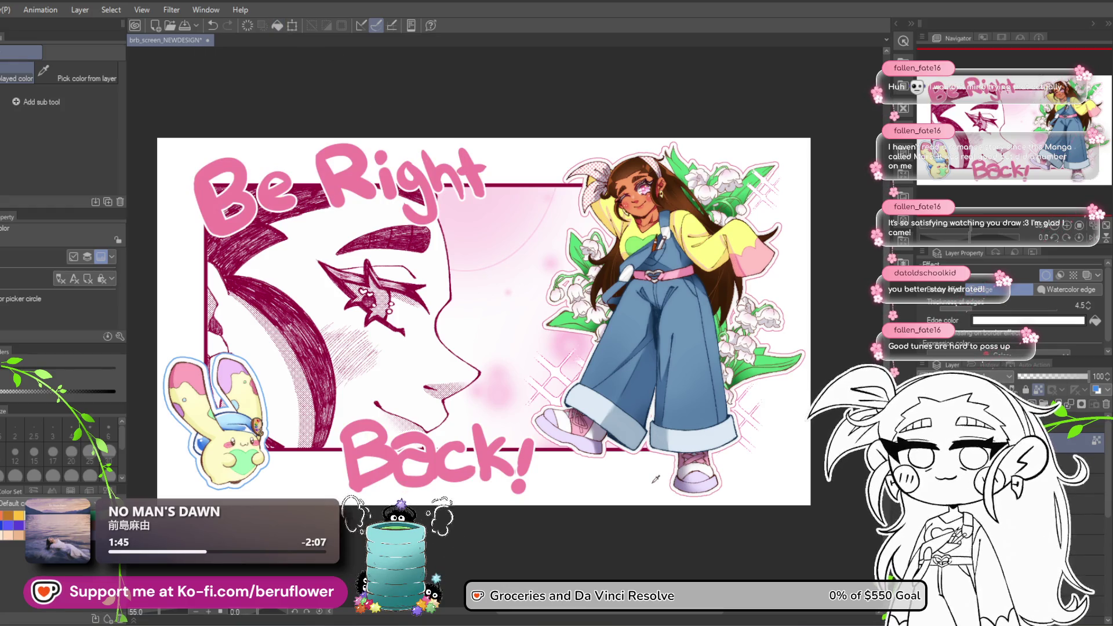
pyautogui.moveTo(243, 420); pyautogui.dragTo(249, 416)
pyautogui.hotkey('alt', 'BackSpace')
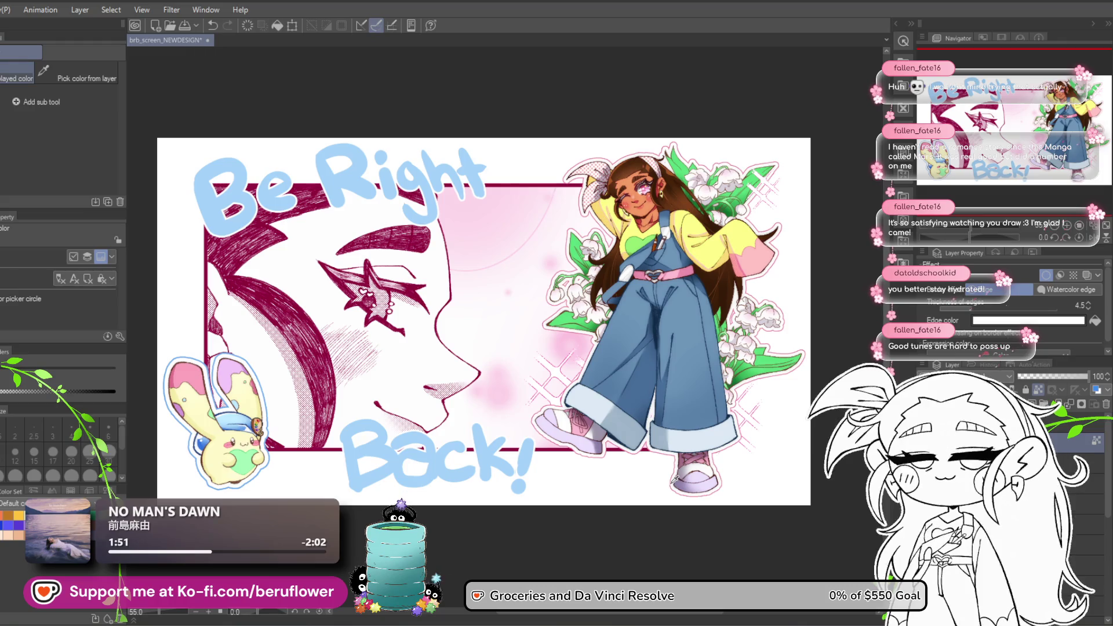
pyautogui.hotkey('ctrl', 'u')
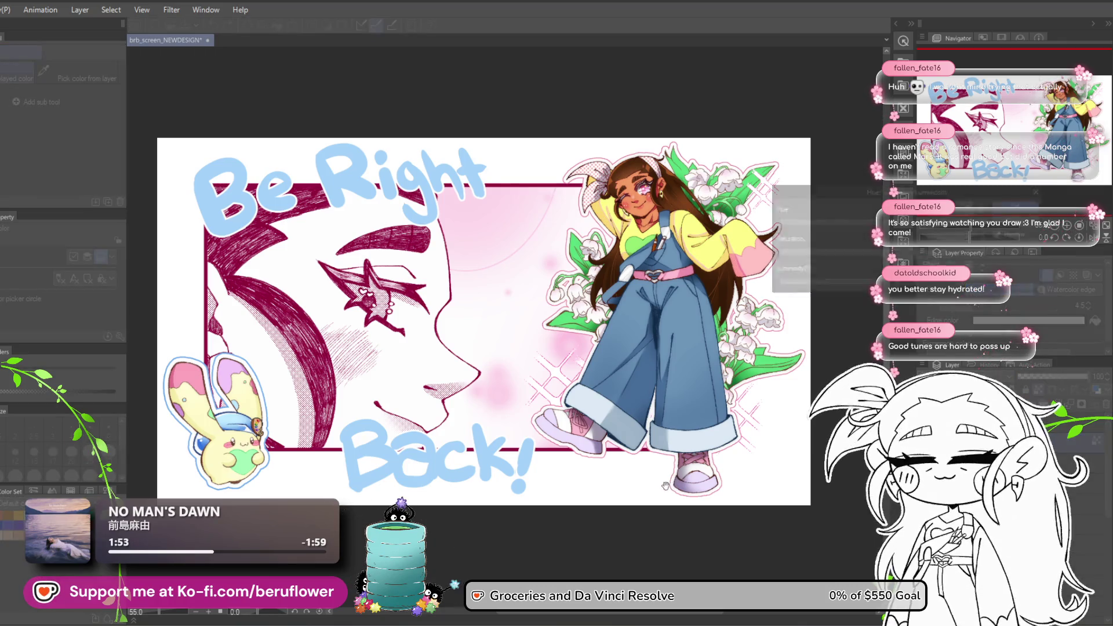
# Apply Hue 30 with higher saturation and luminosity at 0 to make the lettering lavender.
pyautogui.moveTo(896, 228)
pyautogui.mouseDown()
pyautogui.moveTo(920, 227)
pyautogui.moveTo(893, 229)
pyautogui.moveTo(912, 234)
pyautogui.moveTo(913, 254)
pyautogui.mouseUp()
pyautogui.click(914, 286)
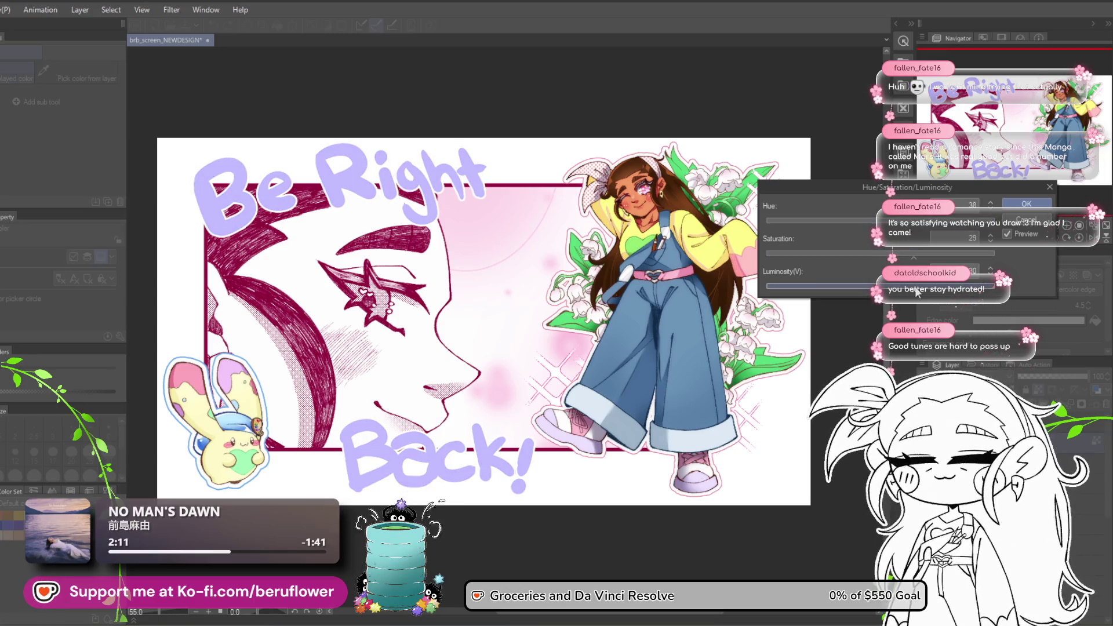
pyautogui.click(861, 287)
pyautogui.click(881, 287)
pyautogui.click(881, 287)
pyautogui.click(881, 288)
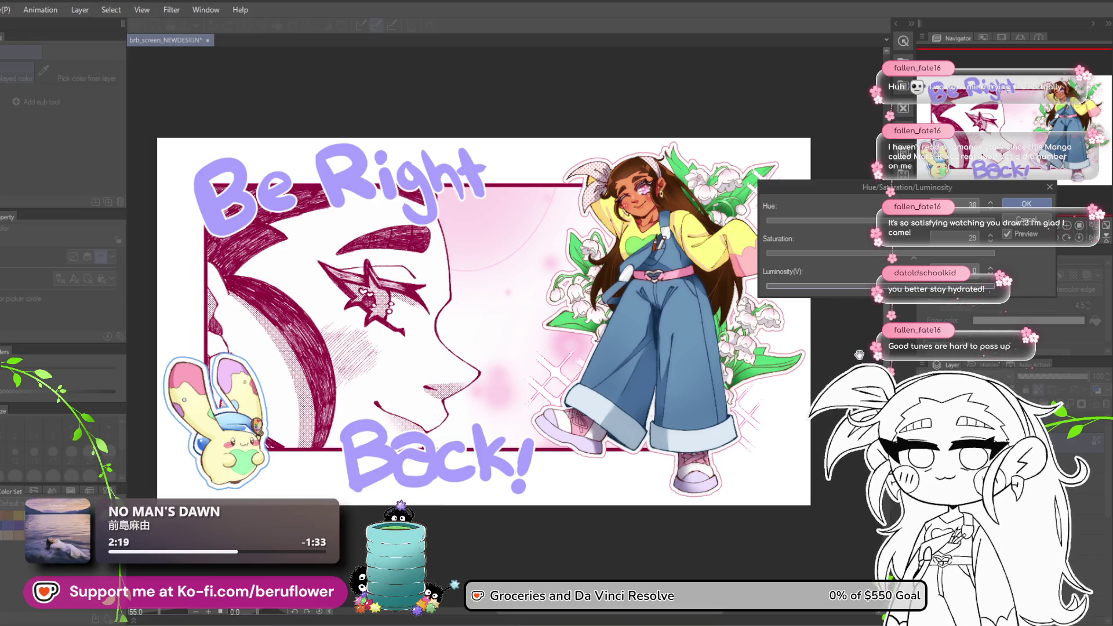
pyautogui.click(1013, 206)
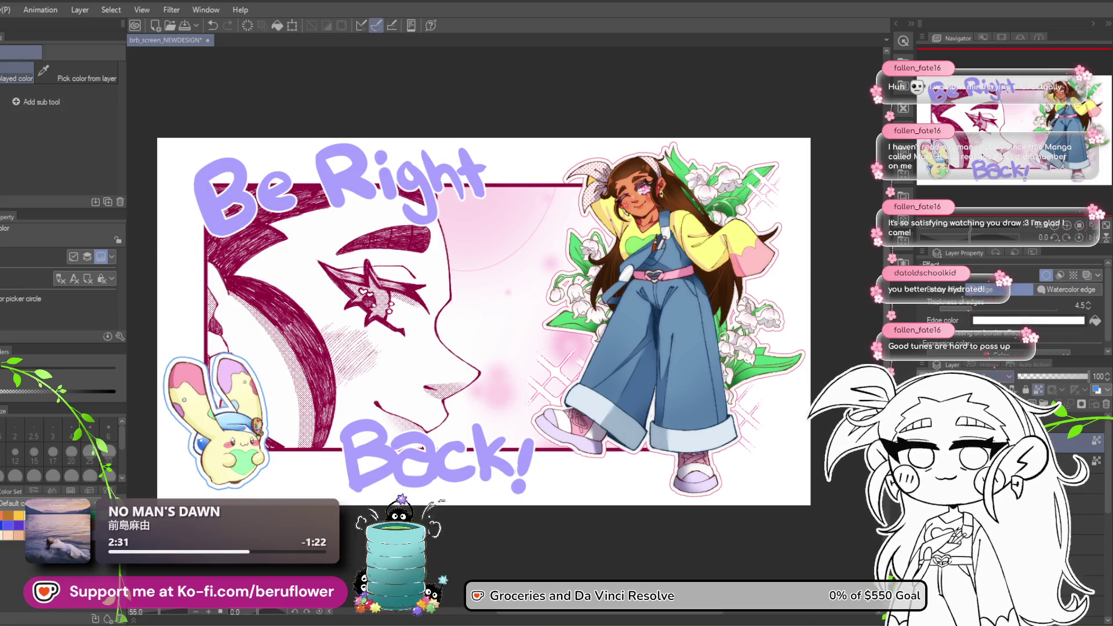
# Enable the Border effect on the lettering layer and try dark red edge colours.
pyautogui.rightClick(1020, 432)
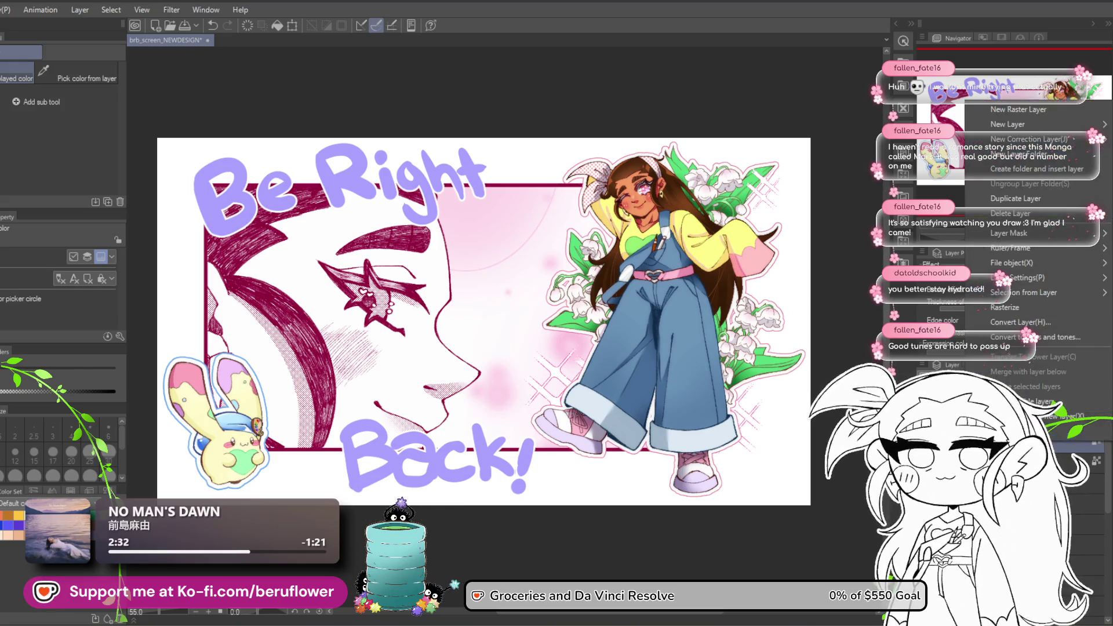
pyautogui.click(1023, 307)
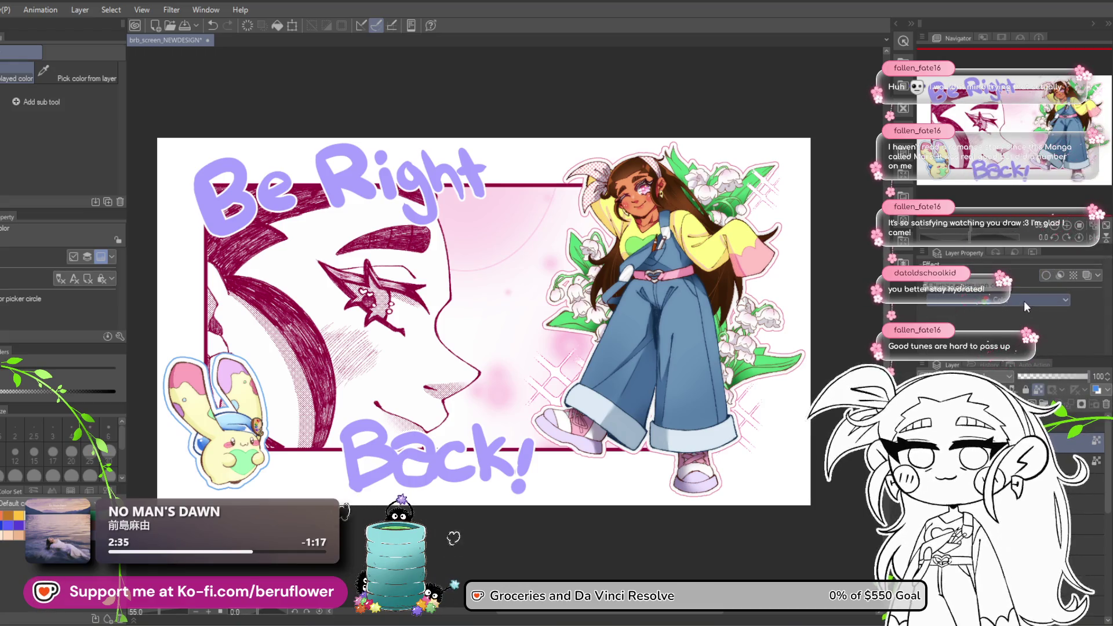
pyautogui.click(1047, 274)
pyautogui.click(1029, 320)
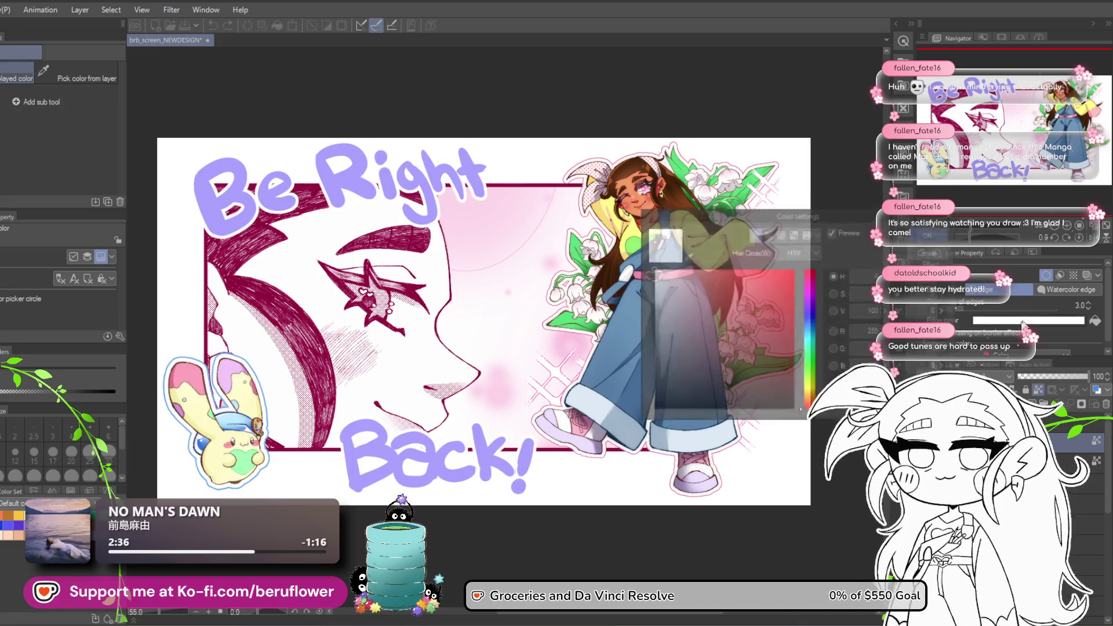
pyautogui.click(786, 350)
pyautogui.click(782, 362)
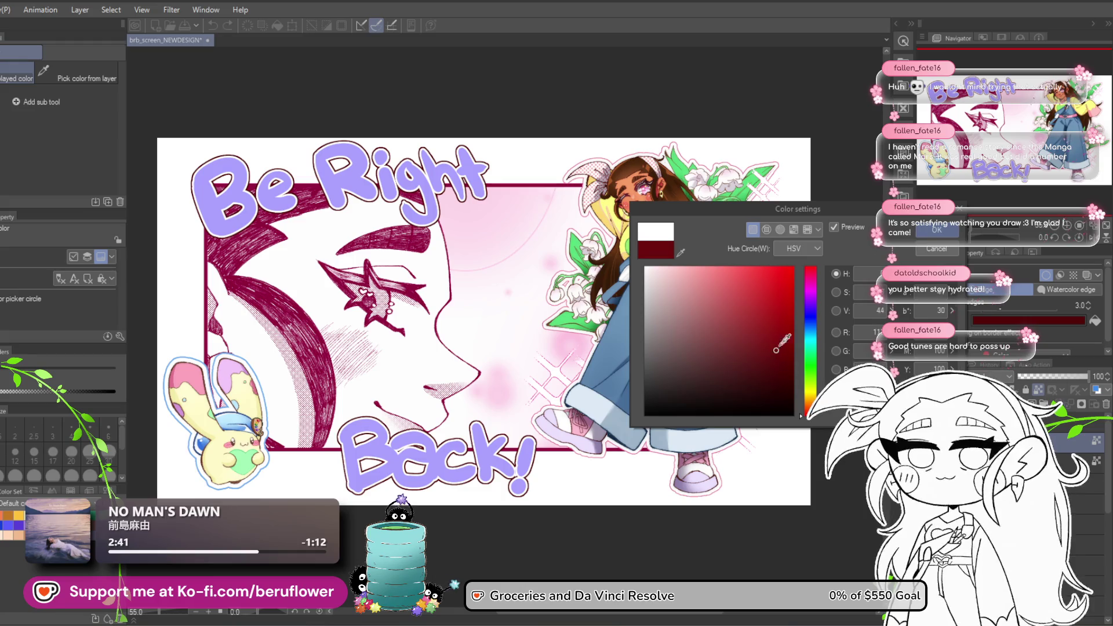
pyautogui.press('Escape')
pyautogui.click(558, 445)
# Set the lettering outline colour to dark magenta and thicken the edge to 4.8.
pyautogui.click(1029, 320)
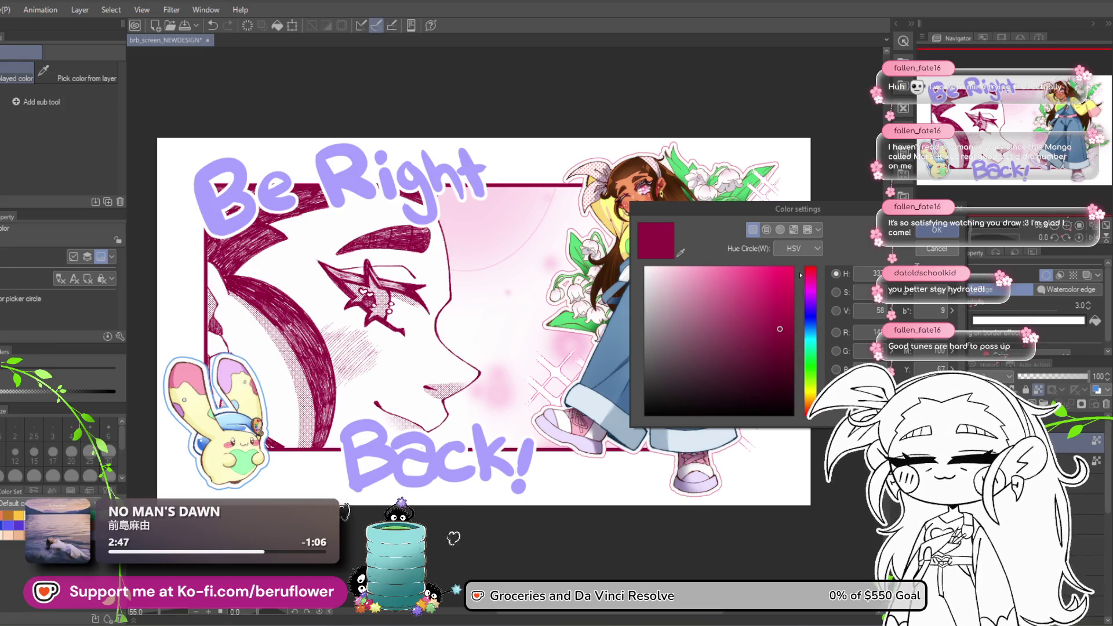
pyautogui.press('Escape')
pyautogui.click(1029, 320)
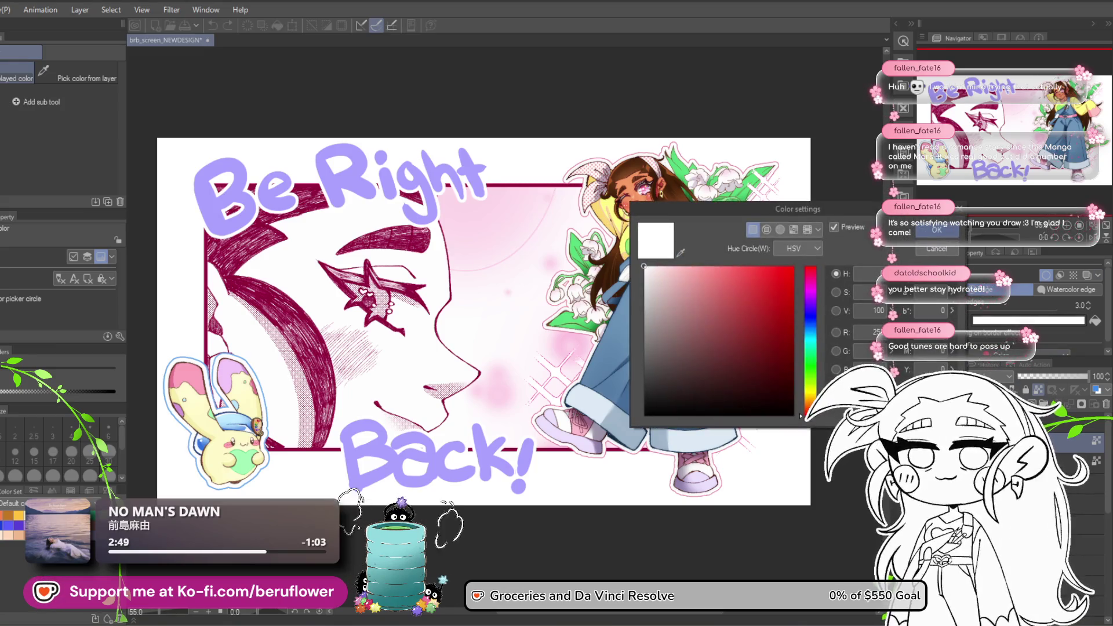
pyautogui.click(810, 274)
pyautogui.click(771, 304)
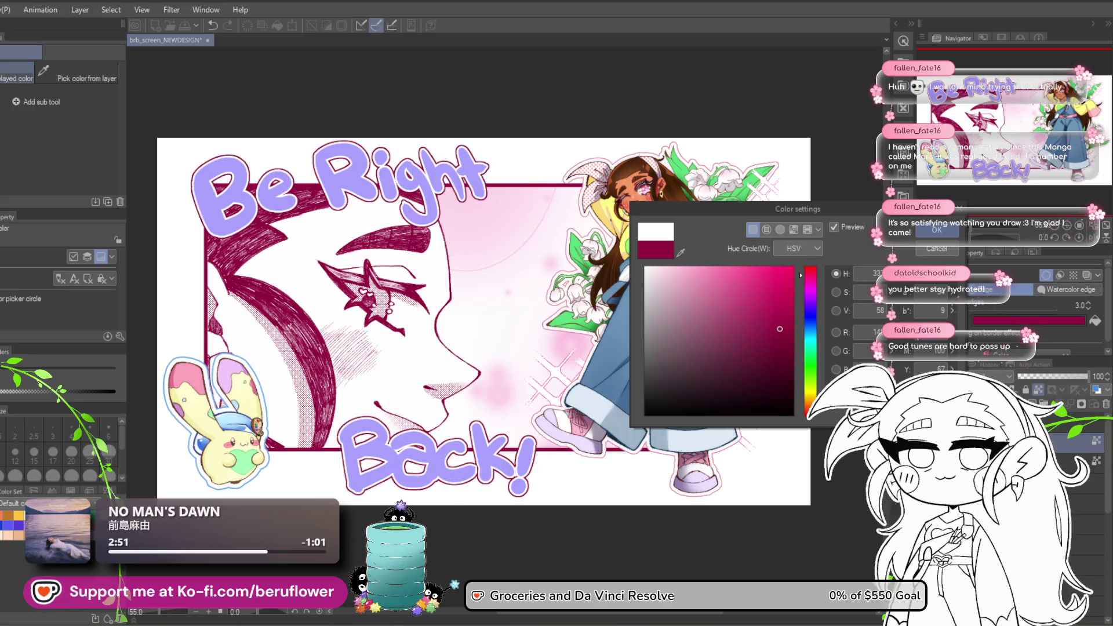
pyautogui.click(937, 230)
pyautogui.moveTo(966, 306); pyautogui.dragTo(965, 308)
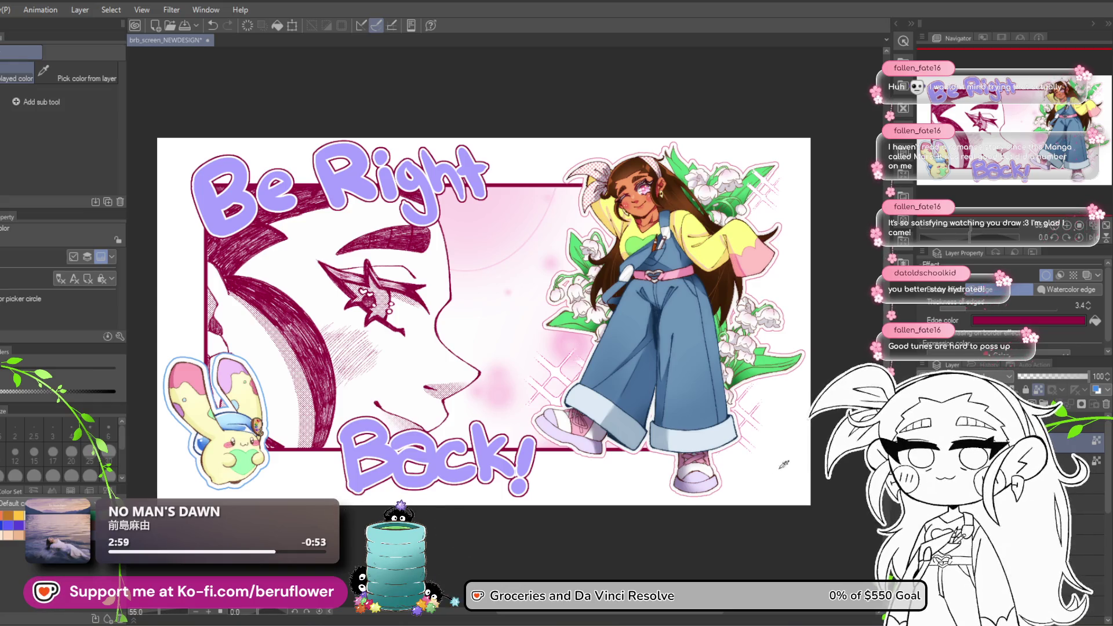
# Undo the magenta outline, re-enable the border, and widen the white edge to about 9.4.
pyautogui.hotkey('ctrl', 'z')
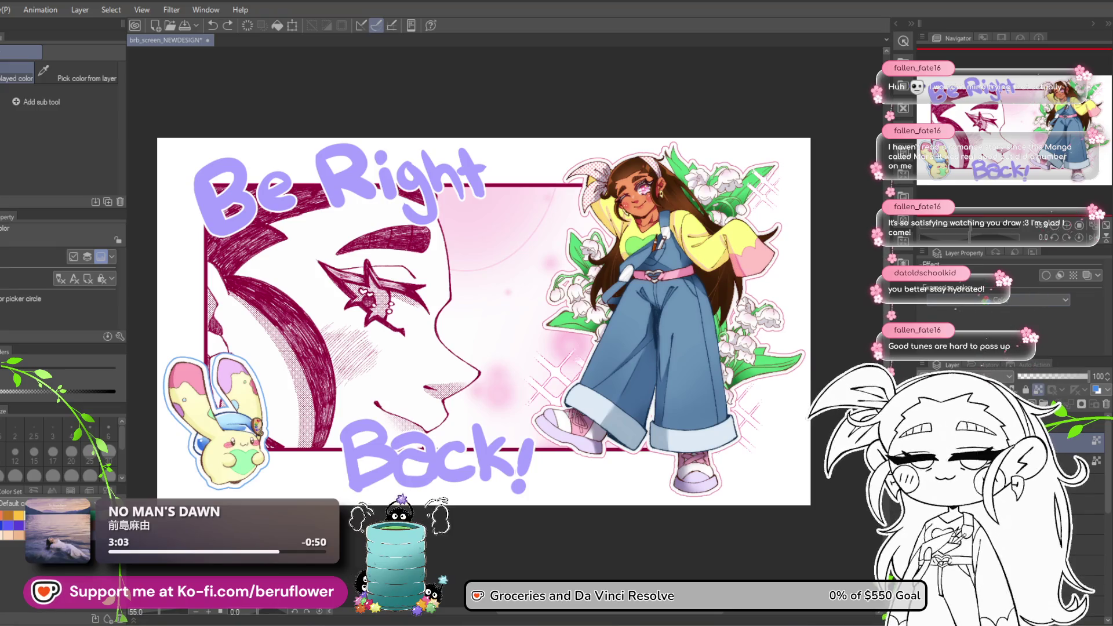
pyautogui.click(1045, 274)
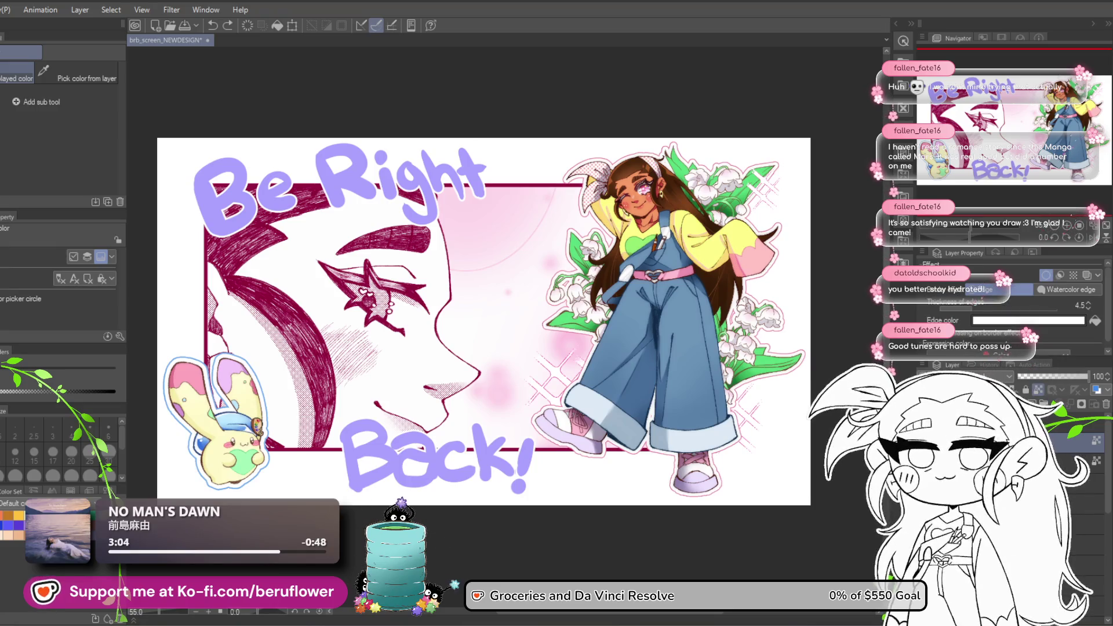
pyautogui.click(989, 311)
pyautogui.click(988, 311)
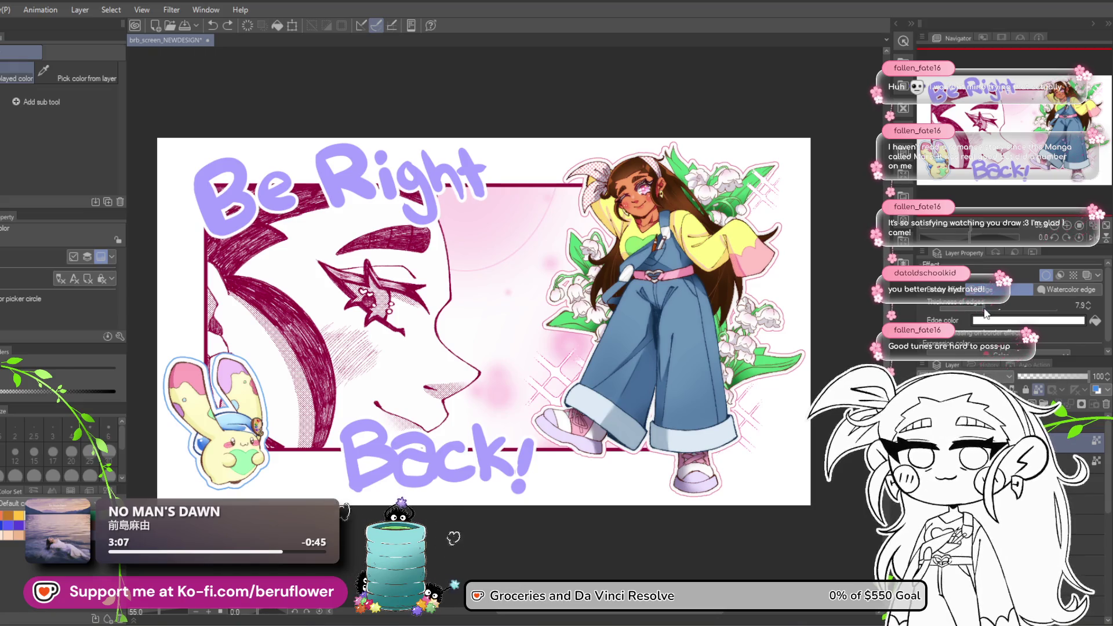
pyautogui.click(986, 311)
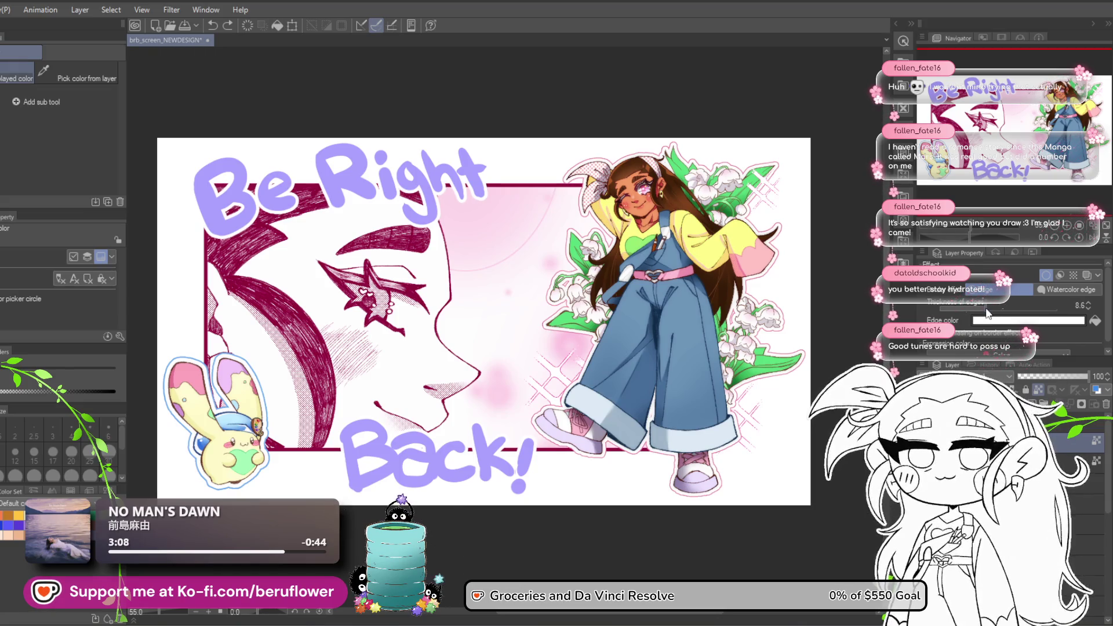
pyautogui.moveTo(987, 313); pyautogui.dragTo(989, 314)
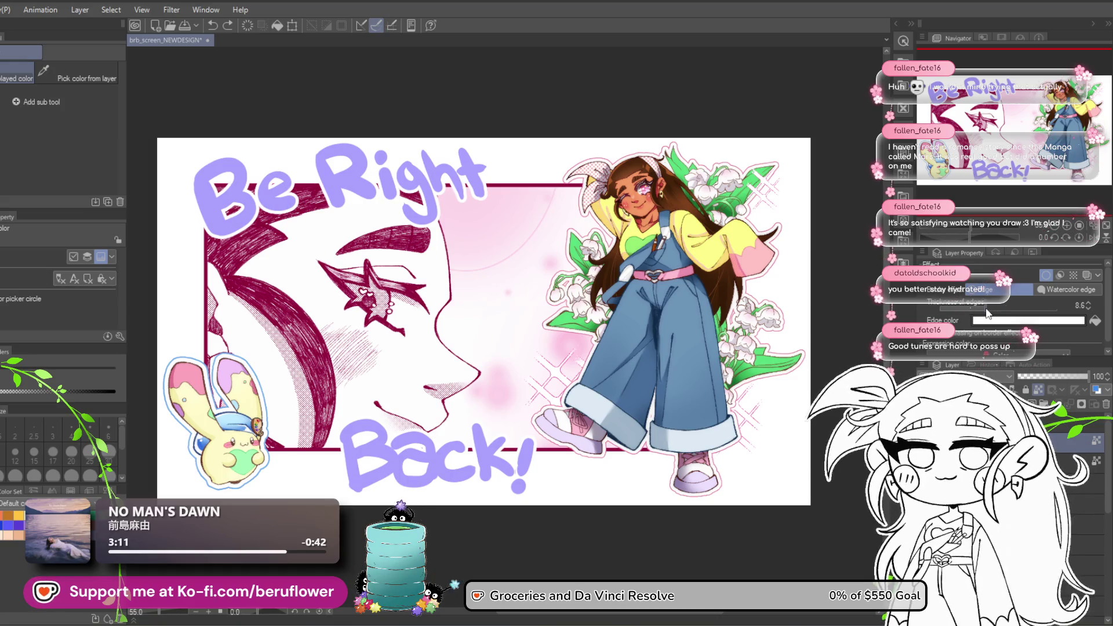
pyautogui.click(988, 313)
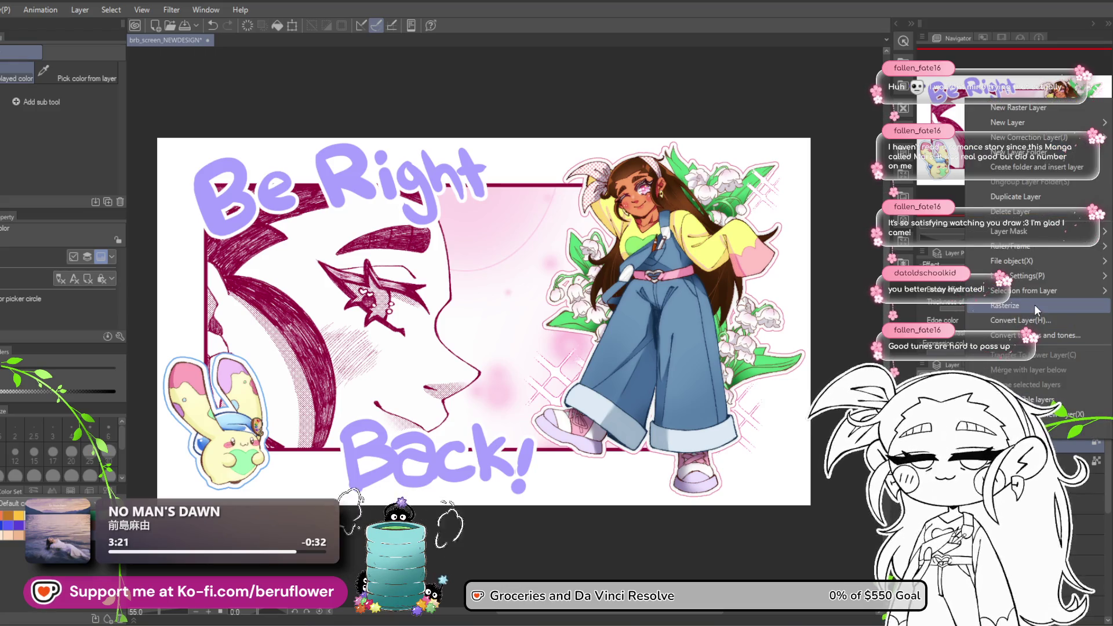
# Re-enable the border with a crimson edge colour and thickness 3.6.
pyautogui.click(1046, 275)
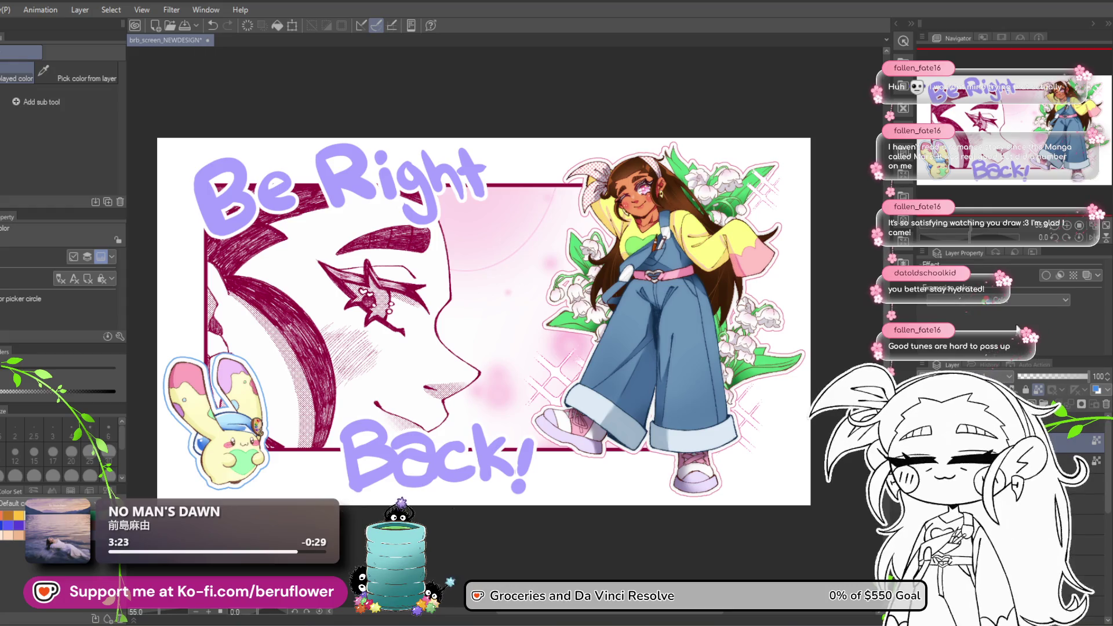
pyautogui.click(1045, 276)
pyautogui.click(1029, 320)
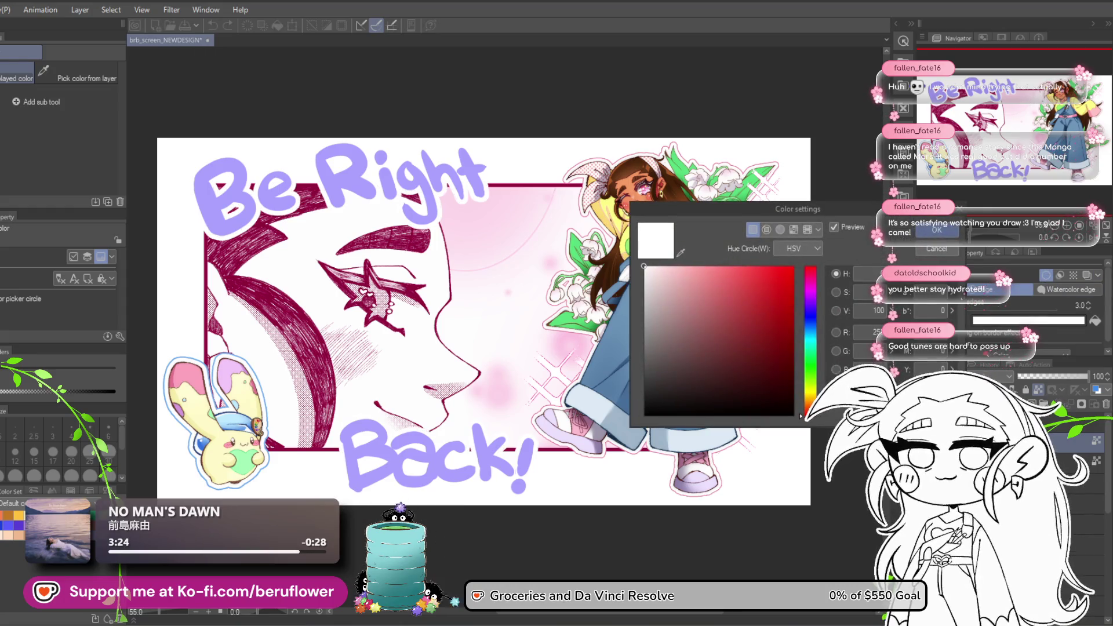
pyautogui.click(510, 185)
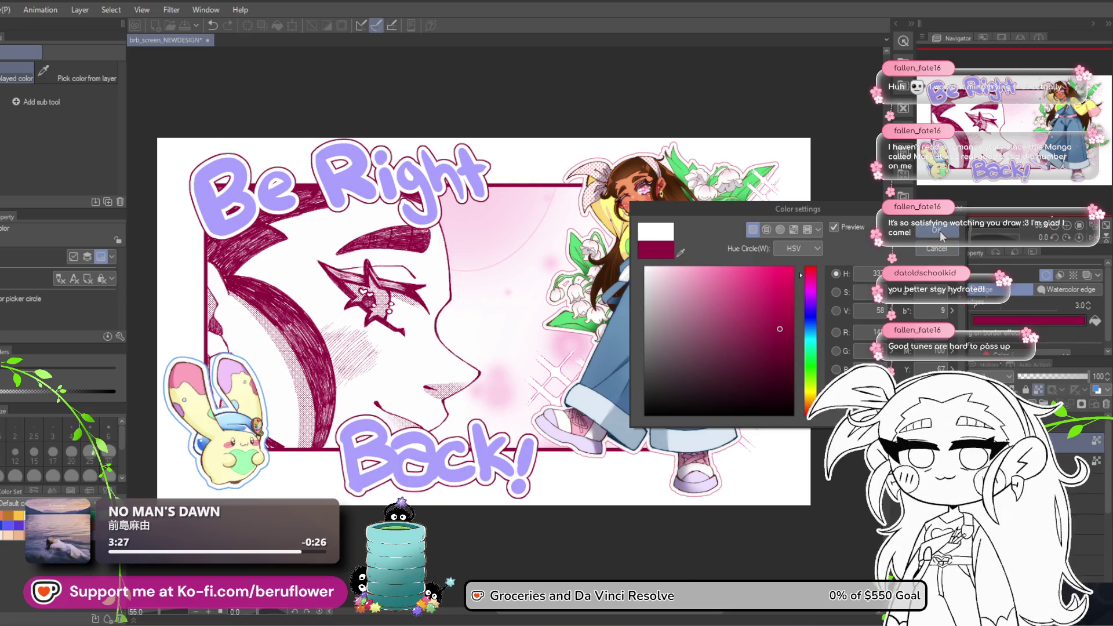
pyautogui.click(939, 230)
pyautogui.moveTo(964, 310); pyautogui.dragTo(975, 312)
# Change the lettering's edge colour to a medium blue and confirm it.
pyautogui.click(985, 320)
pyautogui.moveTo(780, 336)
pyautogui.mouseDown()
pyautogui.moveTo(770, 368)
pyautogui.moveTo(790, 298)
pyautogui.mouseUp()
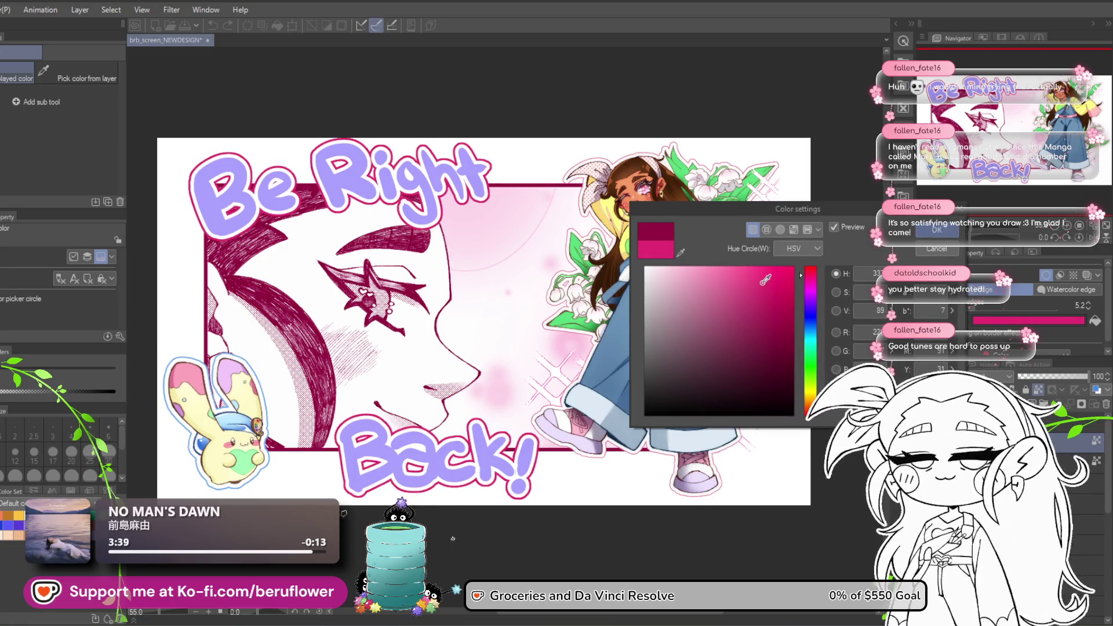
pyautogui.click(810, 329)
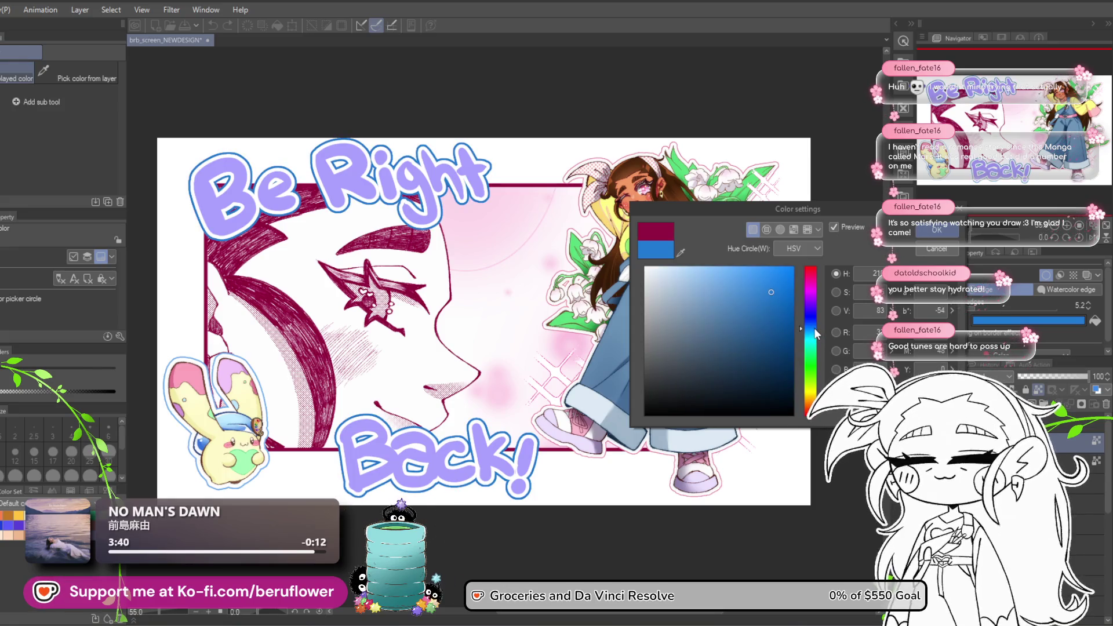
pyautogui.moveTo(779, 302)
pyautogui.mouseDown()
pyautogui.moveTo(767, 295)
pyautogui.moveTo(764, 313)
pyautogui.moveTo(811, 313)
pyautogui.moveTo(808, 336)
pyautogui.moveTo(811, 328)
pyautogui.mouseUp()
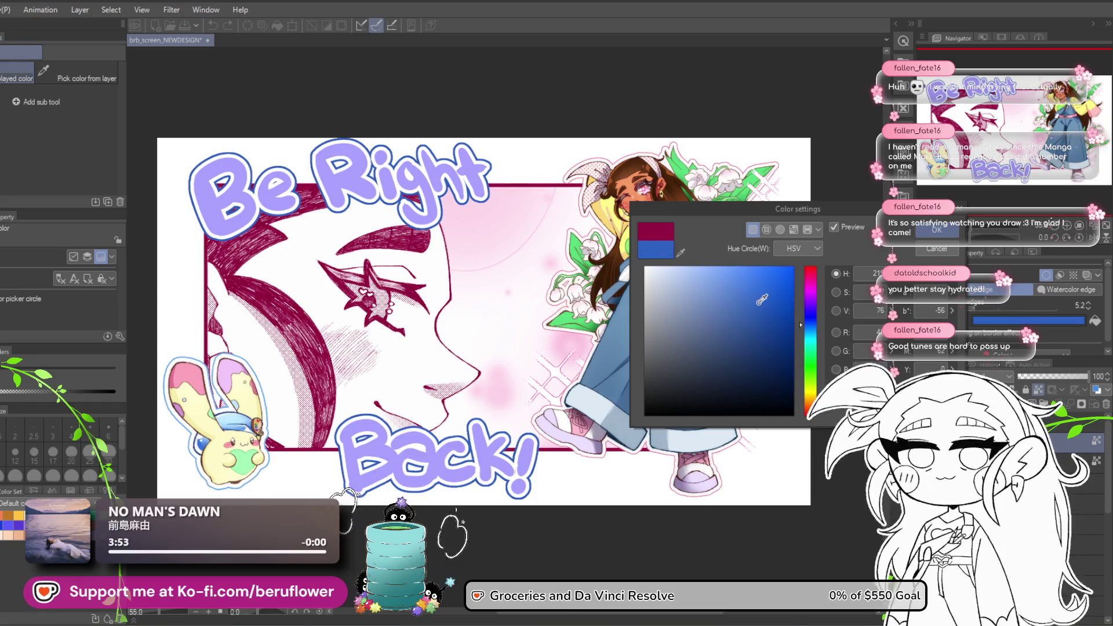
pyautogui.moveTo(755, 296); pyautogui.dragTo(754, 294)
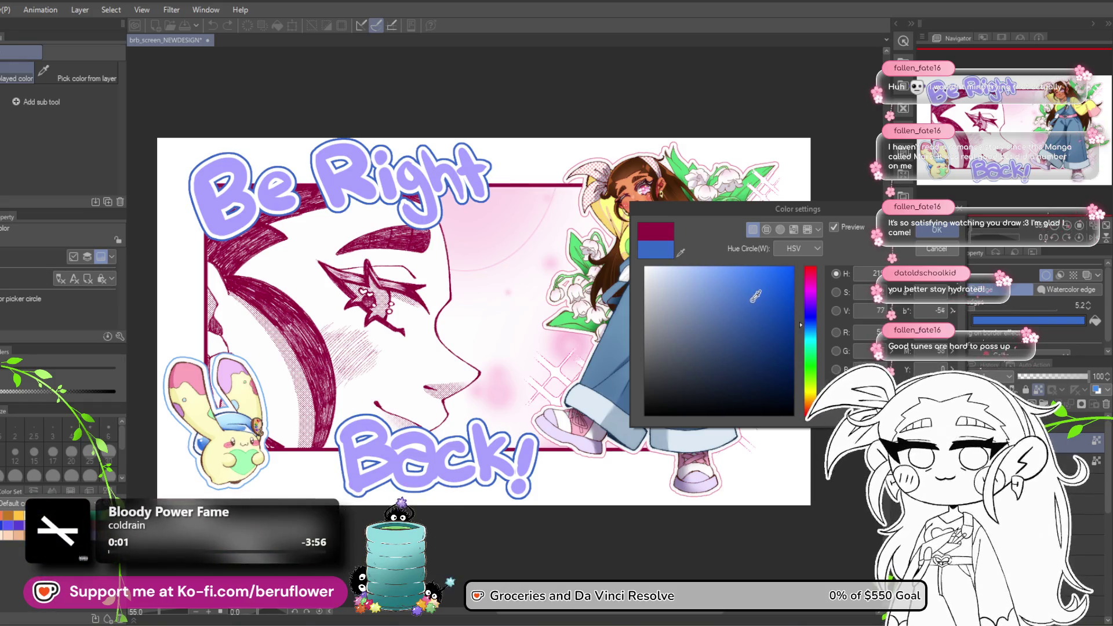
pyautogui.click(939, 232)
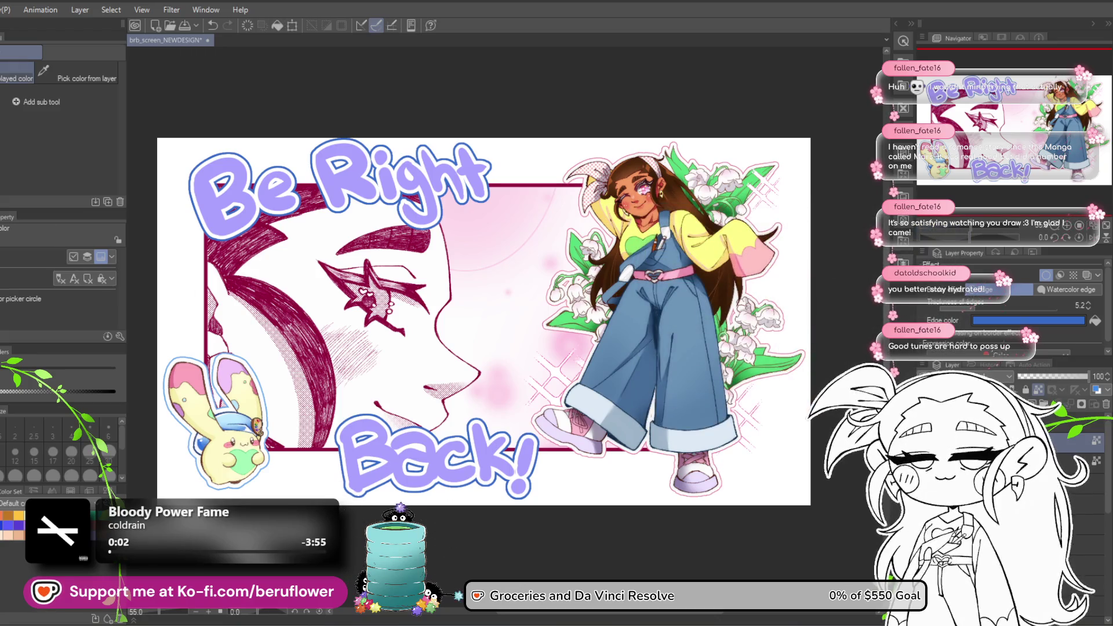
# Lasso the 'Be Right' words of the title and start a Ctrl+T scale/rotate transform.
pyautogui.press('m')
pyautogui.moveTo(157, 196); pyautogui.dragTo(157, 198)
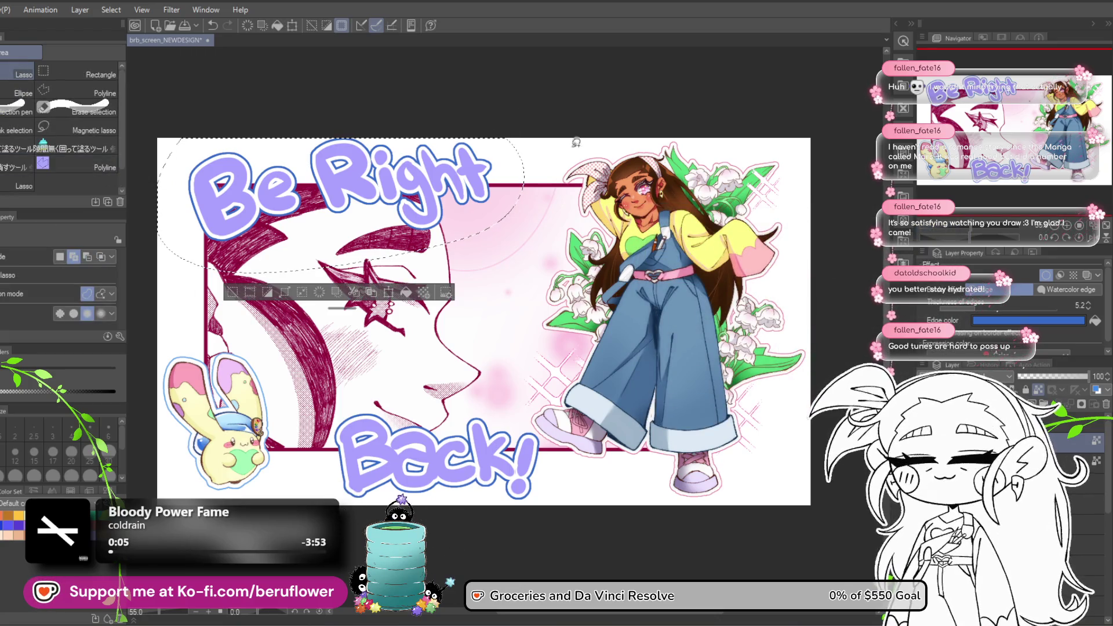
pyautogui.hotkey('ctrl', 't')
pyautogui.scroll(3, 407, 212)
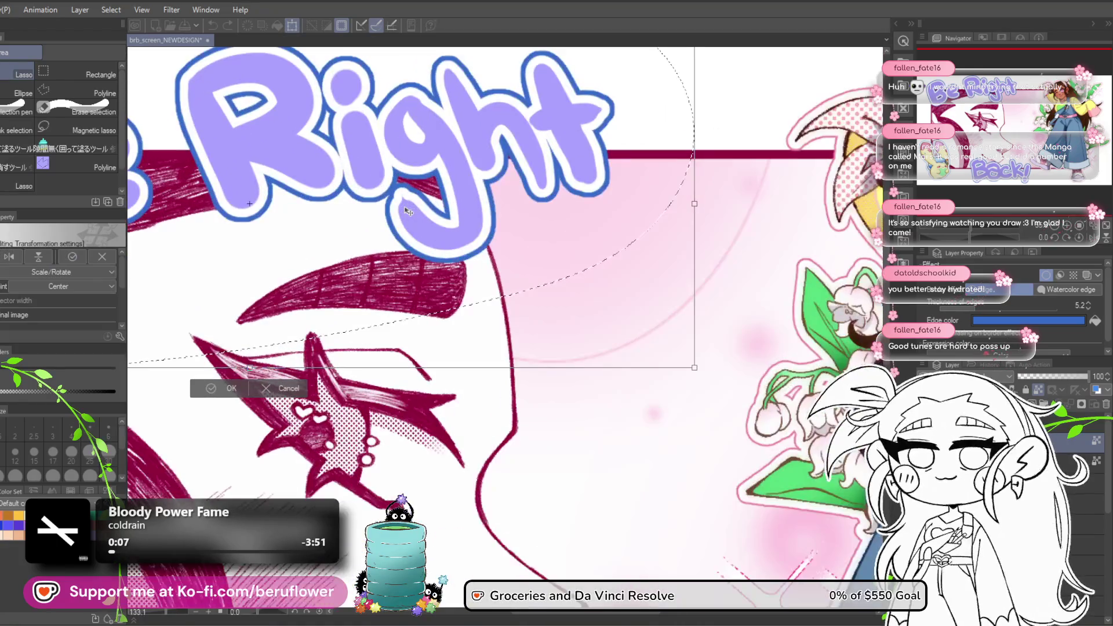
pyautogui.scroll(-2, 444, 246)
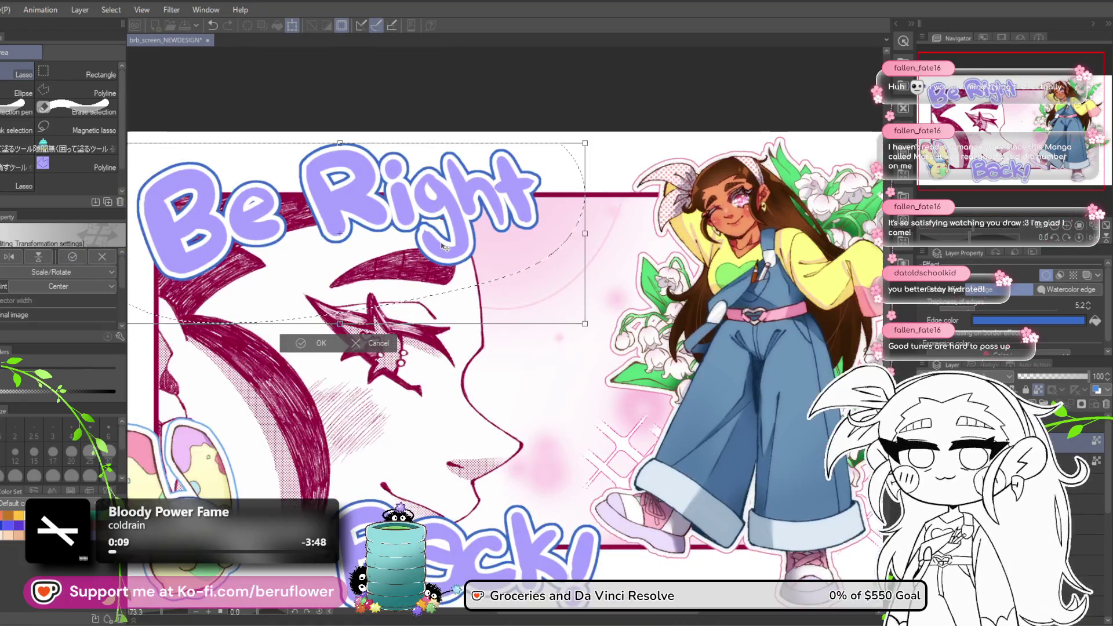